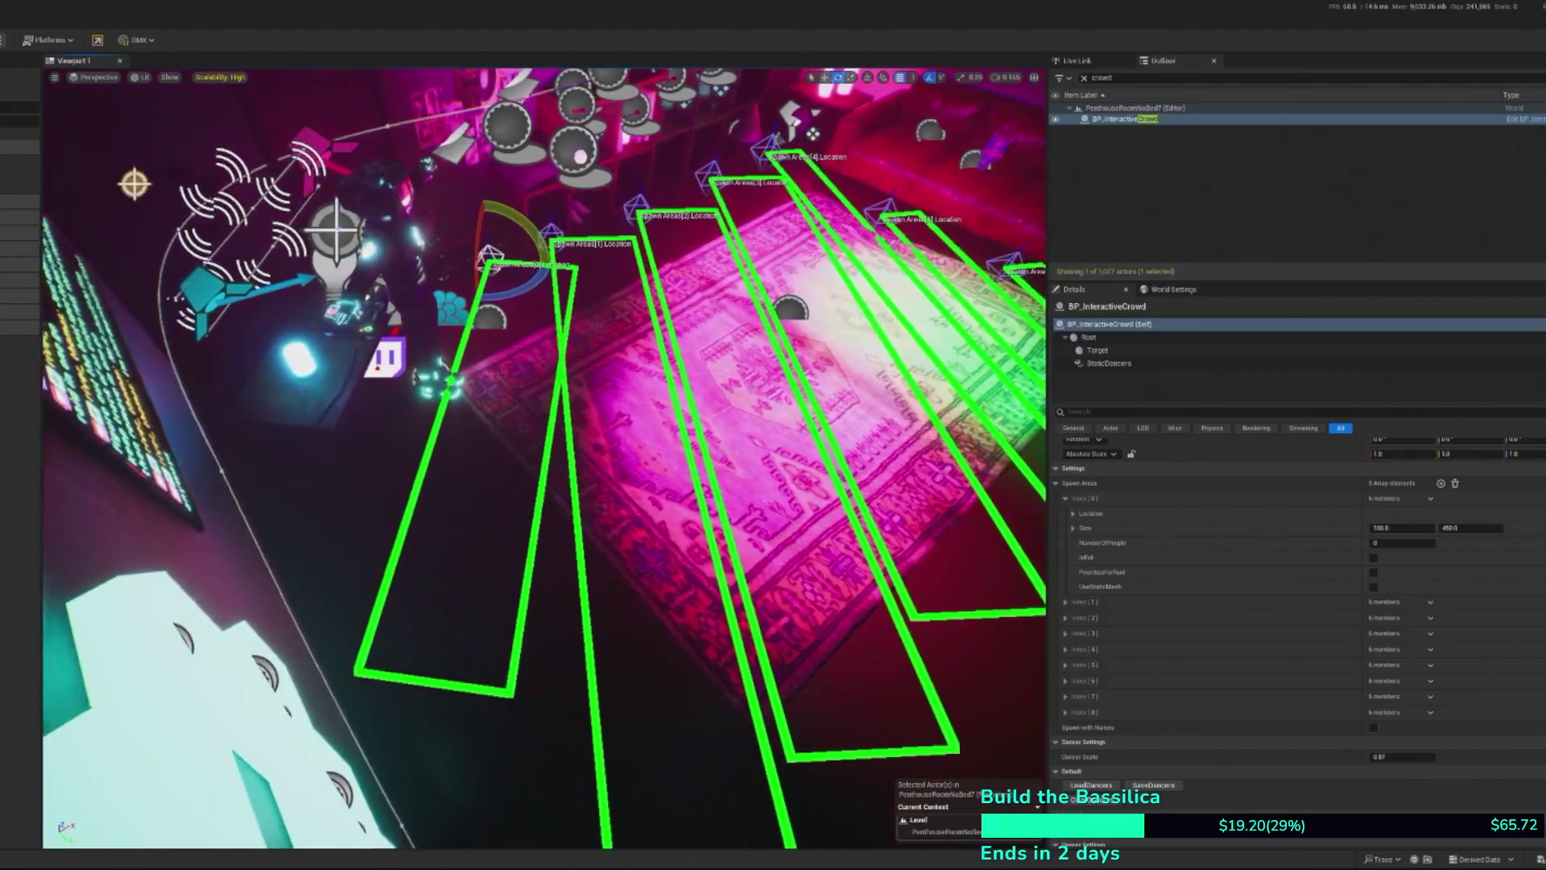
- Drop the camera to a low view behind the DJ booth and bring the Notepad to-do list over the level
scroll(544, 458, "up", 1)
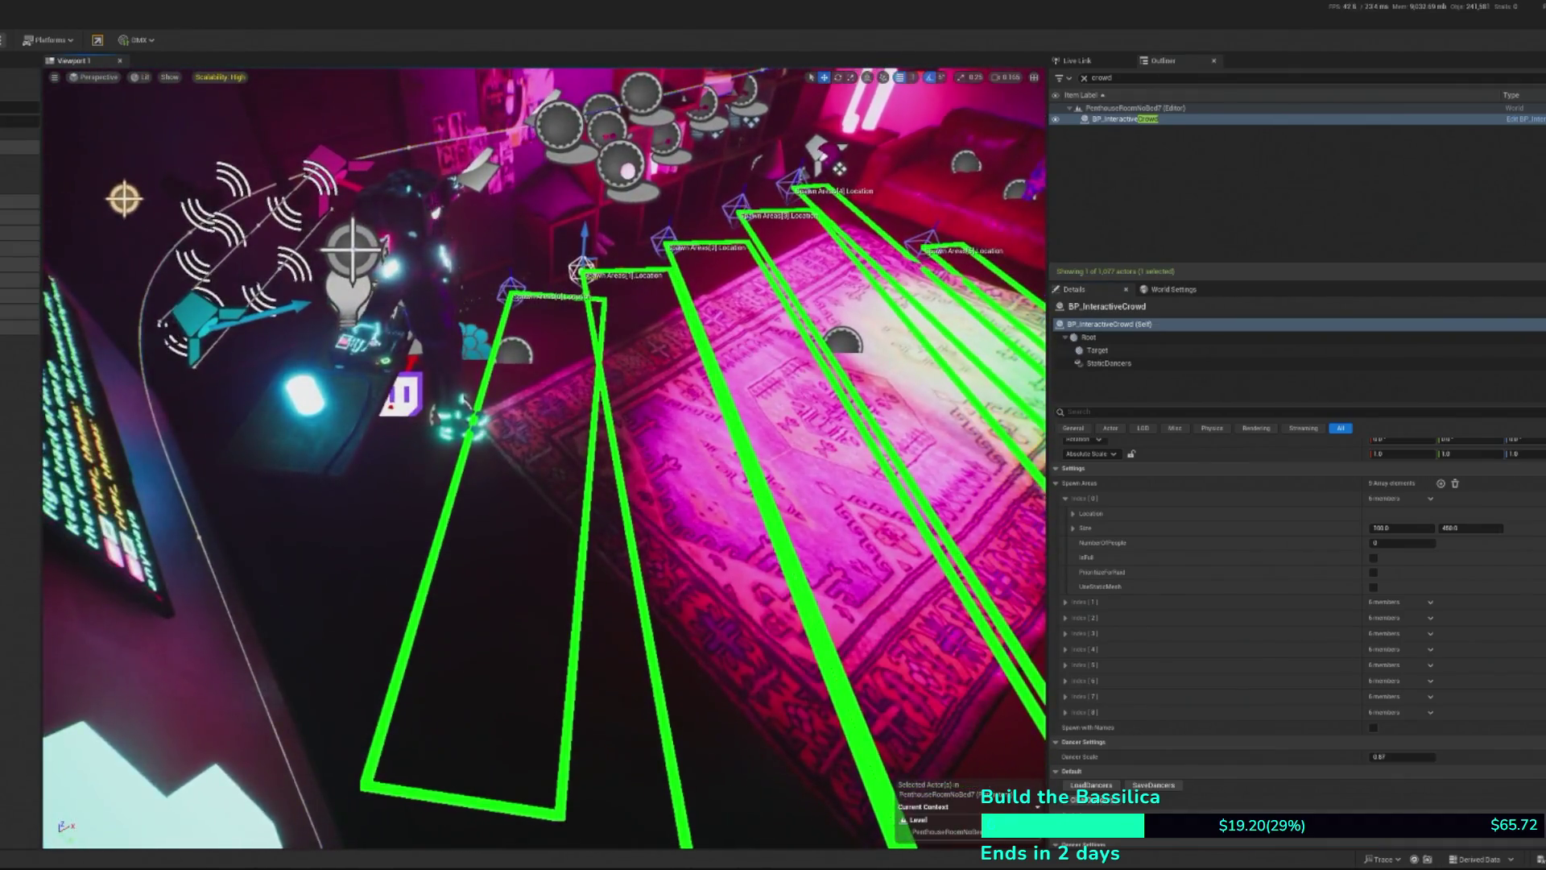
key("1")
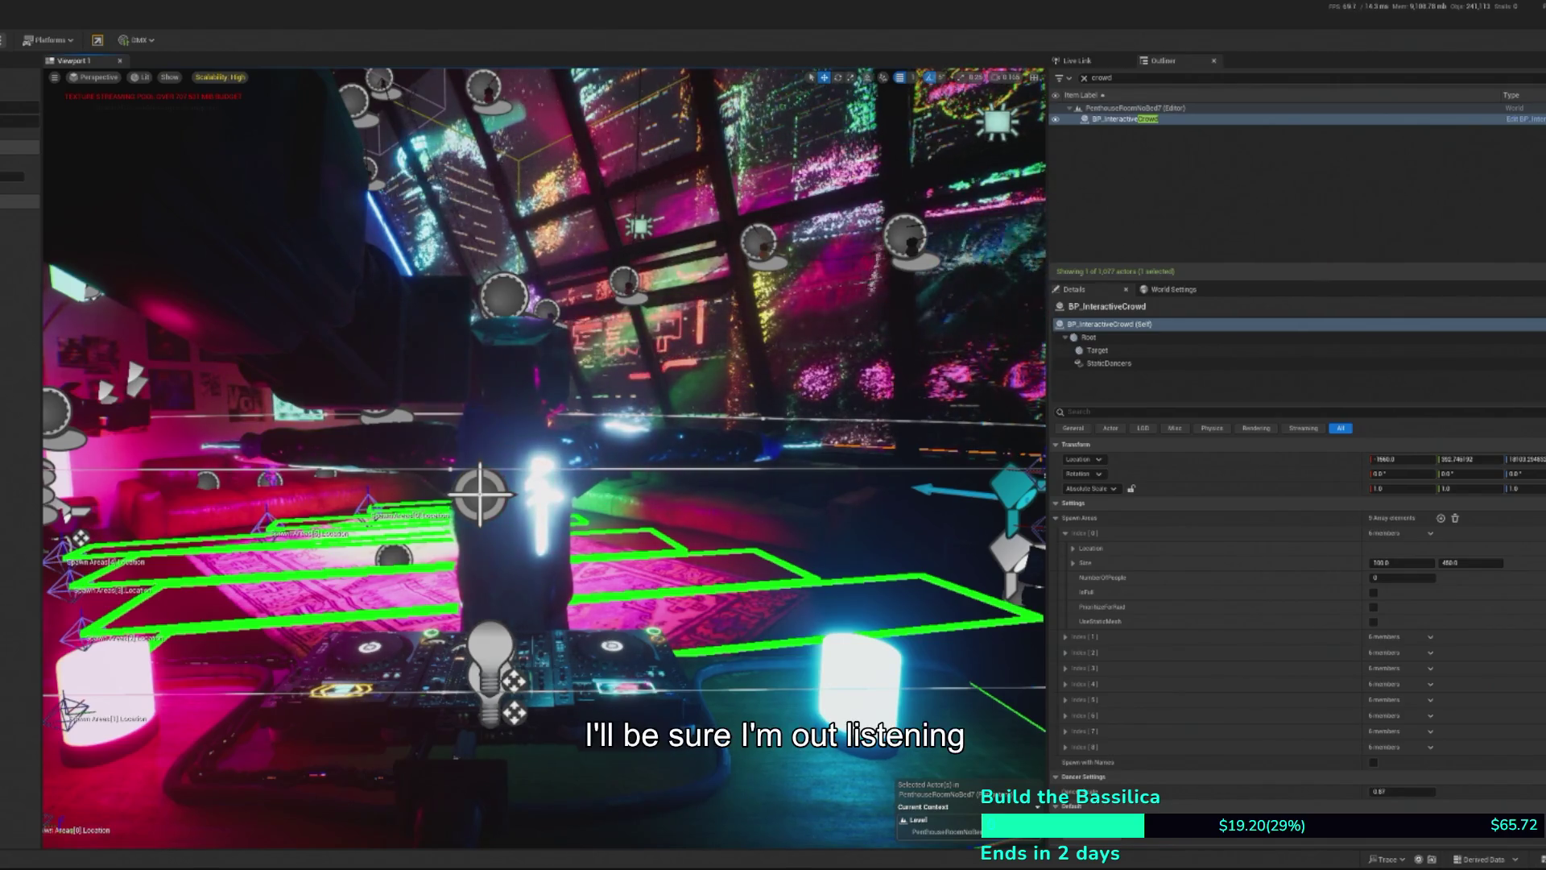
left_click_drag(4, 121, 926, 185)
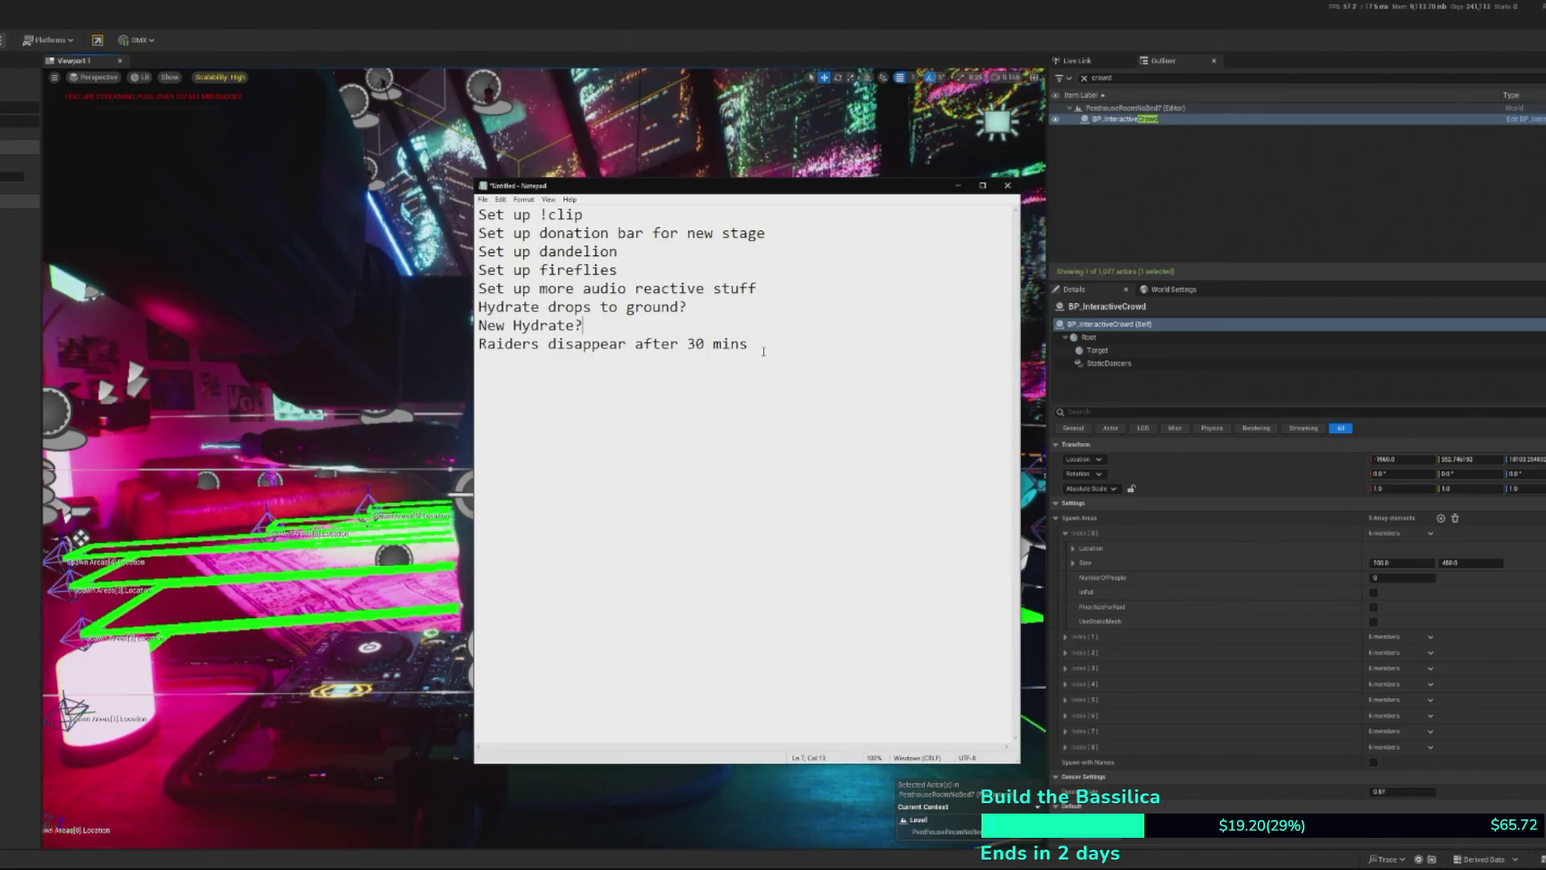
- Append '- done' to the 'Set up donation bar for new stage' task and switch back to Unreal
left_click(817, 291)
left_click(664, 269)
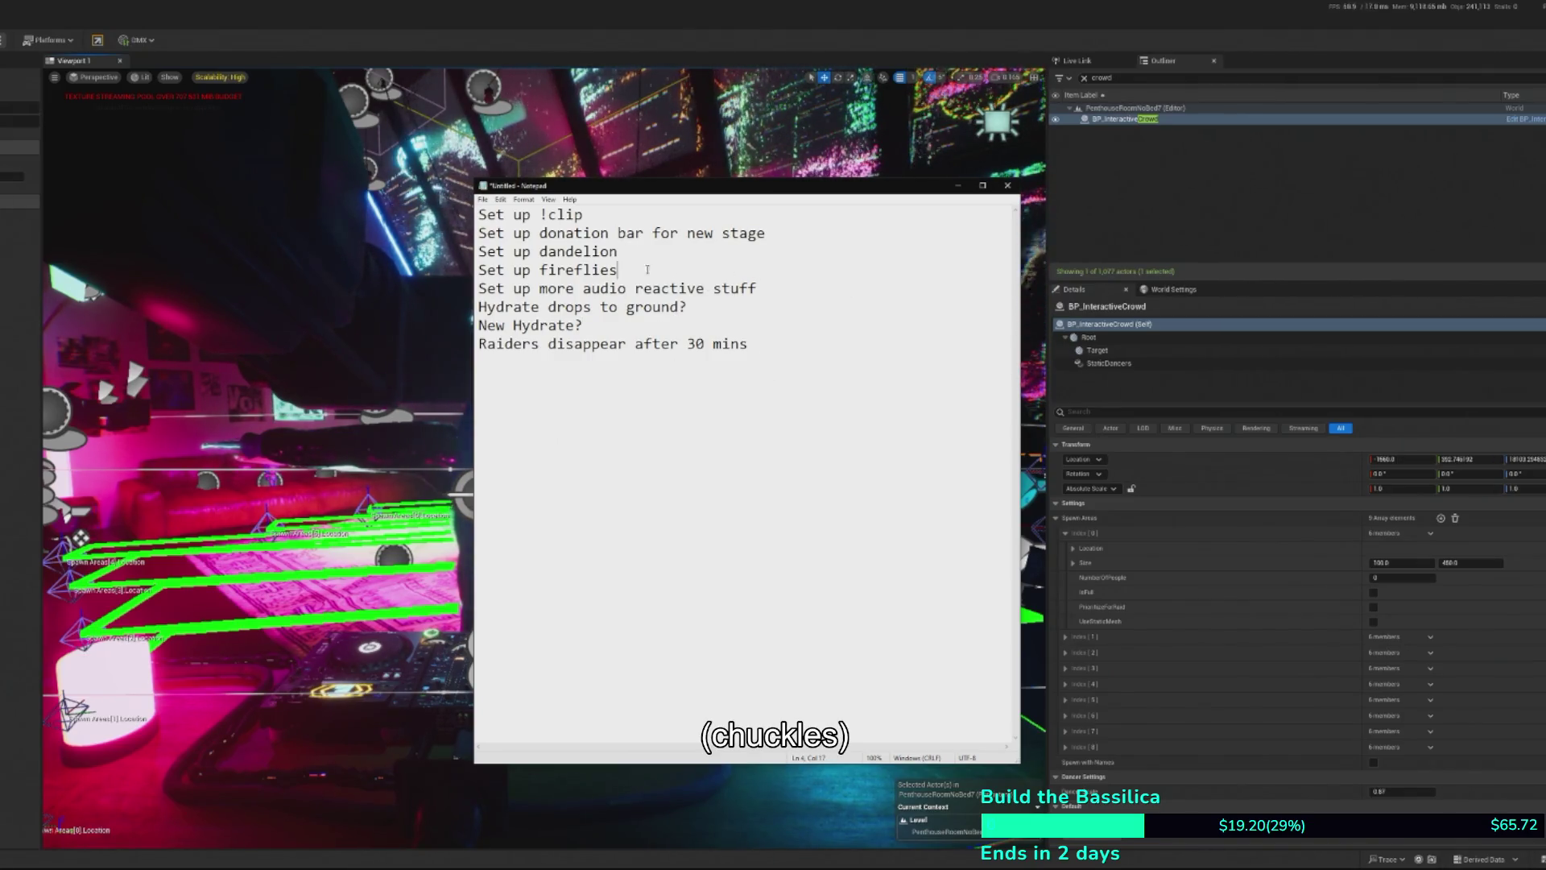
left_click_drag(664, 269, 497, 252)
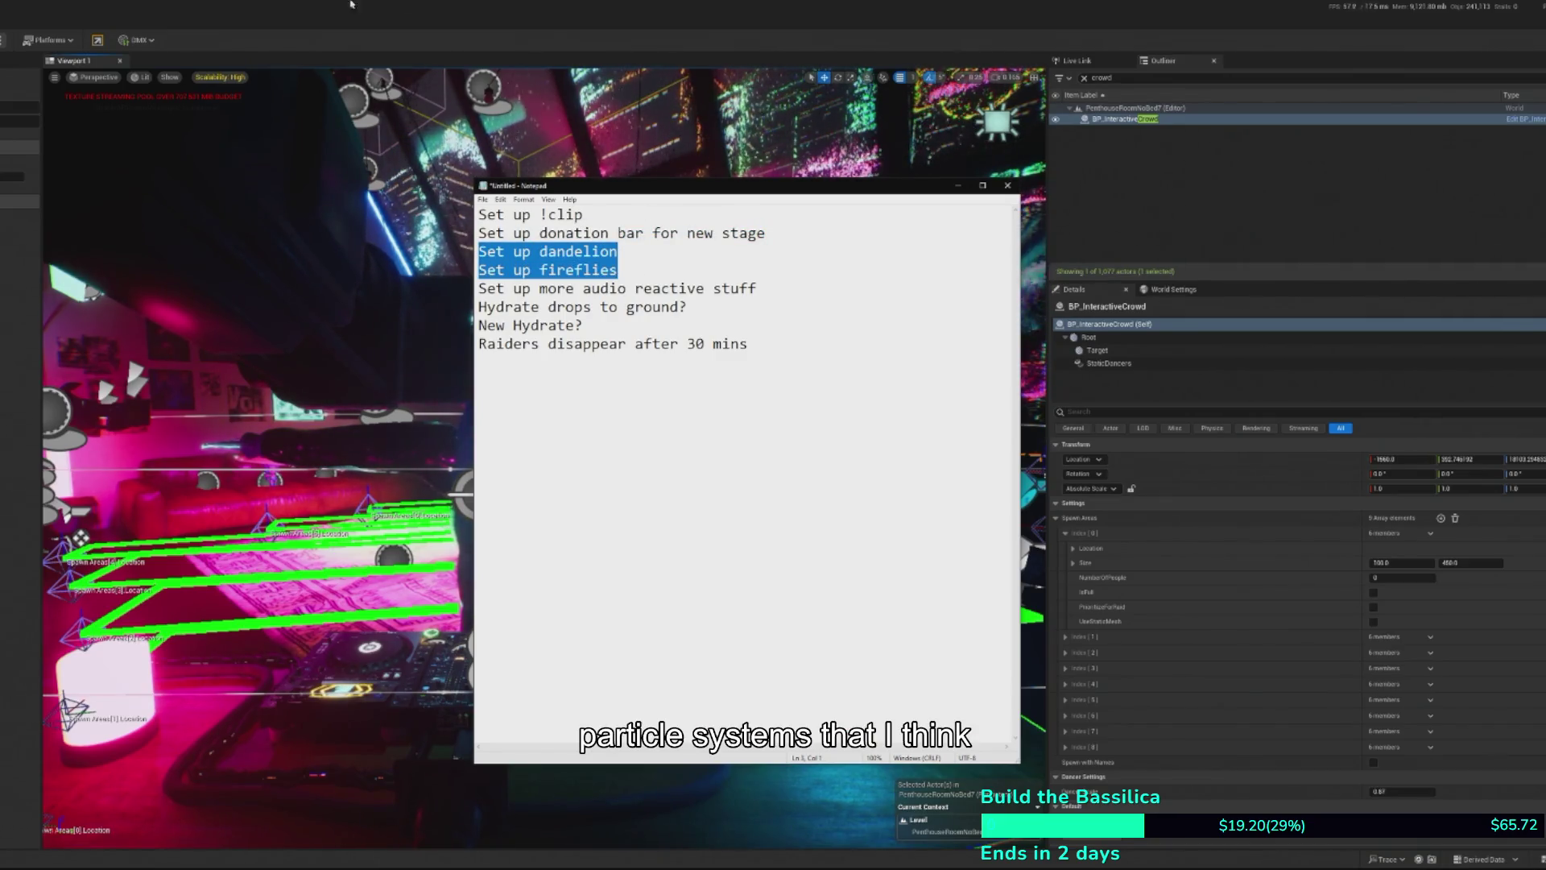
key("End")
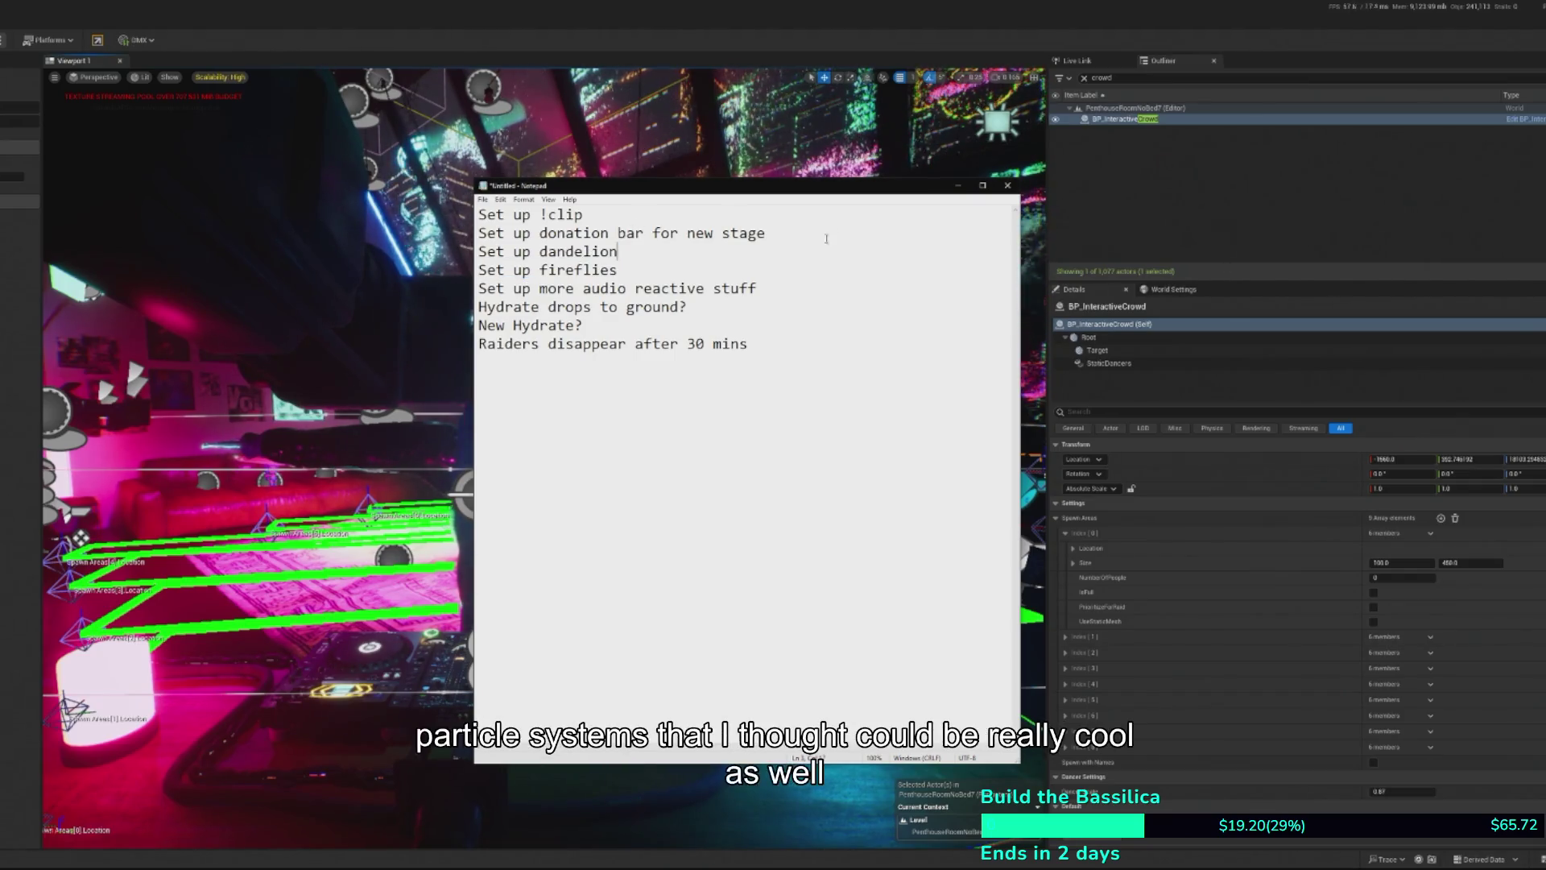
type(" - done")
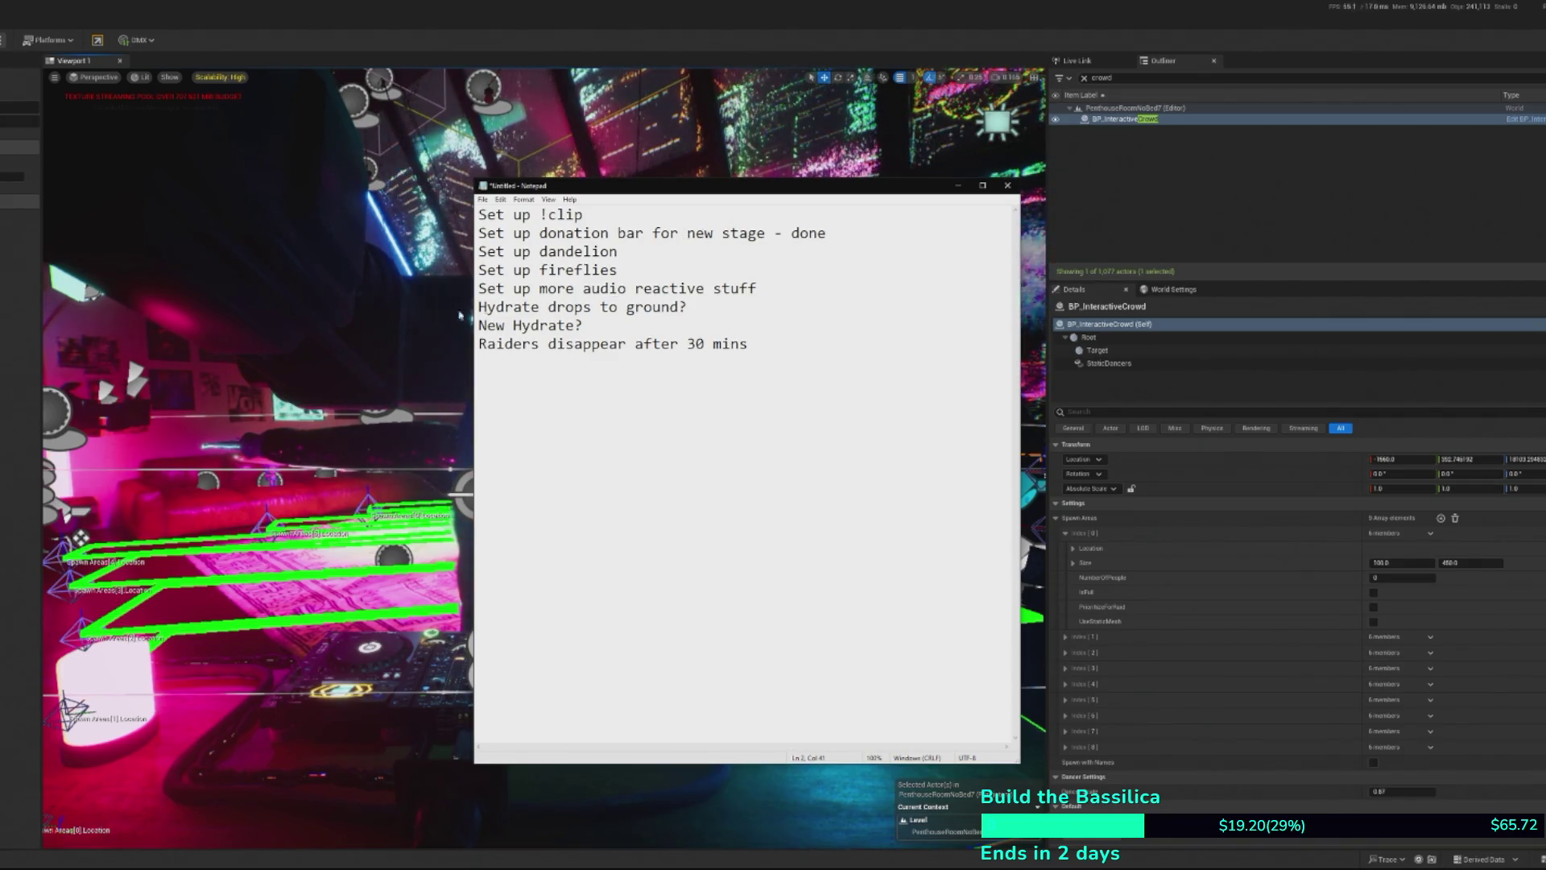
key("alt+Tab")
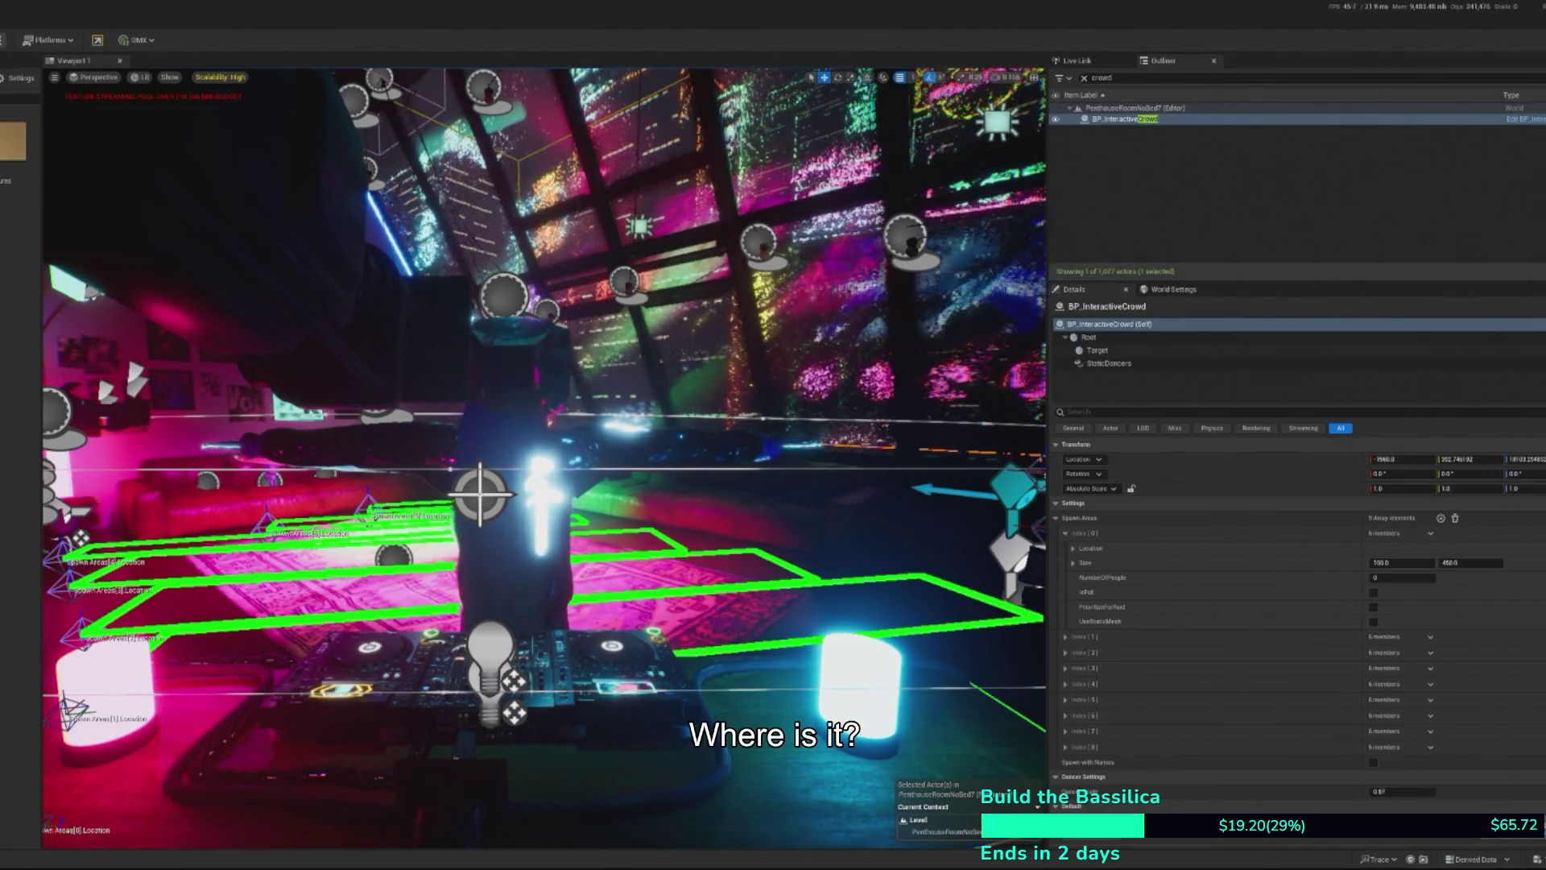
- Place the Mug static mesh on the floor beside the booth and frame it in view
left_click_drag(854, 773, 715, 698)
key("f")
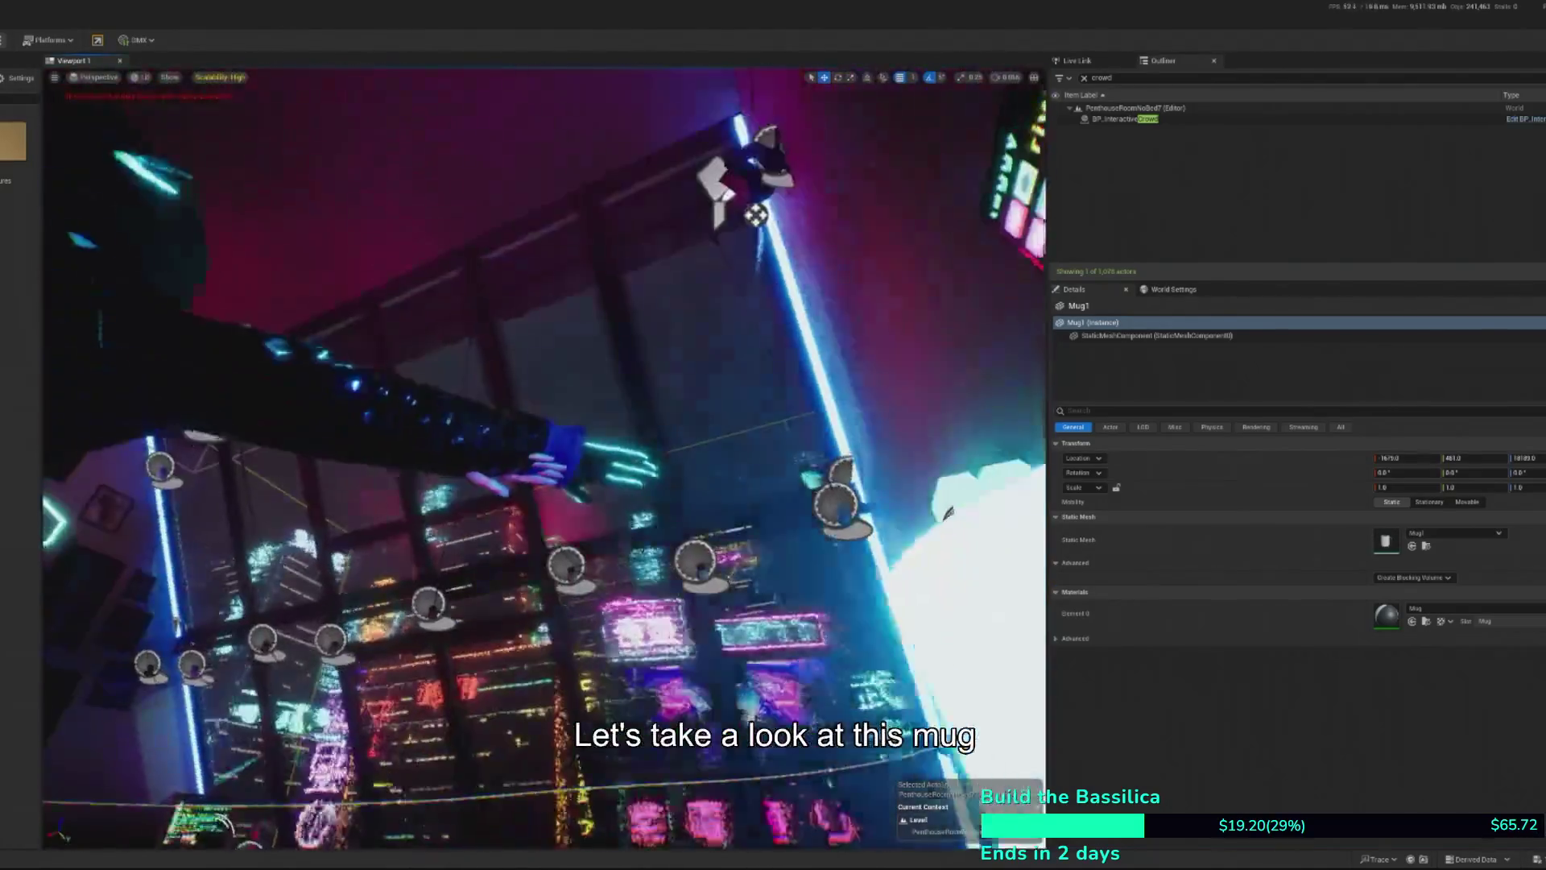
scroll(523, 571, "down", 2)
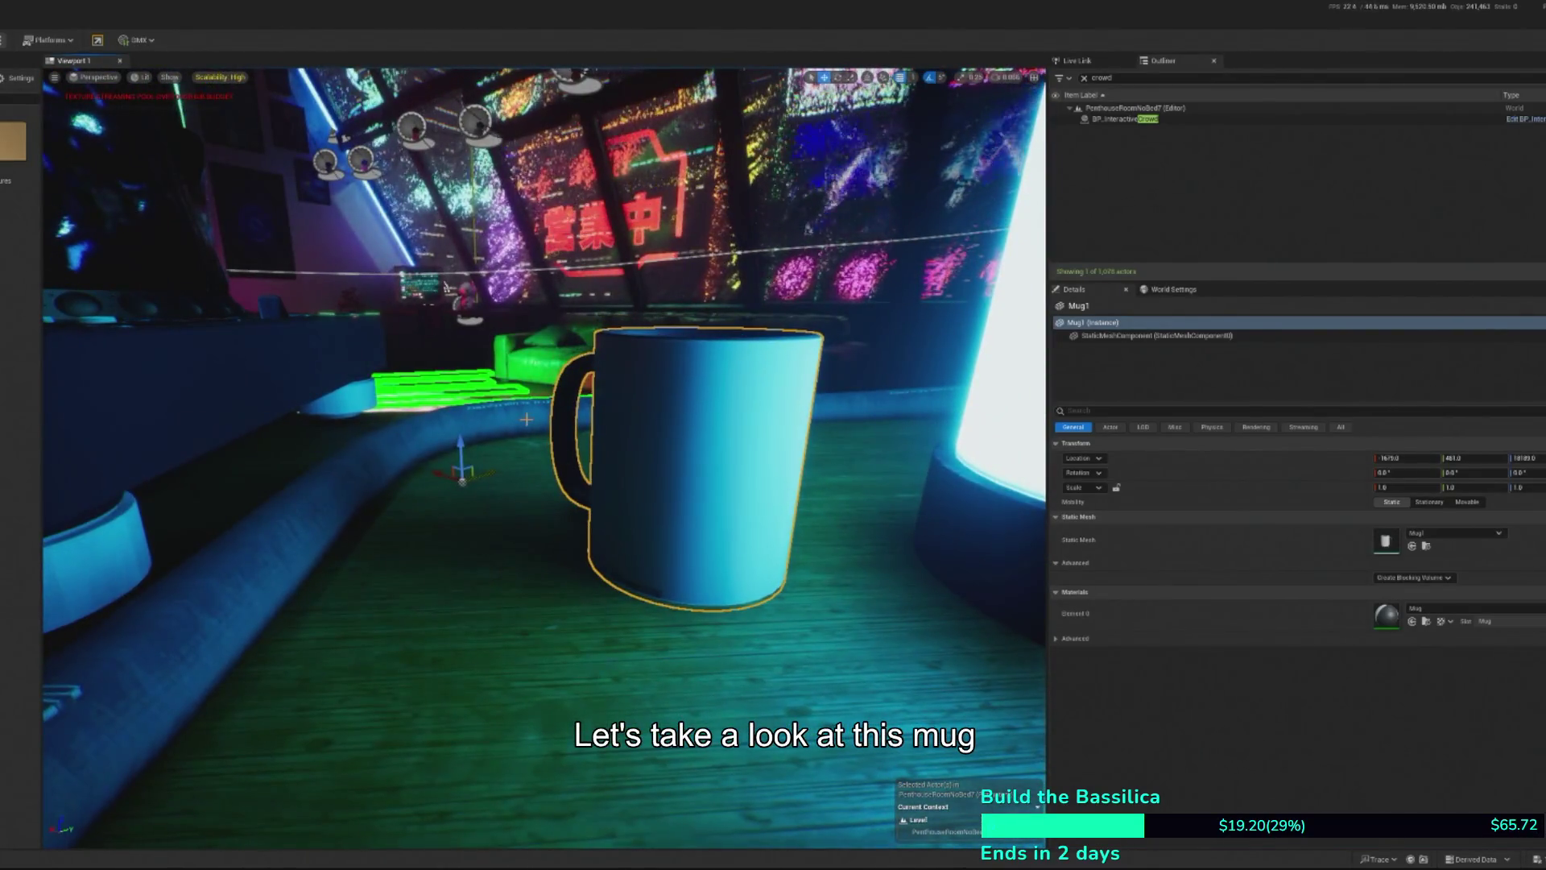
left_click_drag(677, 373, 664, 298)
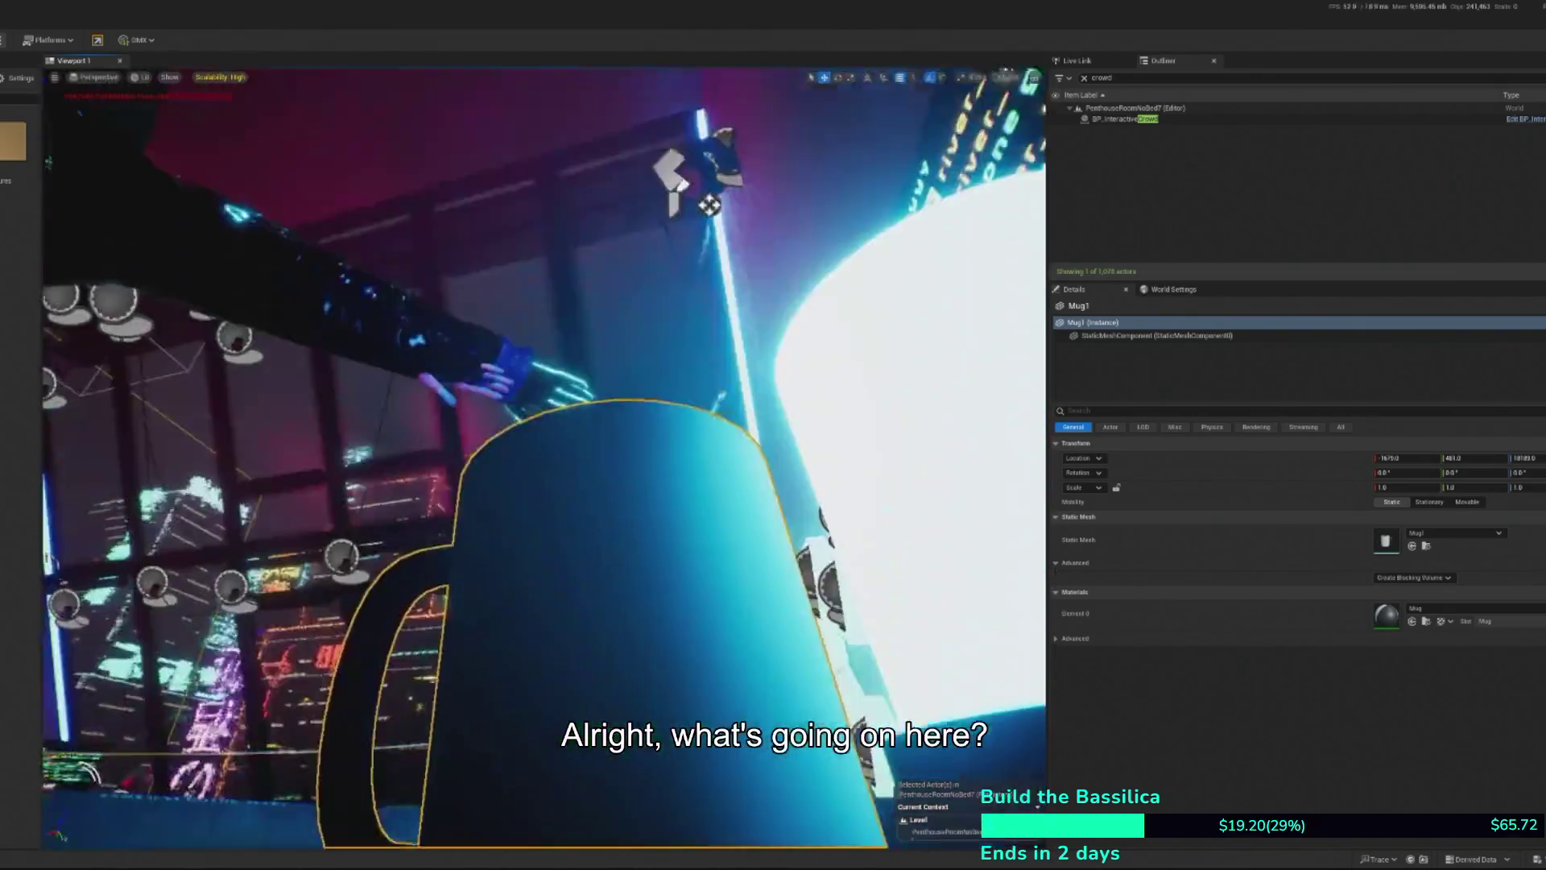
key("f")
- Orbit around the mug to see it whole and enter pivot editing with Alt+V
scroll(544, 452, "up", 5)
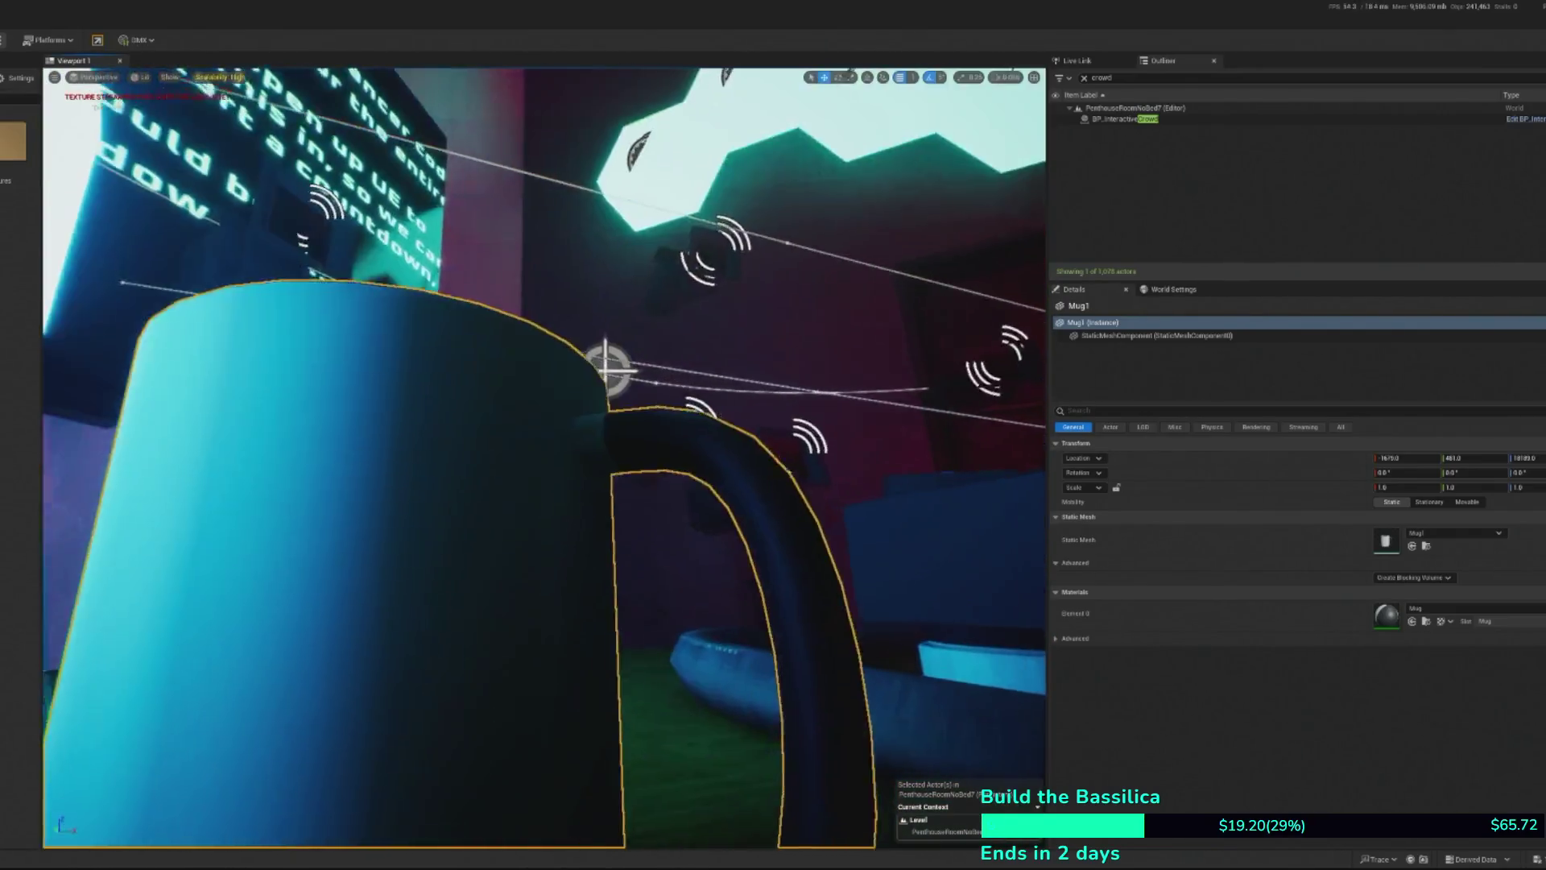
left_click_drag(543, 451, 366, 451)
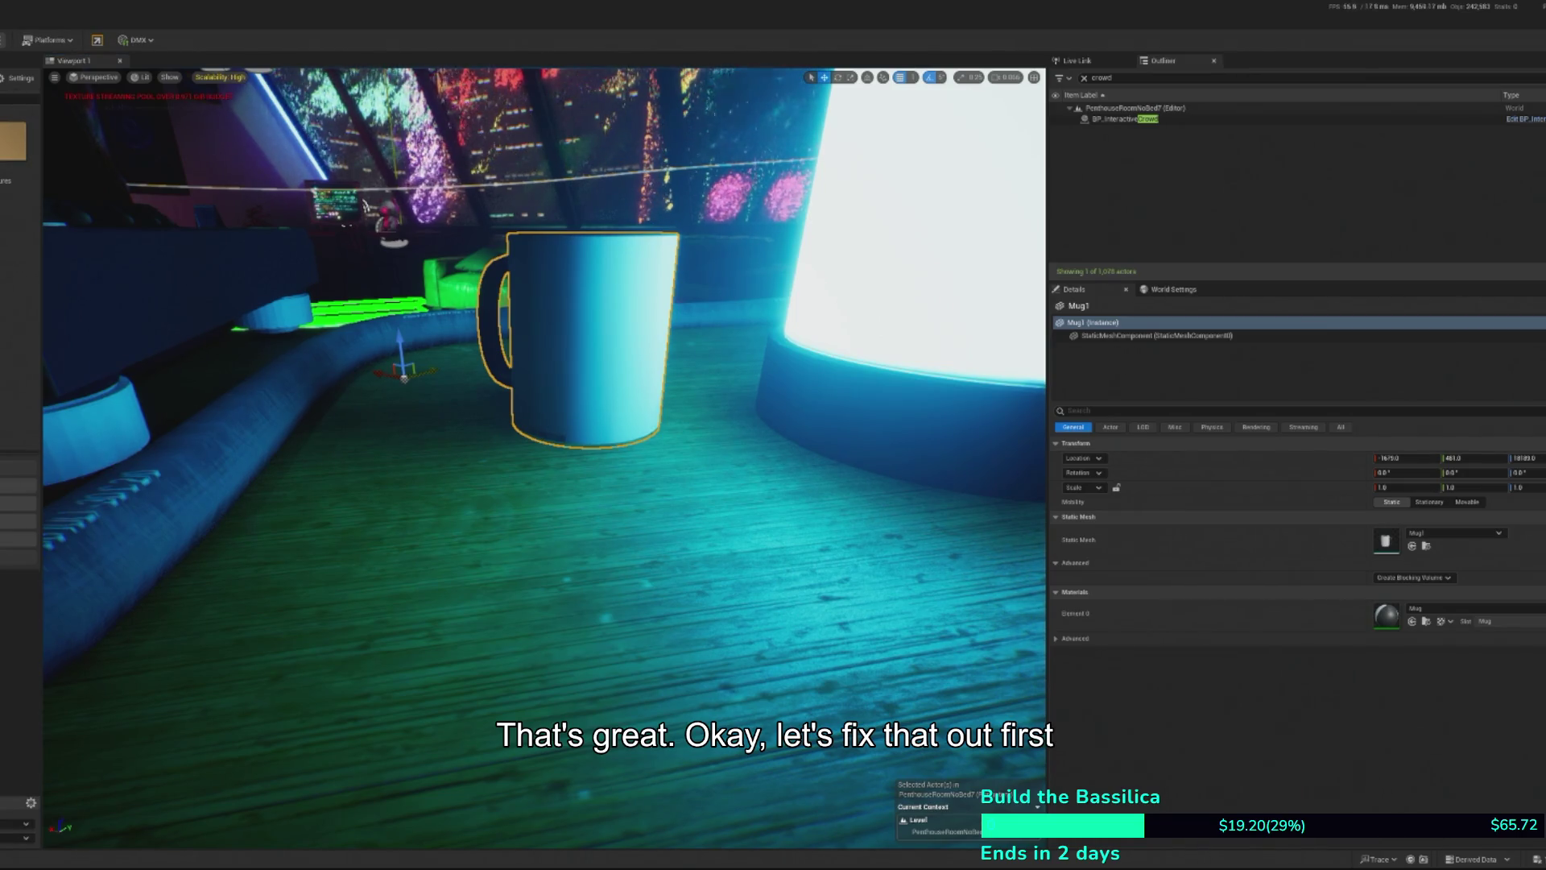
key("alt+v")
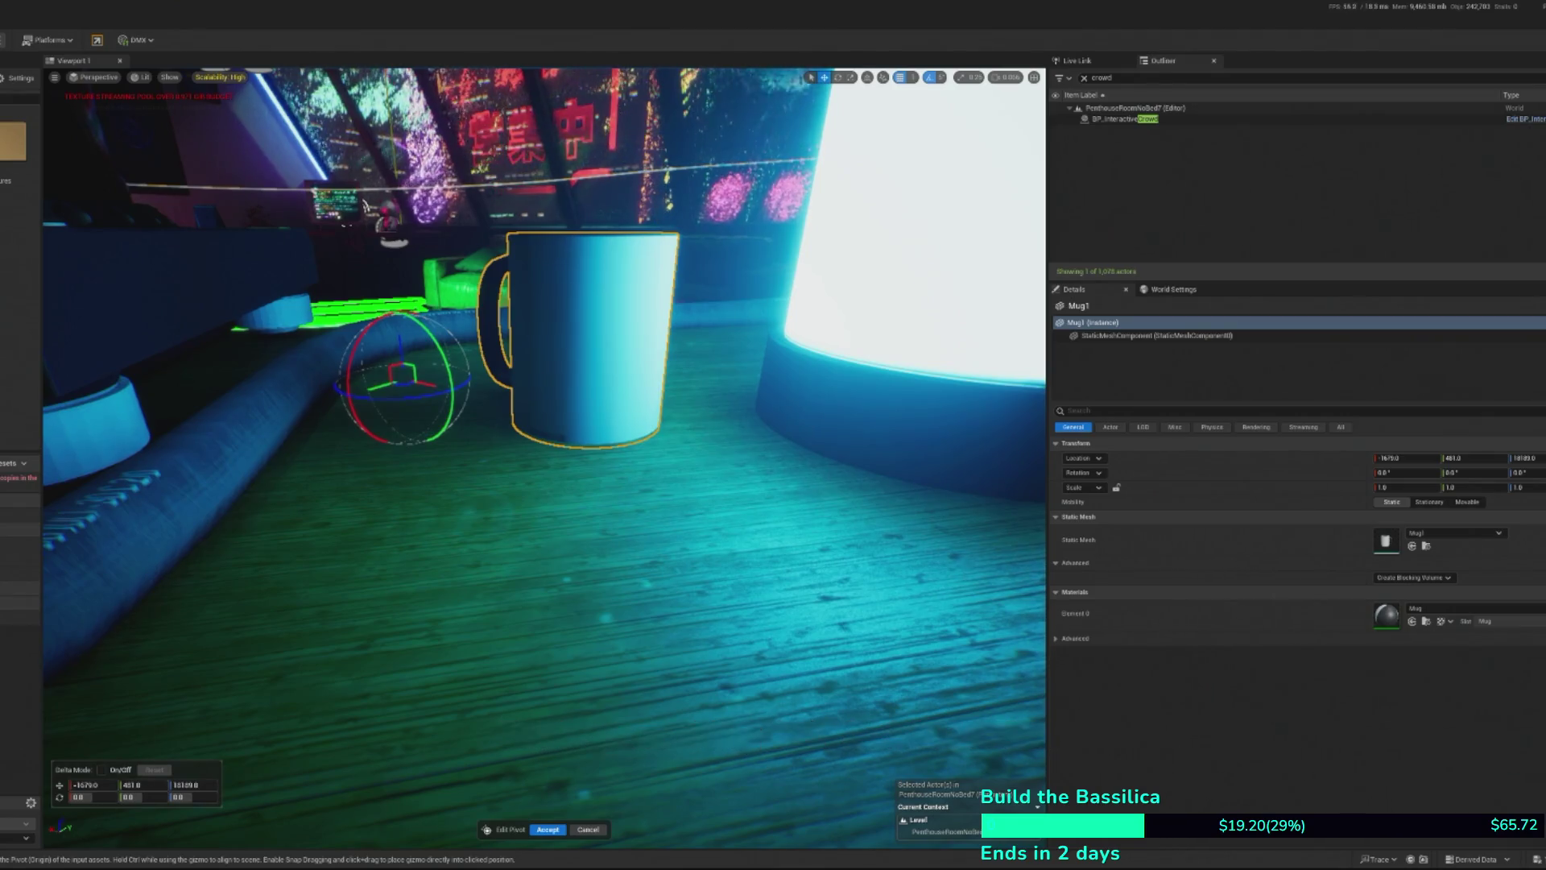
- Move Mug1's pivot to the mug's centre and bottom, then accept it
mouse_move(401, 375)
left_mouse_down()
mouse_move(564, 328)
mouse_move(556, 419)
mouse_move(556, 225)
left_mouse_up()
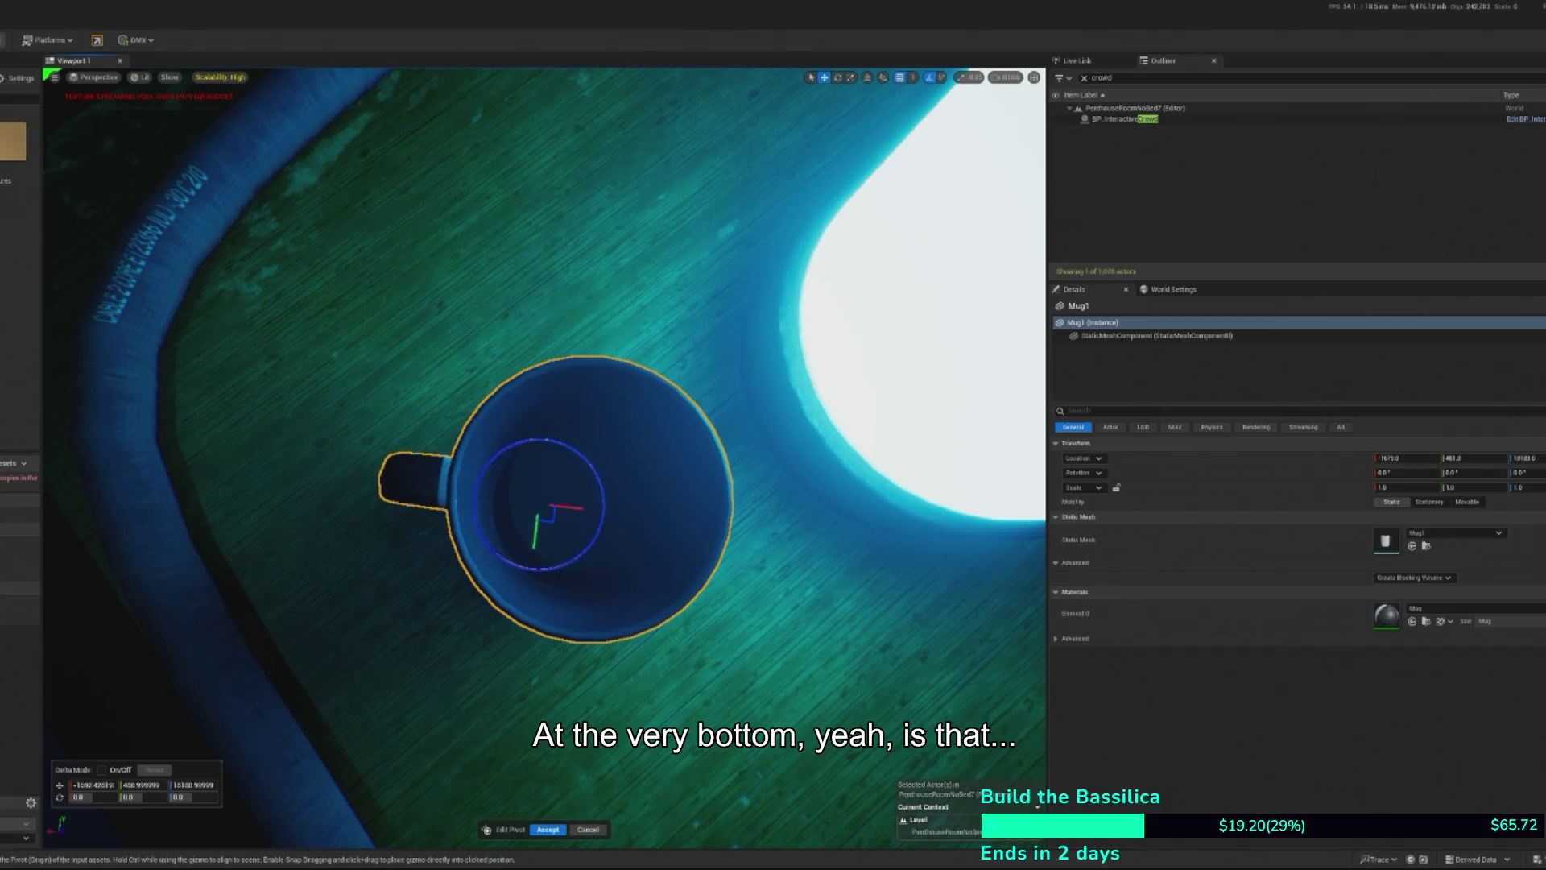
mouse_move(552, 515)
left_mouse_down()
mouse_move(688, 516)
mouse_move(381, 483)
mouse_move(549, 395)
mouse_move(528, 600)
mouse_move(533, 491)
left_mouse_up()
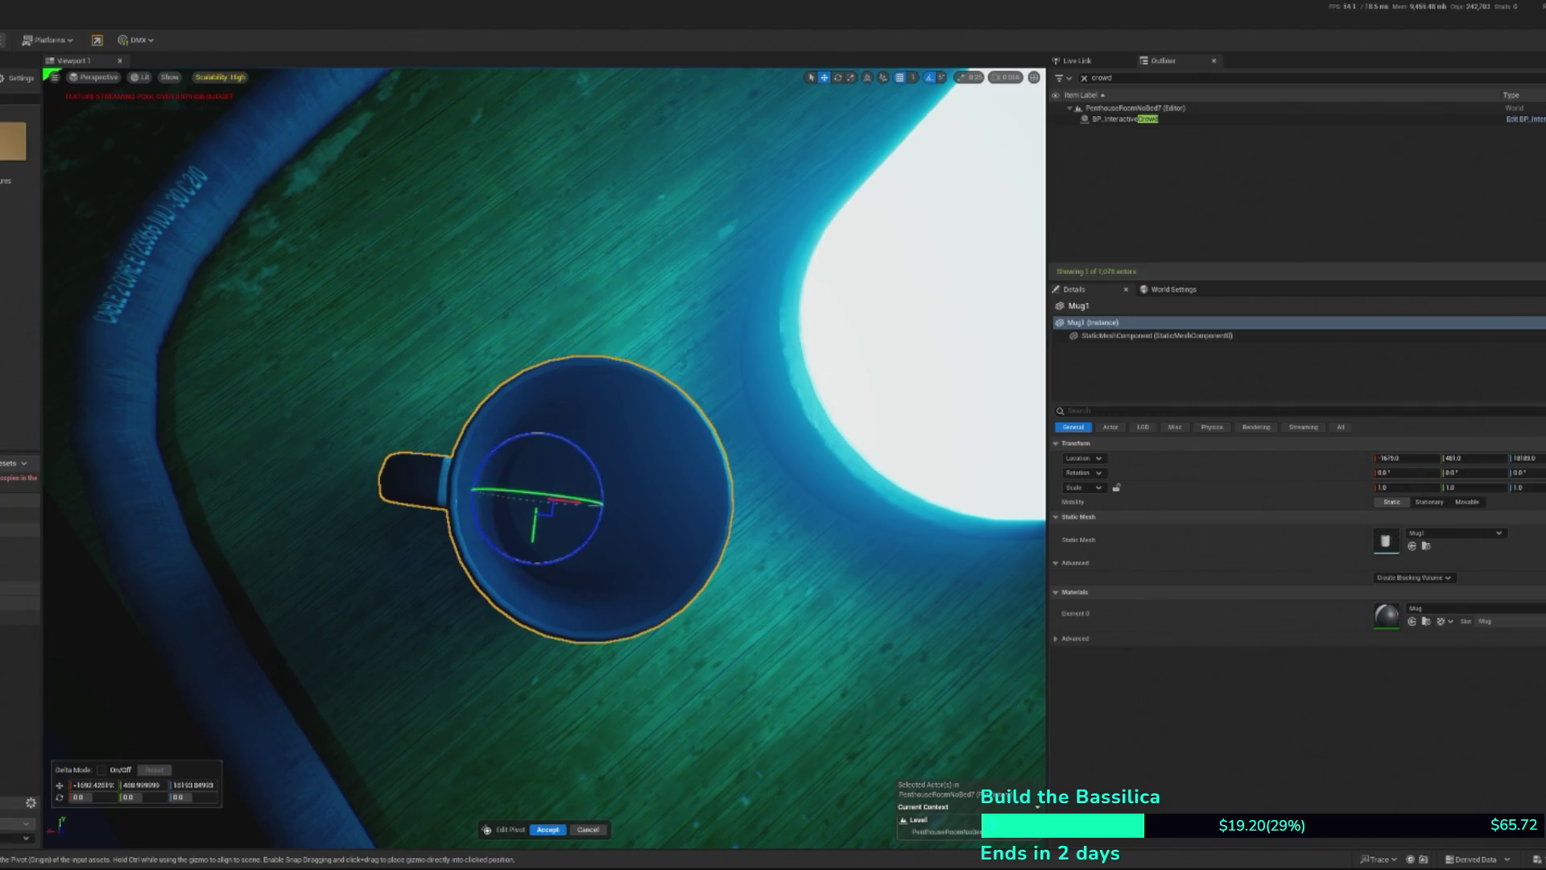
left_click_drag(533, 493, 538, 503)
left_click(547, 829)
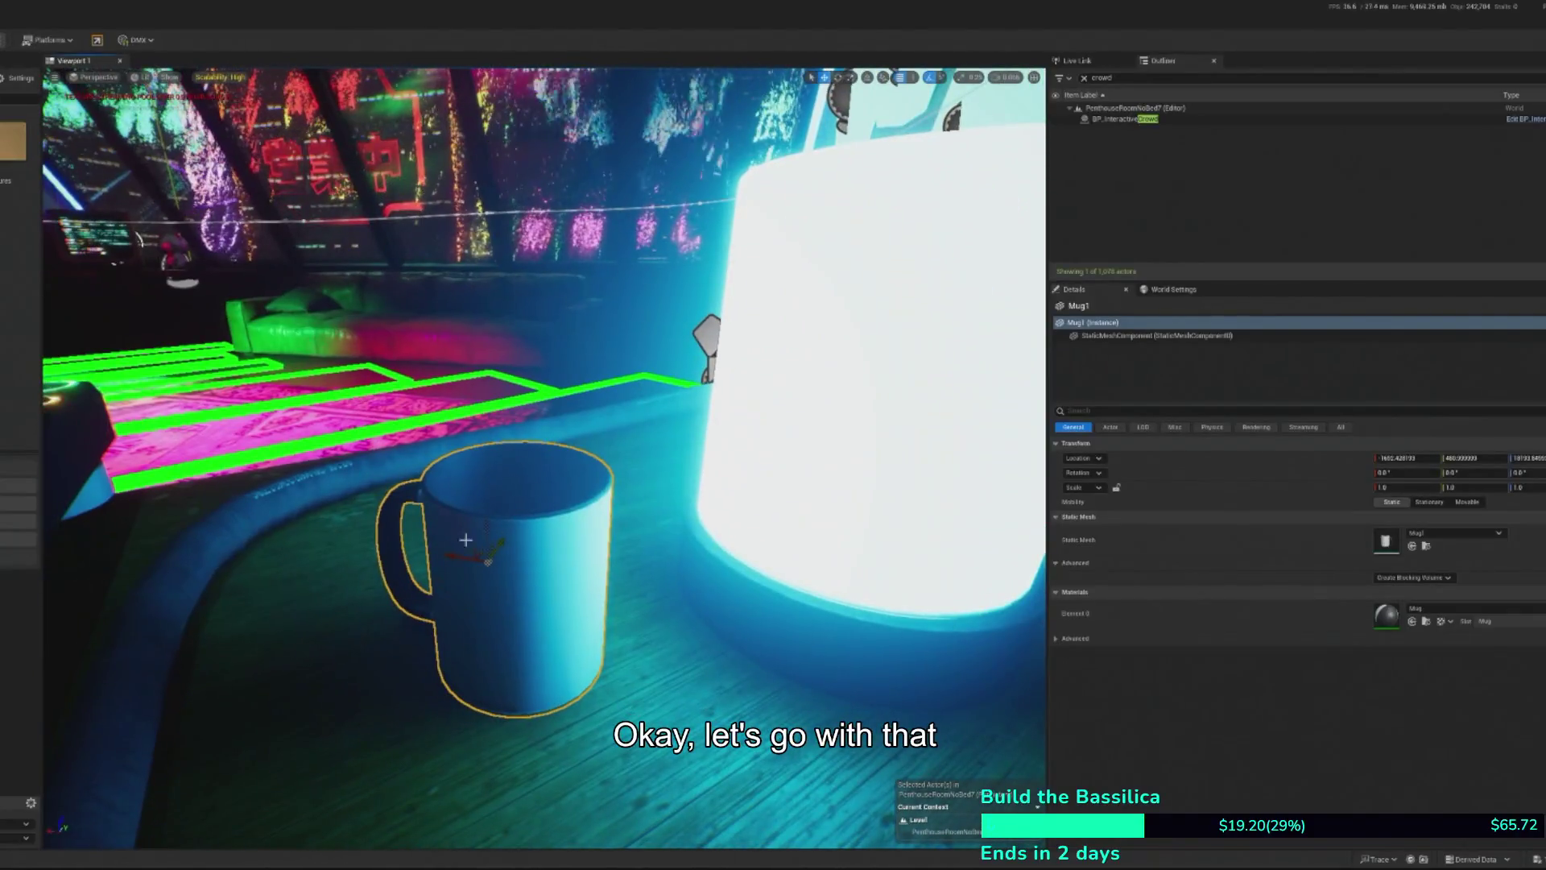
- Rotate the mug about 20° and open its material for editing
key("e")
mouse_move(465, 536)
left_mouse_down()
mouse_move(480, 538)
mouse_move(432, 541)
mouse_move(463, 586)
left_mouse_up()
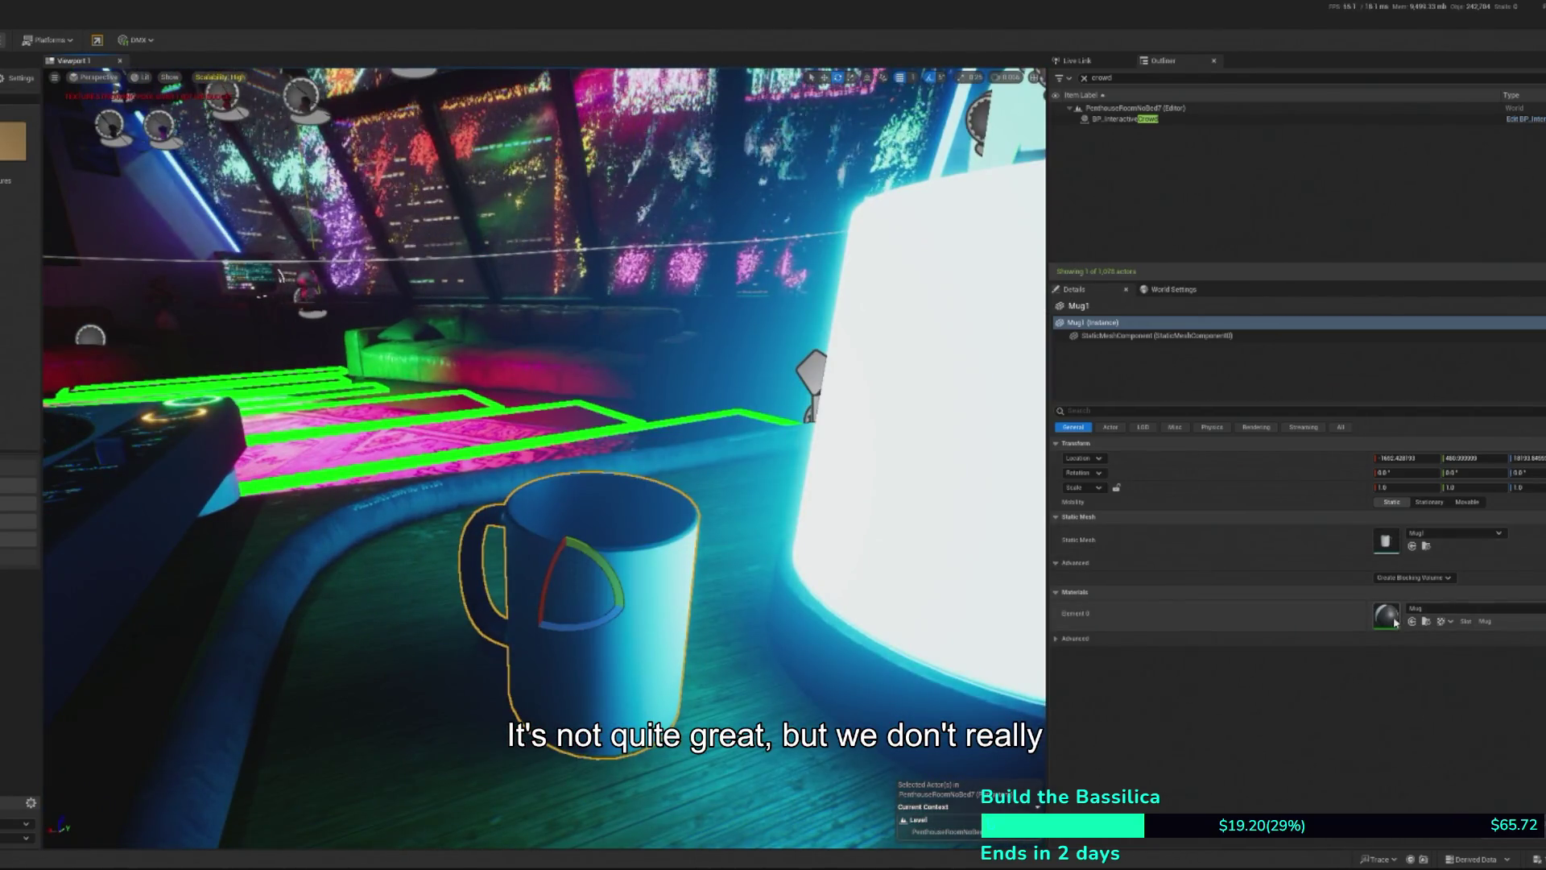
key("ctrl+e")
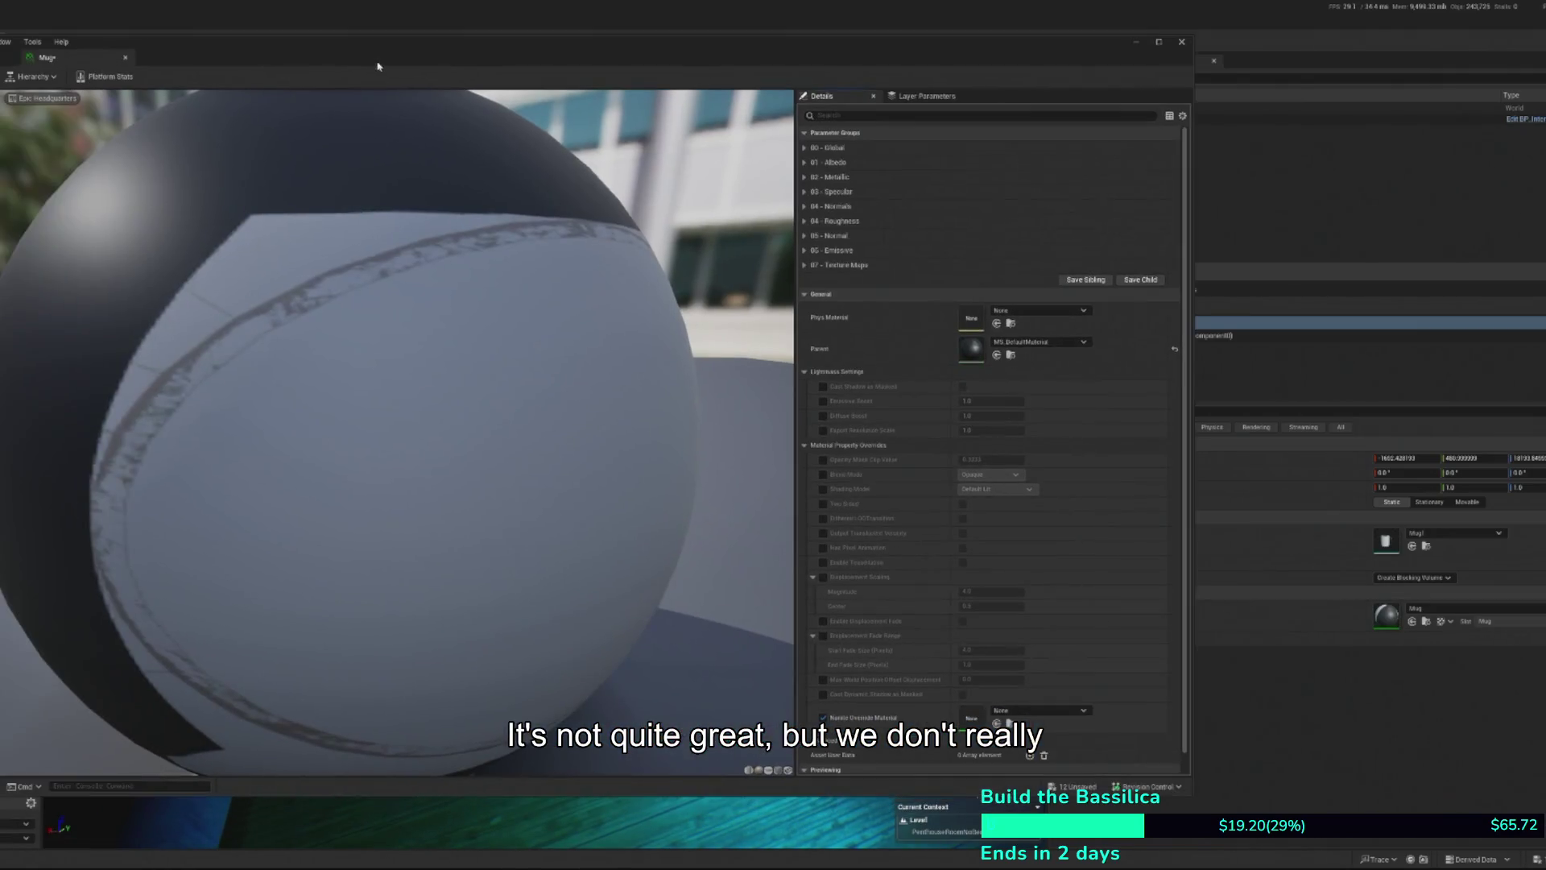
- Inspect the MS_DefaultMaterial parent graph and spin the printed-design material instance preview
double_click(969, 355)
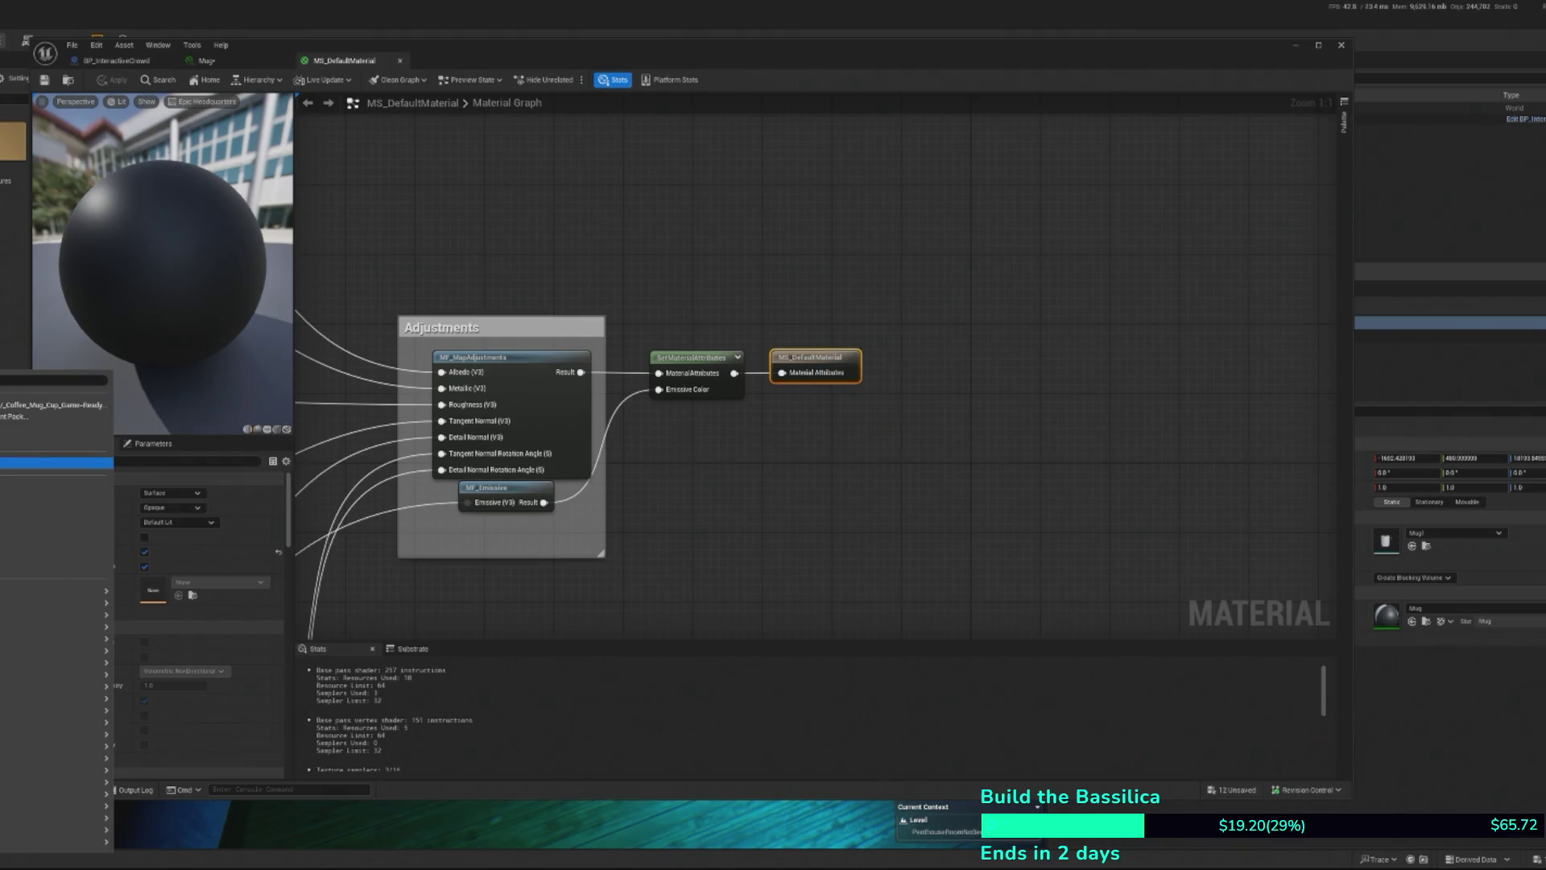
left_click(56, 464)
double_click(16, 123)
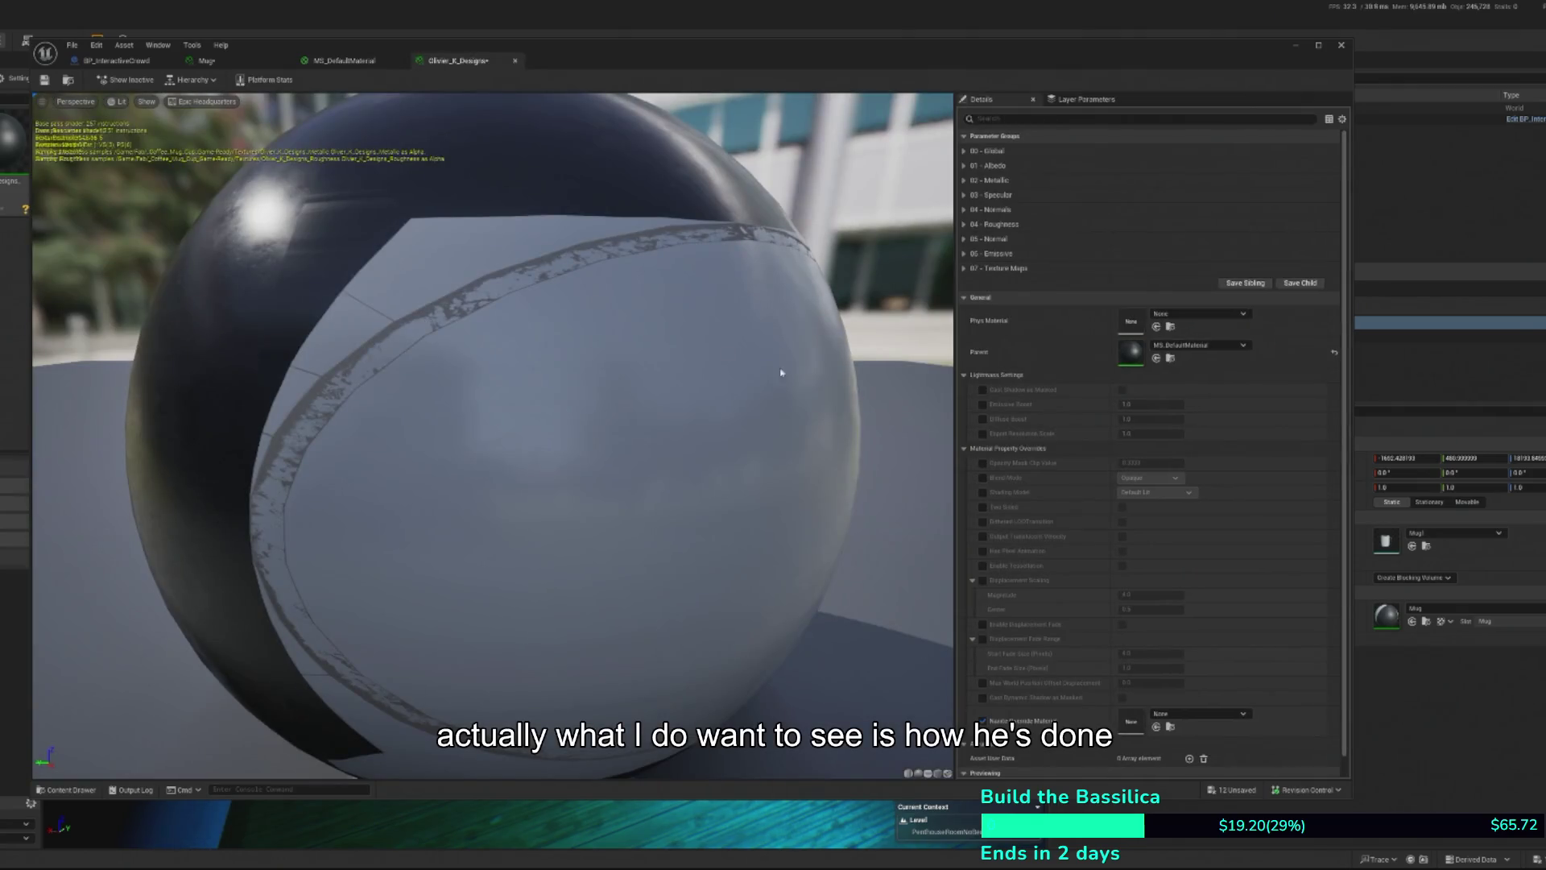
left_click_drag(715, 366, 386, 367)
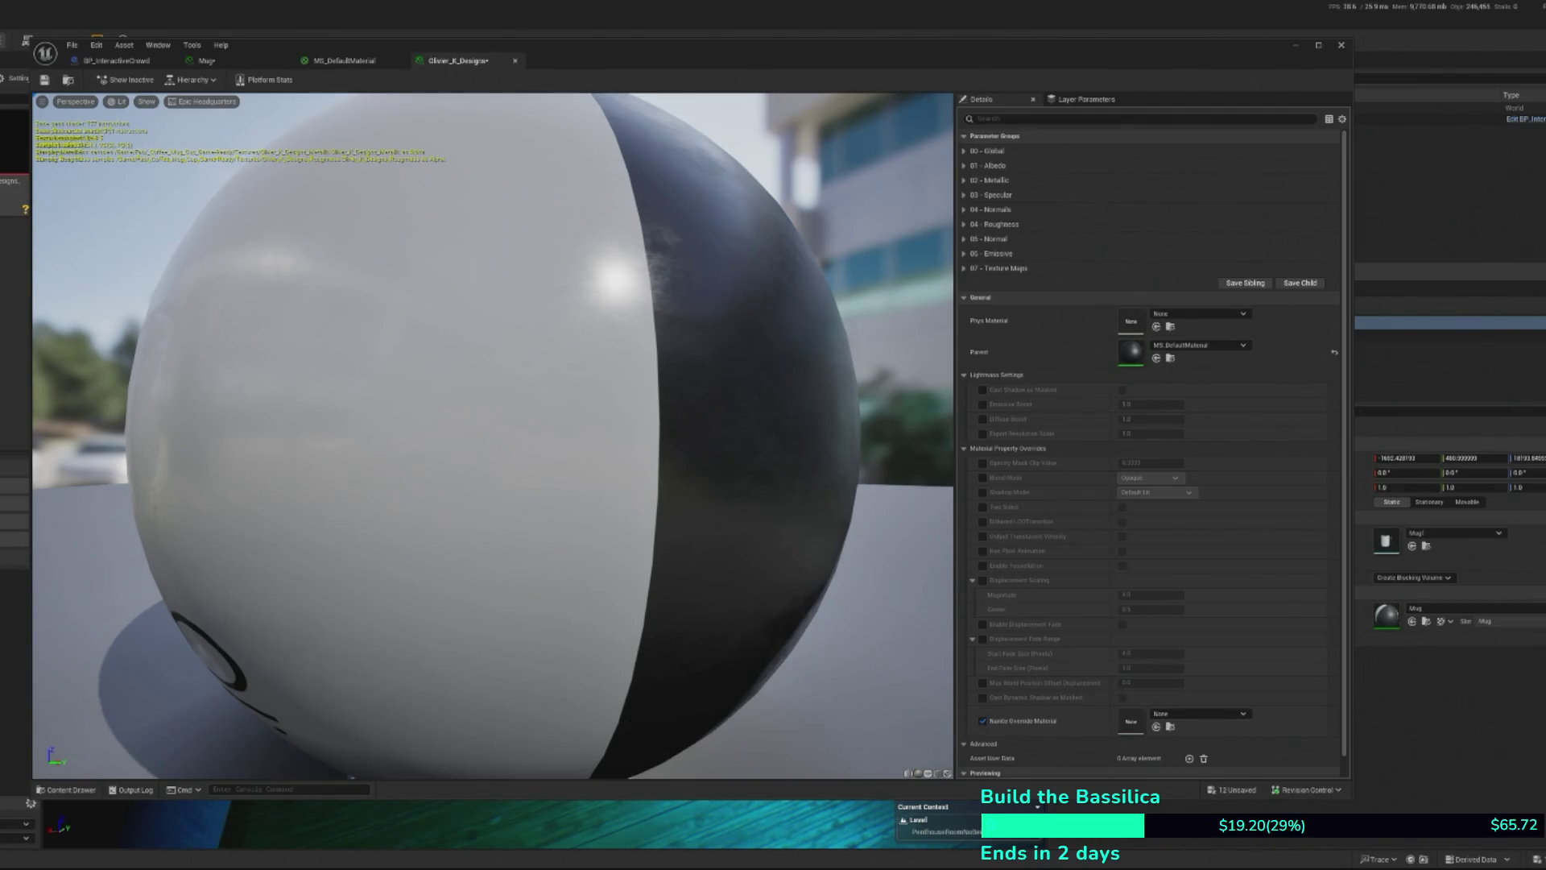
scroll(445, 527, "up", 1)
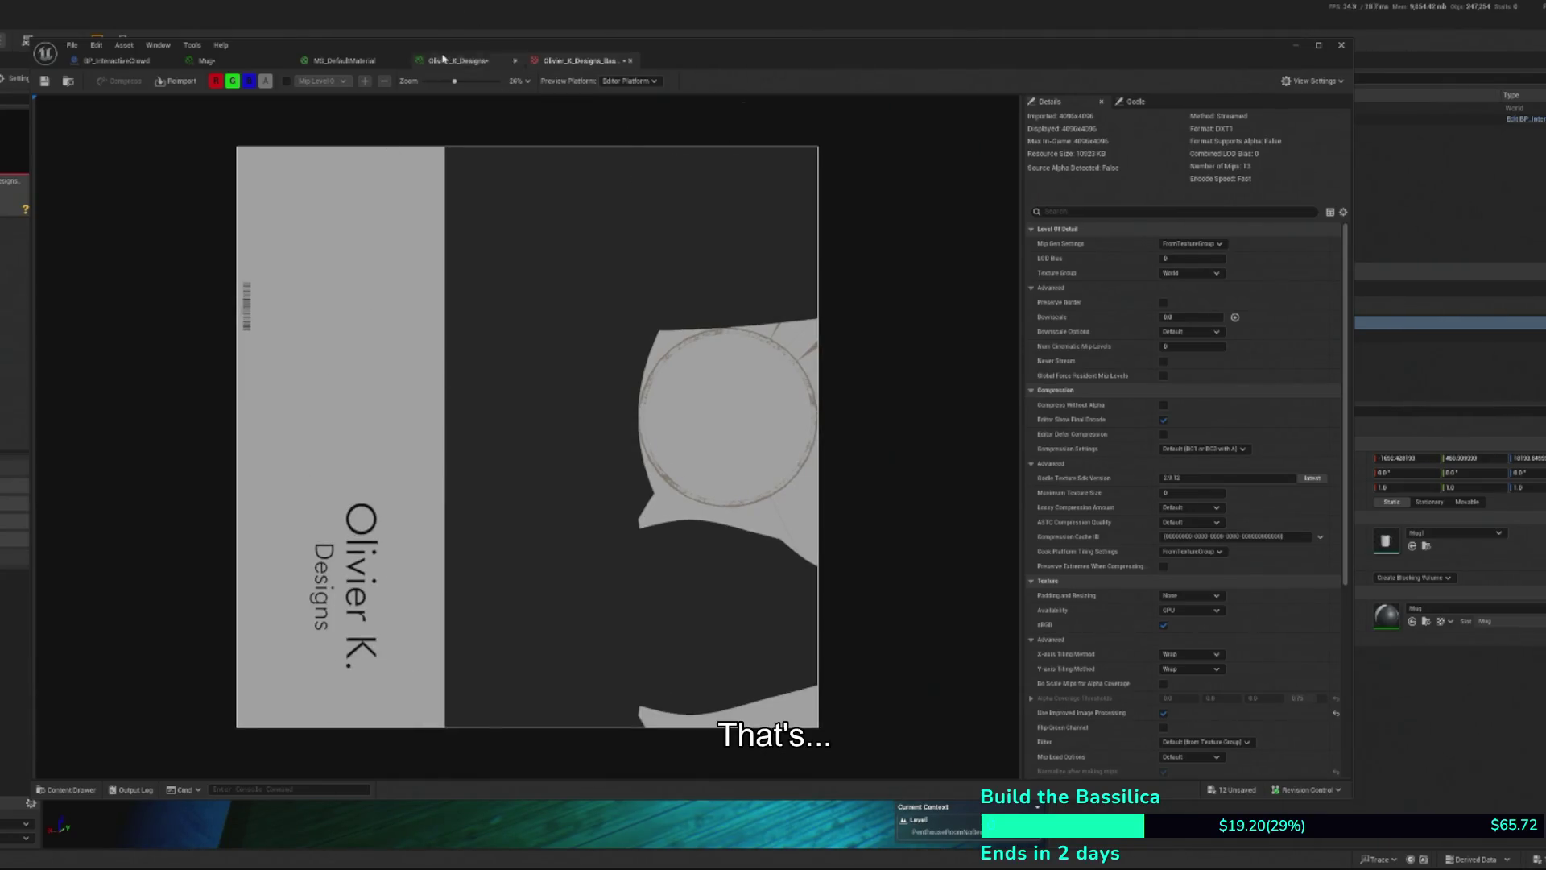
- Move the texture editor aside and return to the Mug material instance preview
left_click_drag(347, 65, 554, 76)
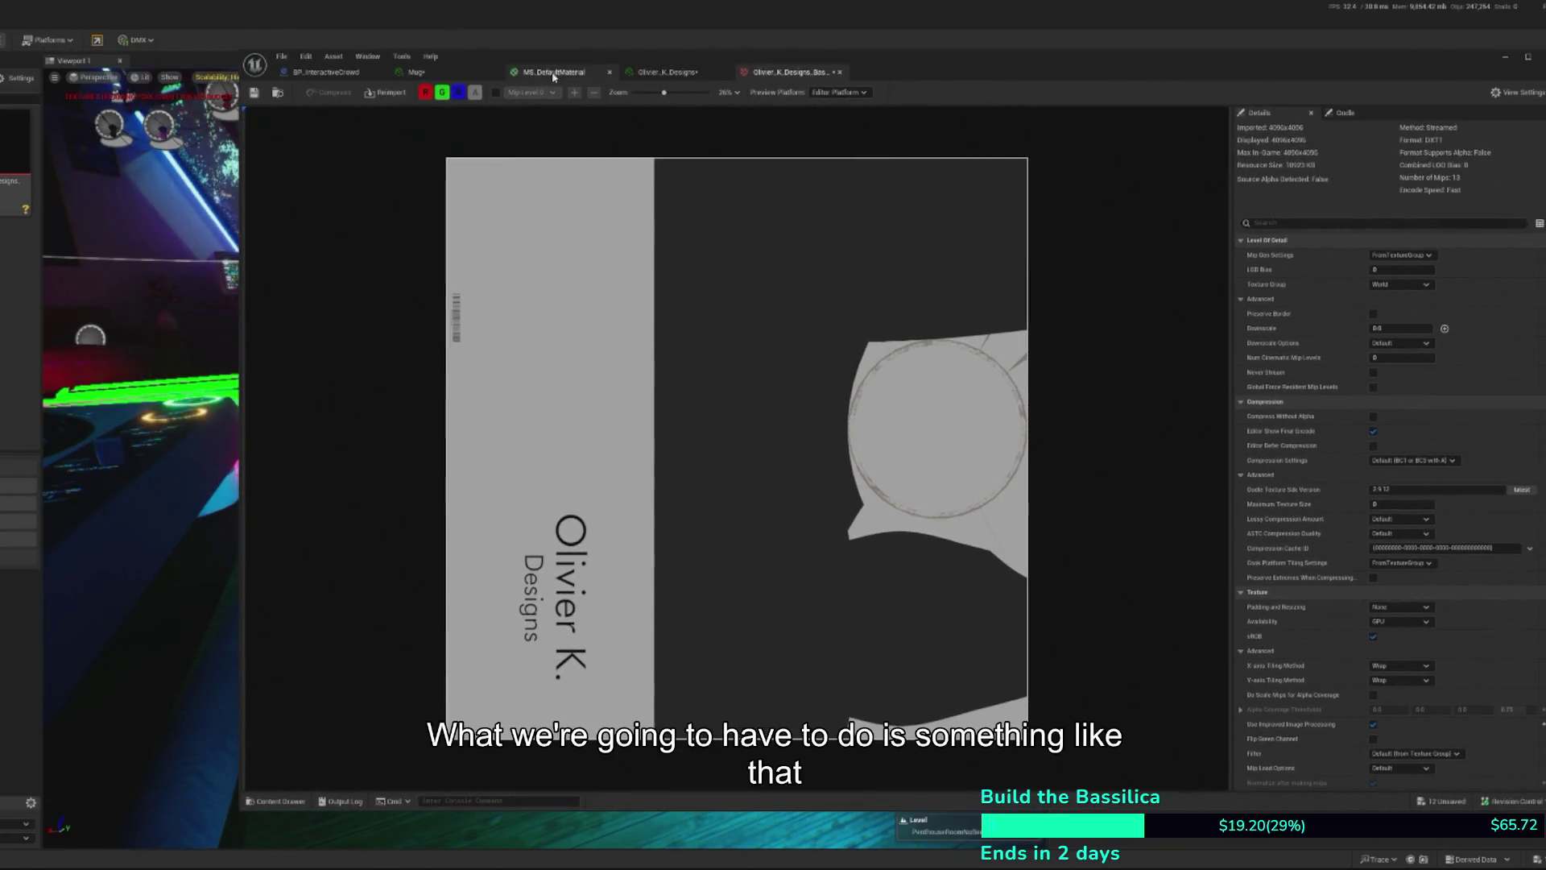
left_click(554, 76)
left_click(417, 72)
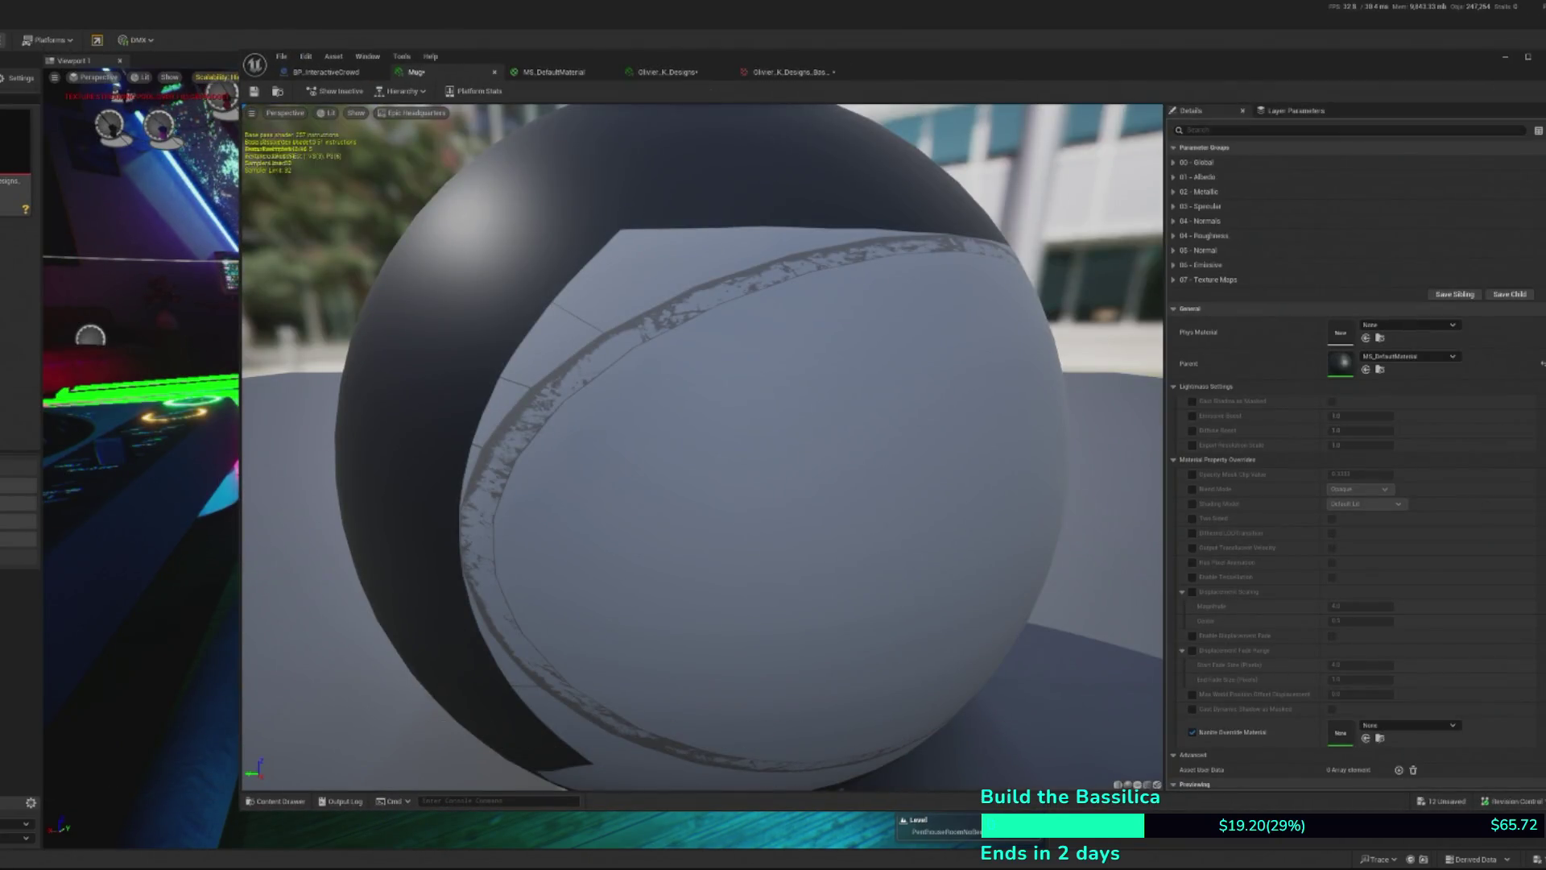
- Create a new material named M_Mug_ENDVR in the Content Browser
right_click(4, 370)
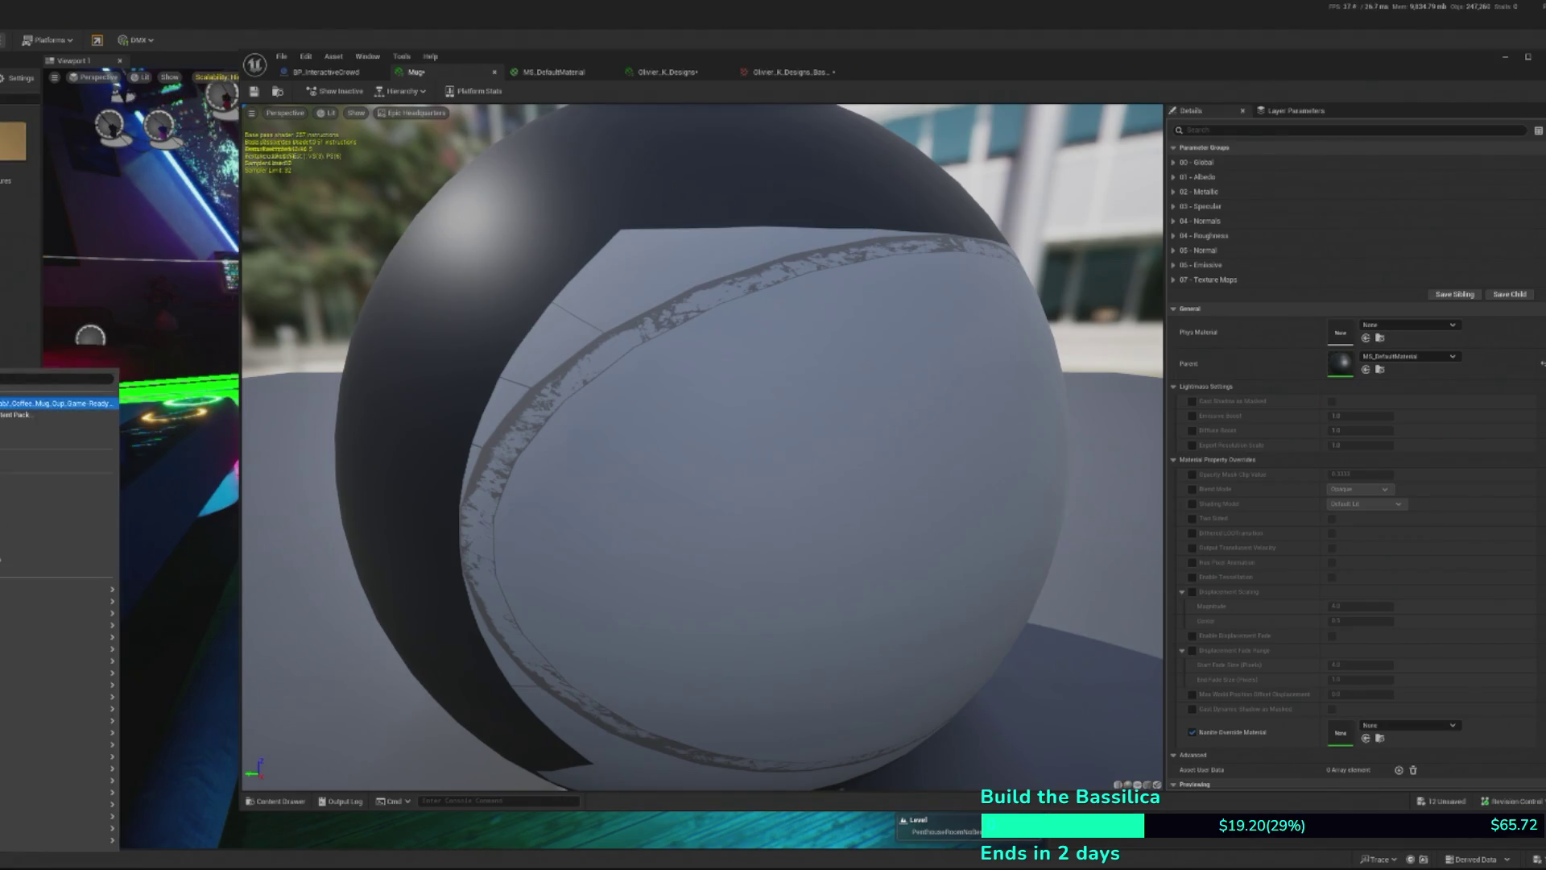
left_click(8, 536)
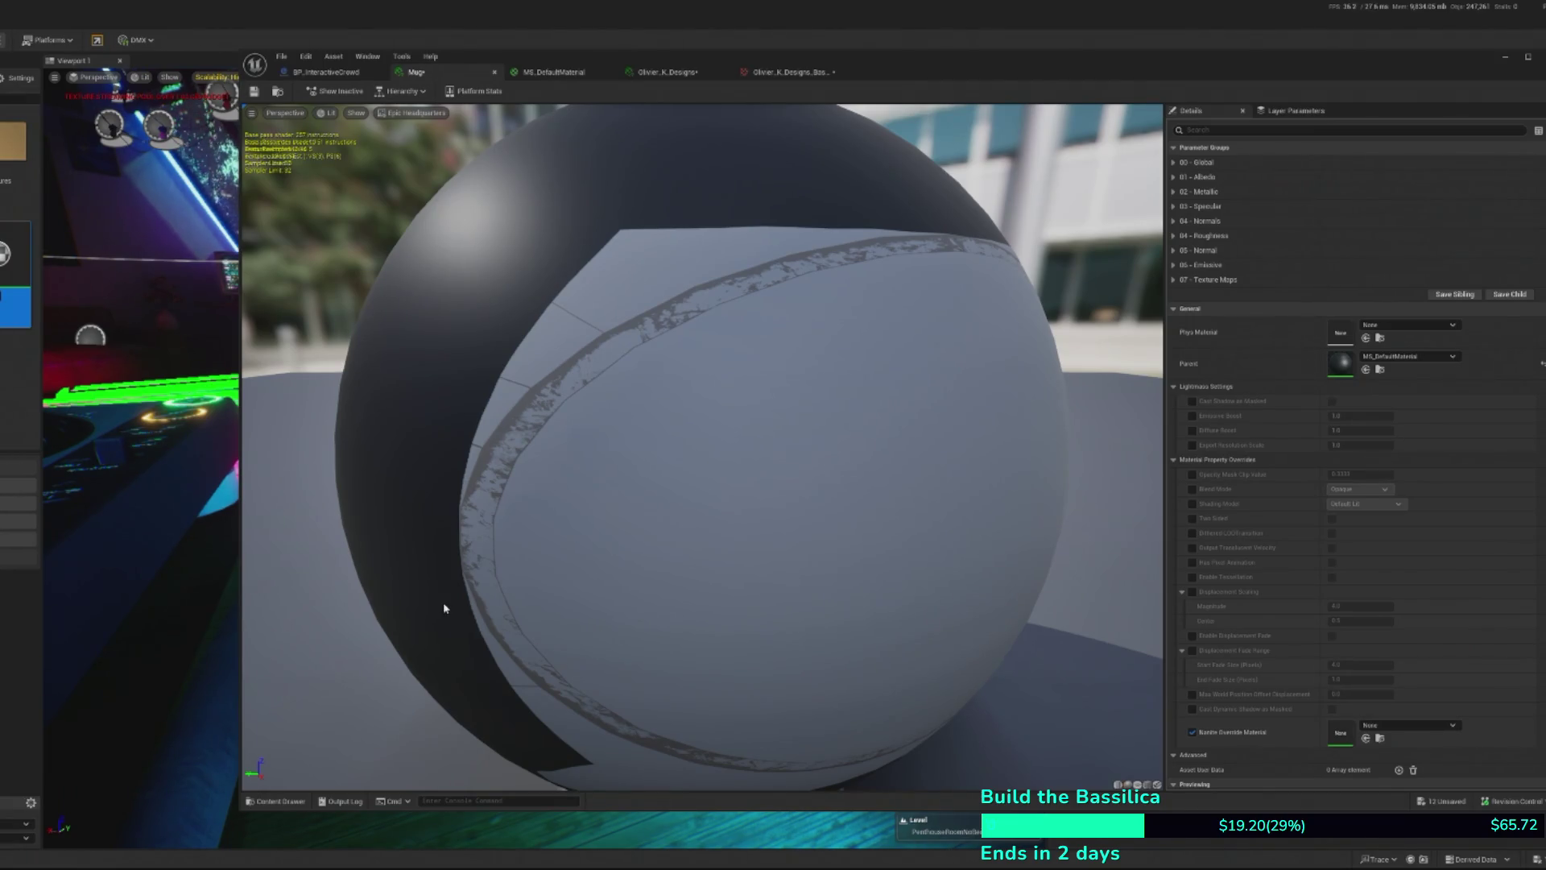
key("Return")
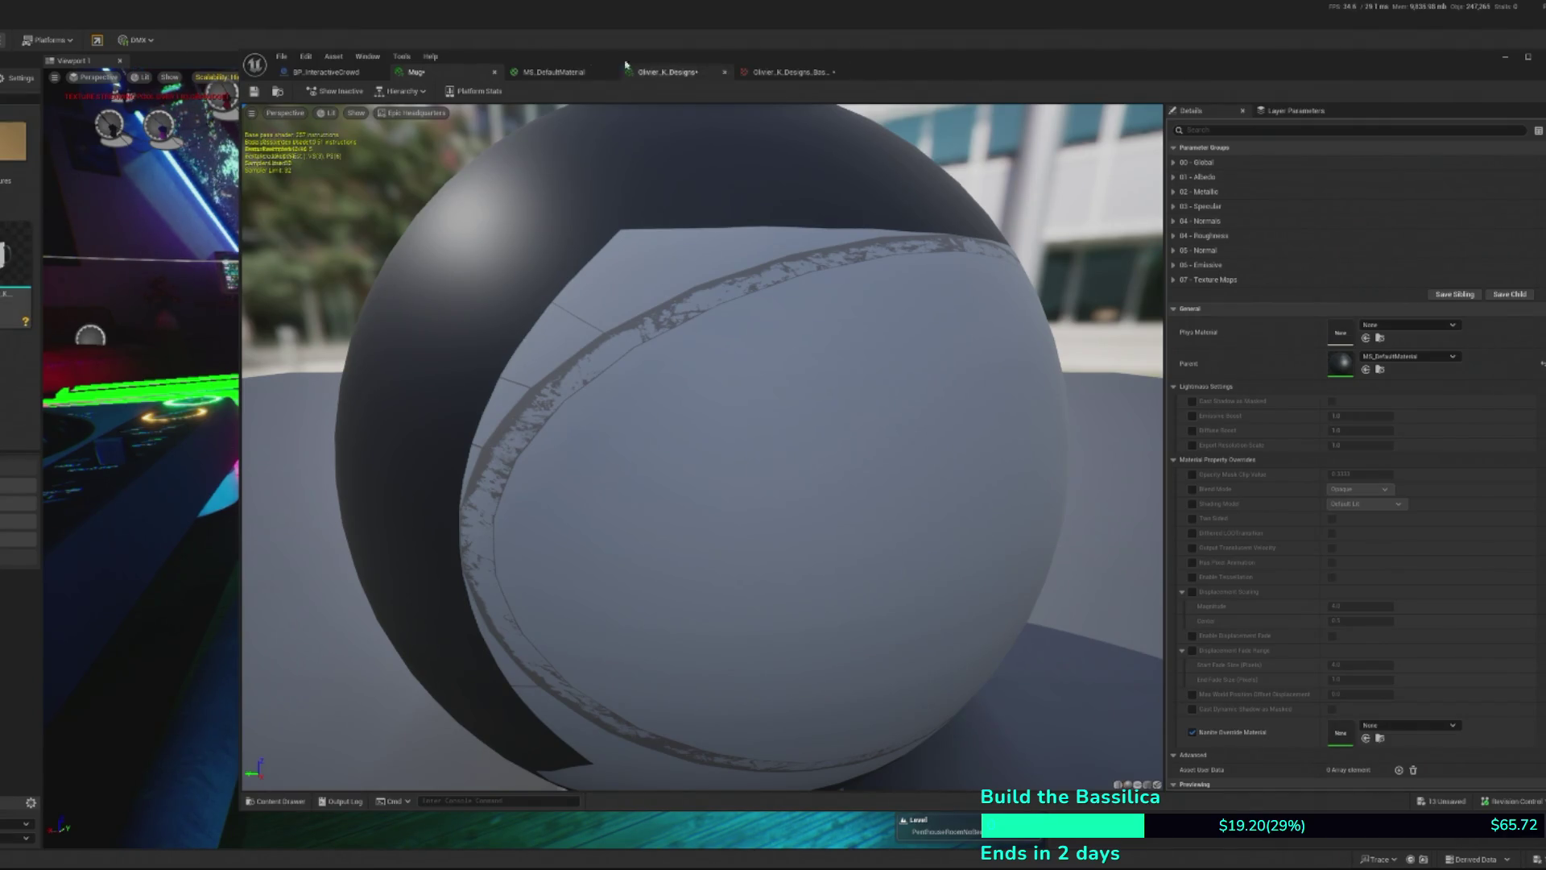
left_click(1505, 60)
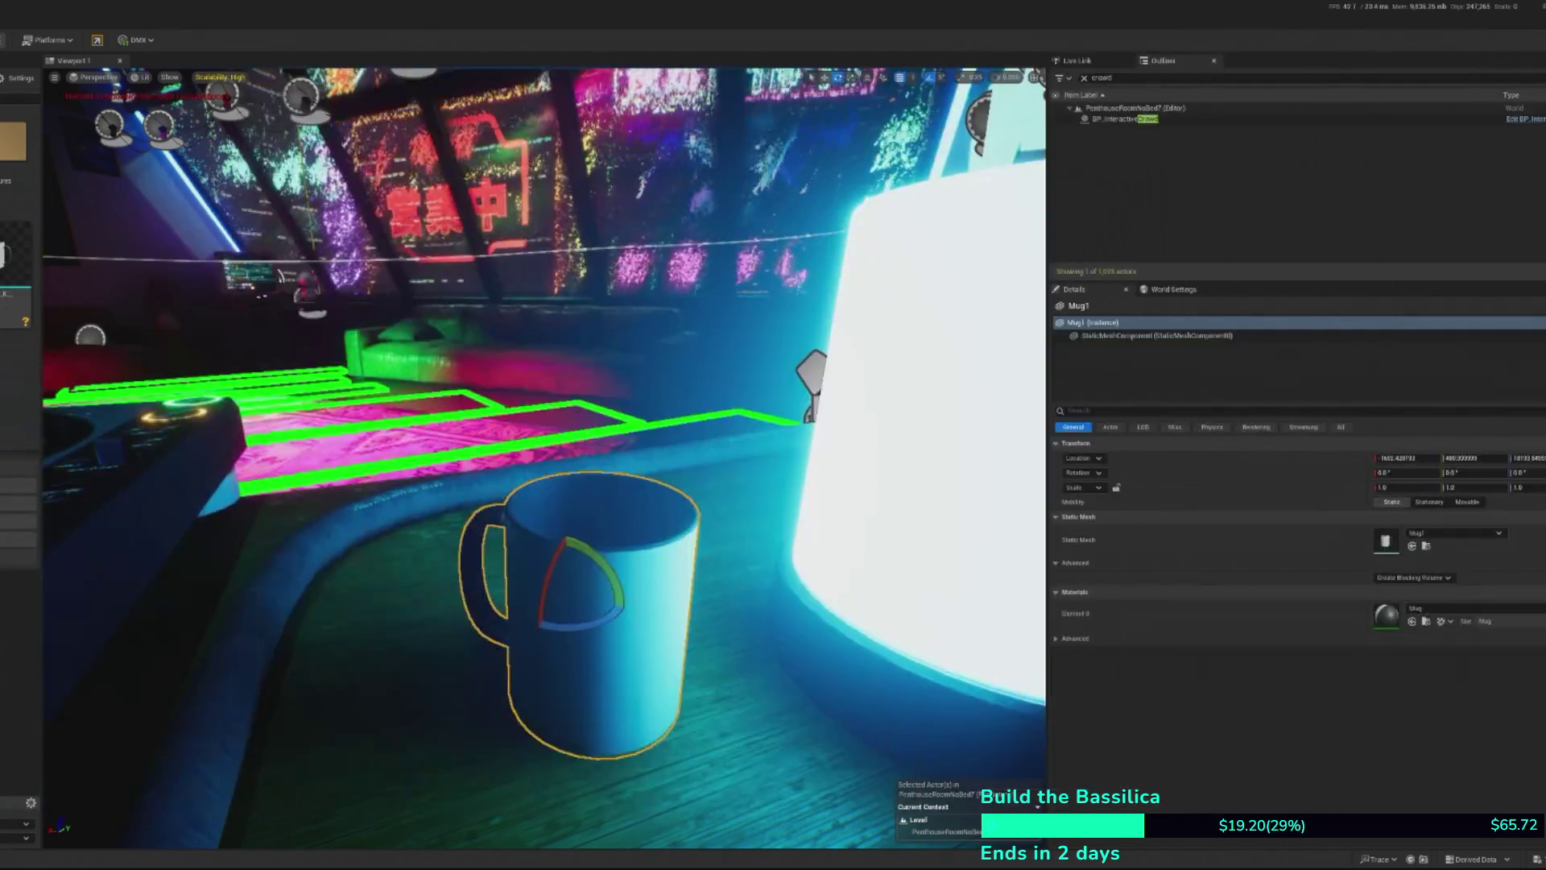
- Assign M_Mug_ENDVR to Mug1's Element 0 material slot in the Details panel
double_click(14, 257)
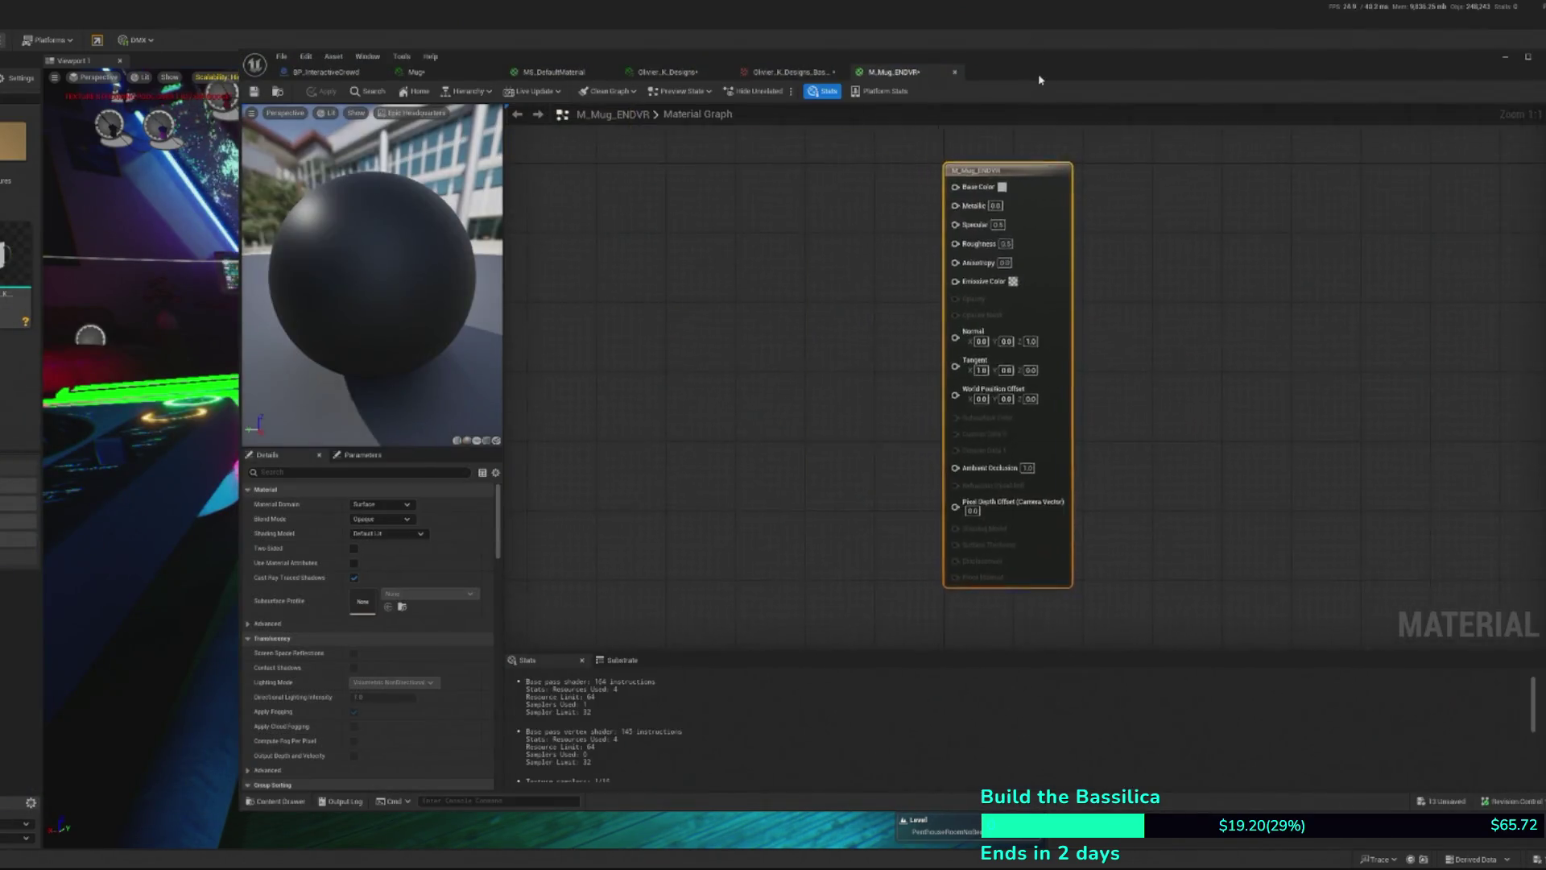
left_click(1505, 57)
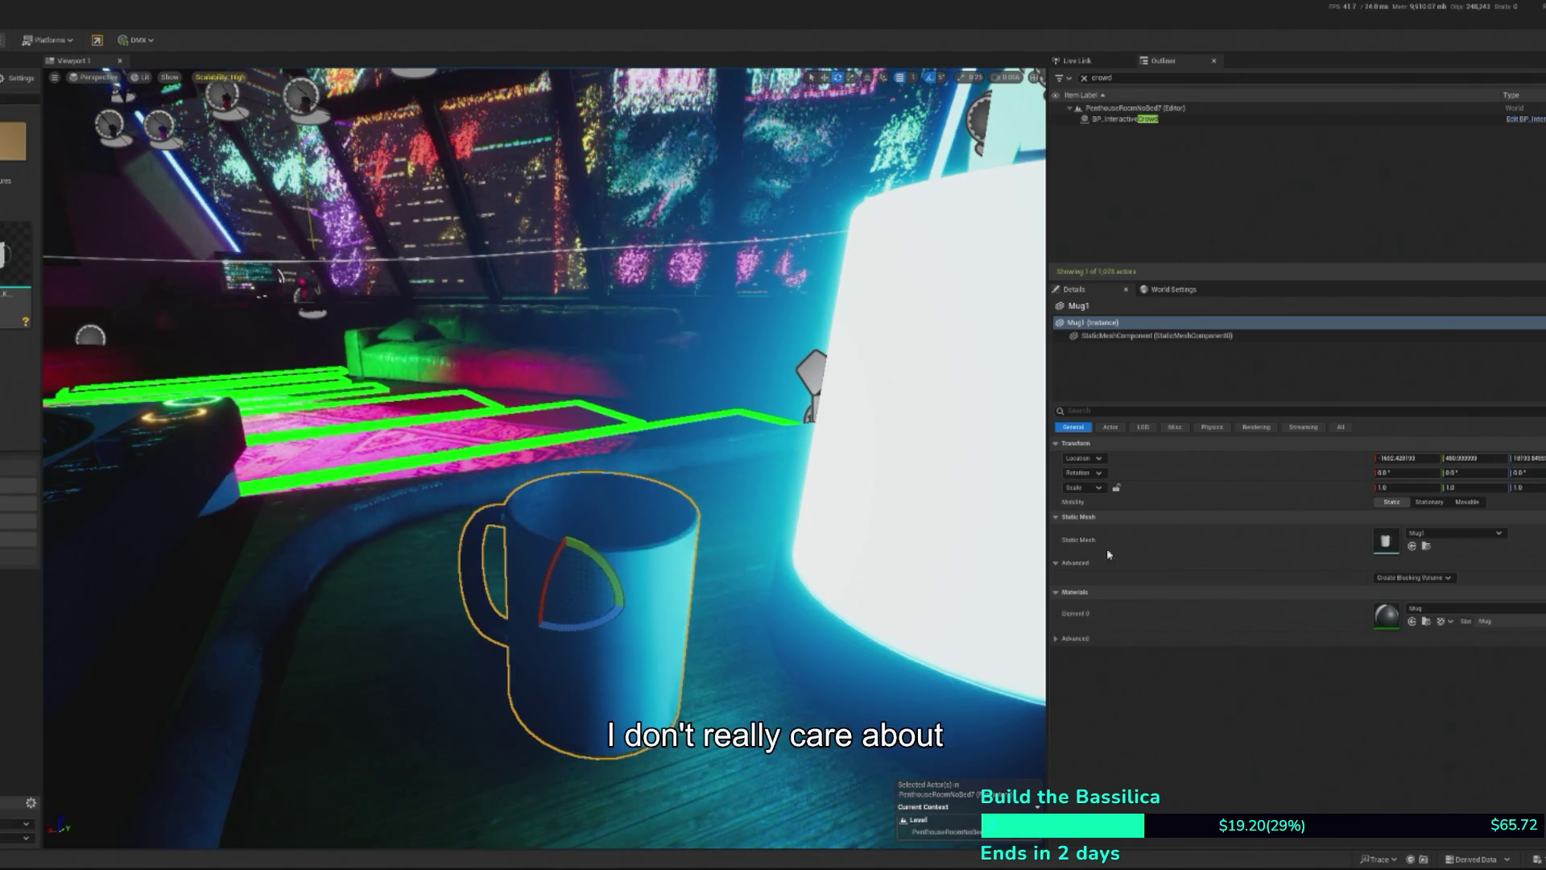
left_click(1410, 622)
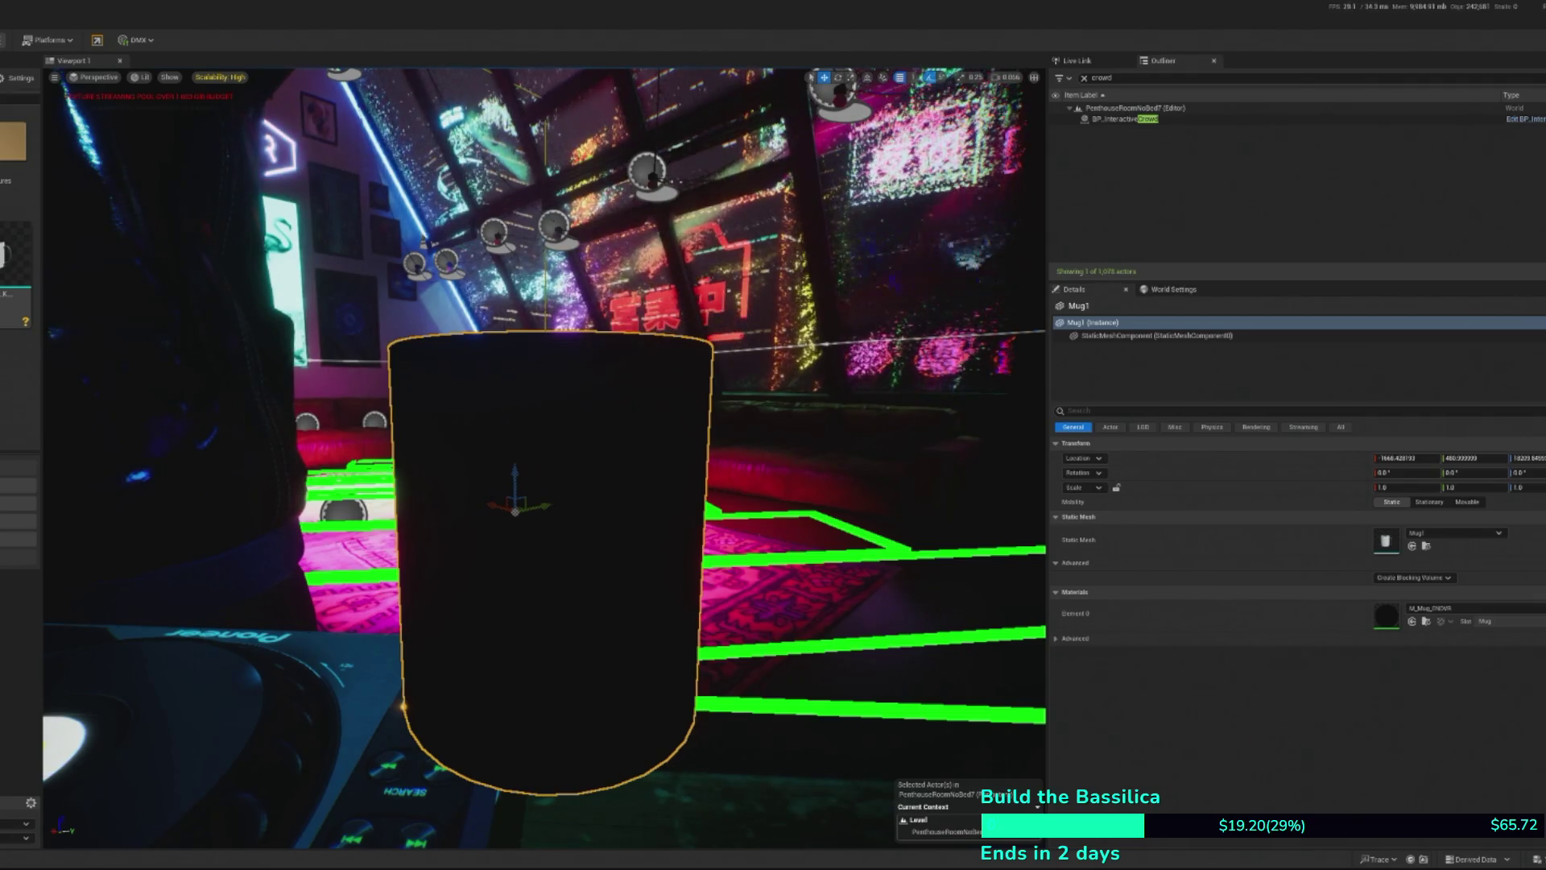
key("f")
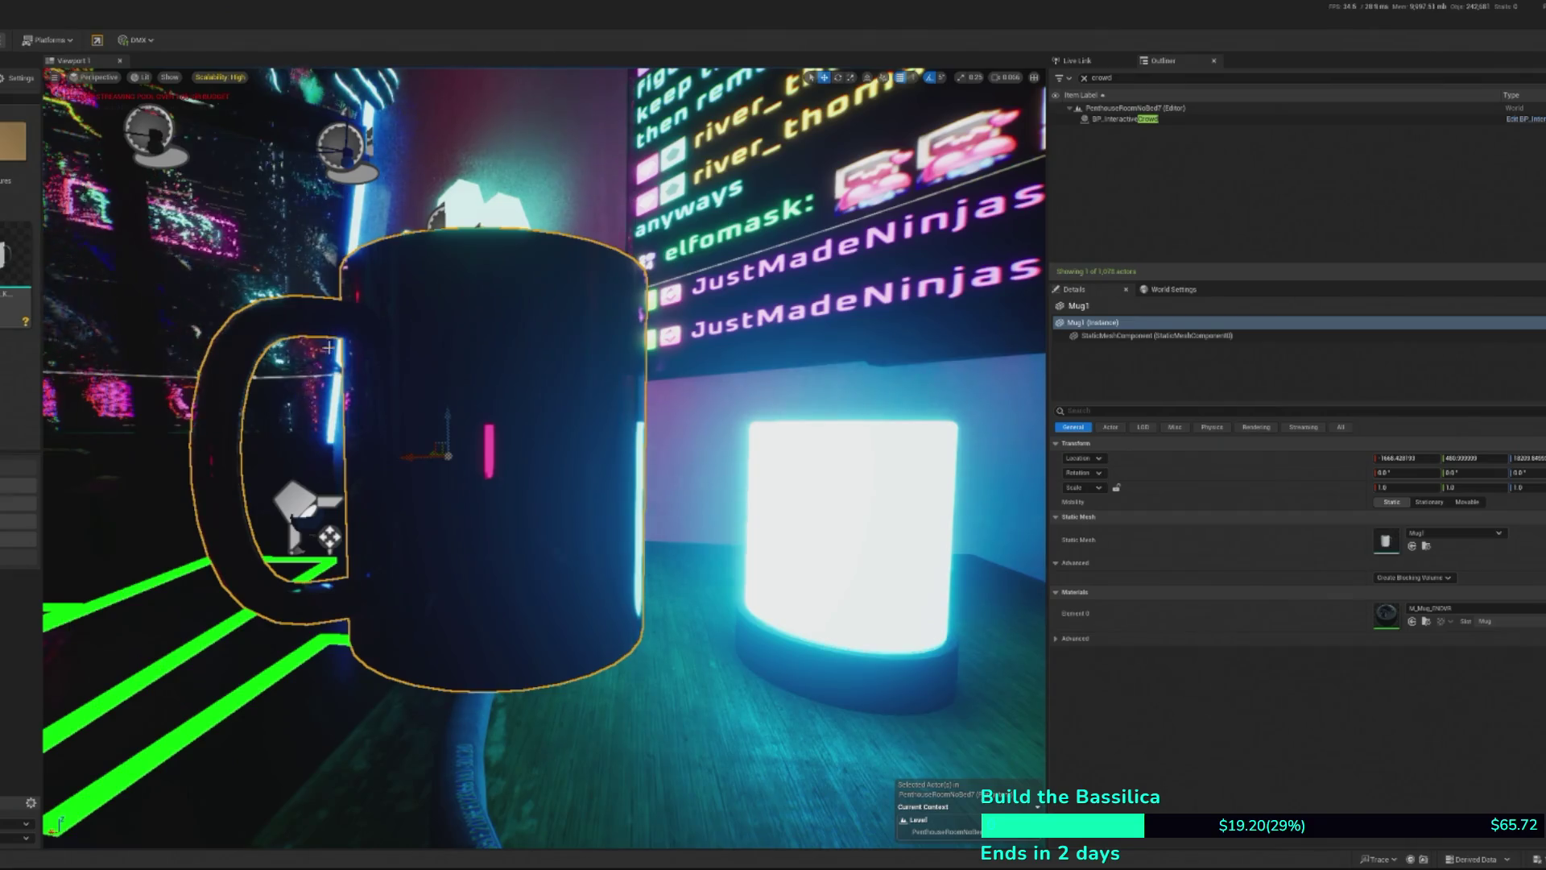
key("f")
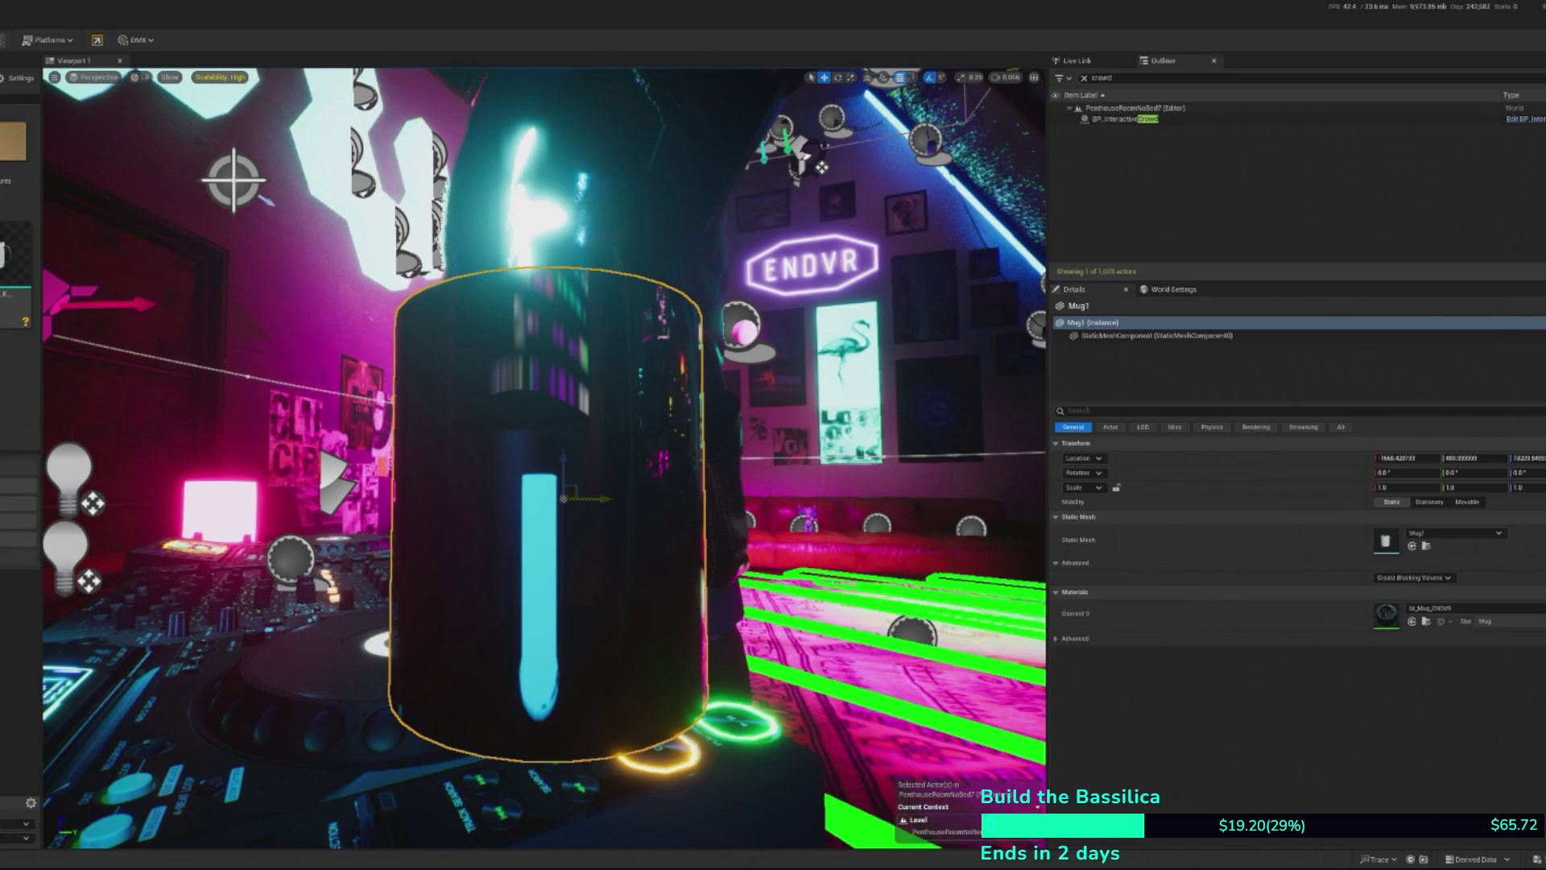
mouse_move(418, 767)
left_mouse_down()
mouse_move(564, 765)
mouse_move(395, 749)
mouse_move(523, 753)
left_mouse_up()
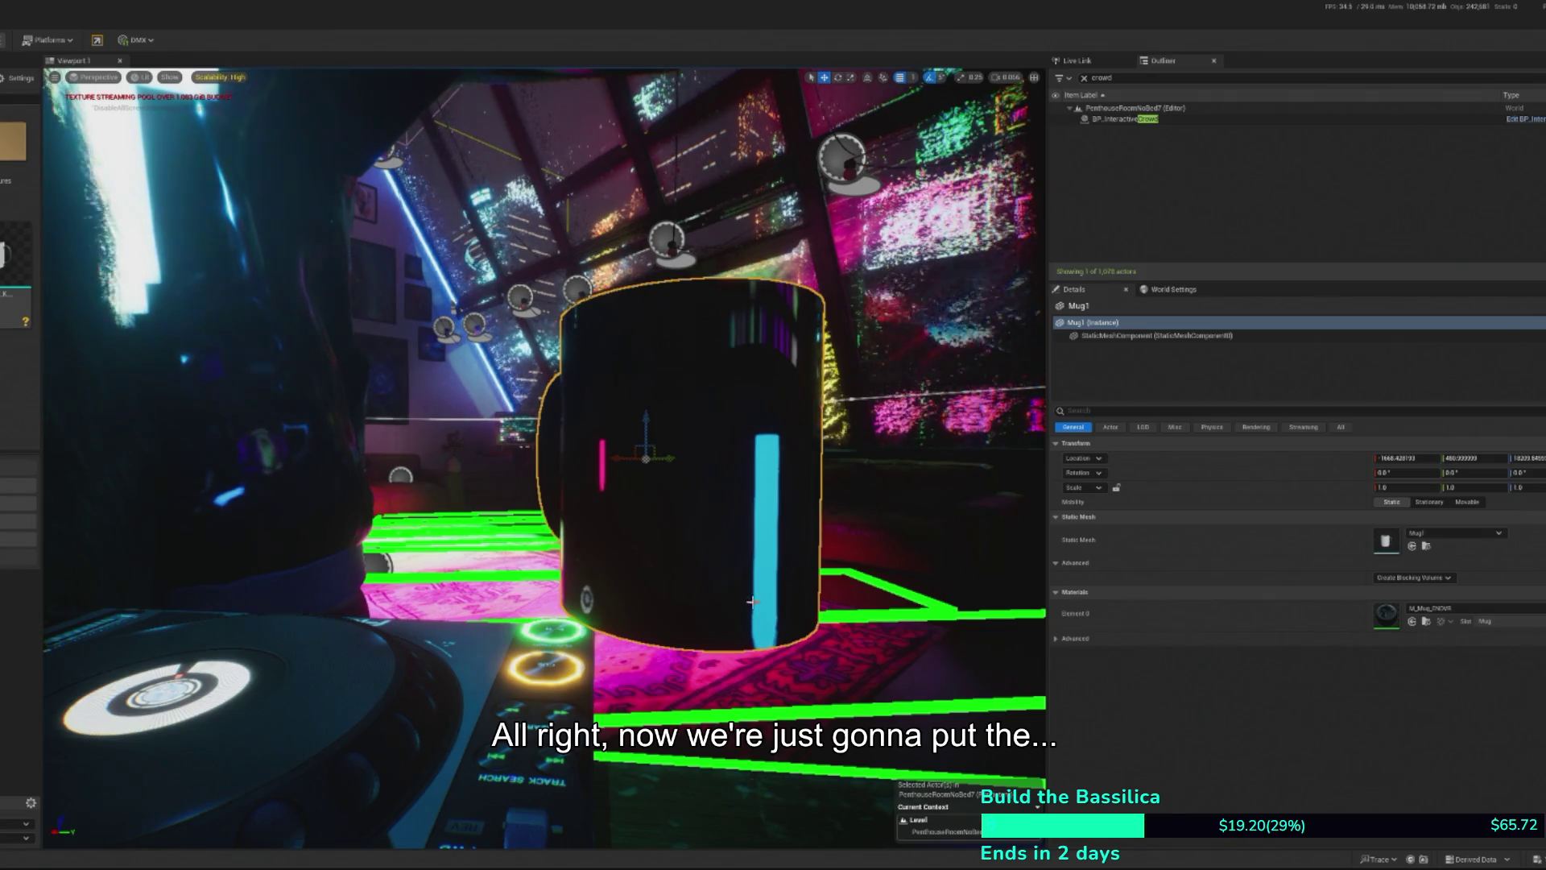
key("f")
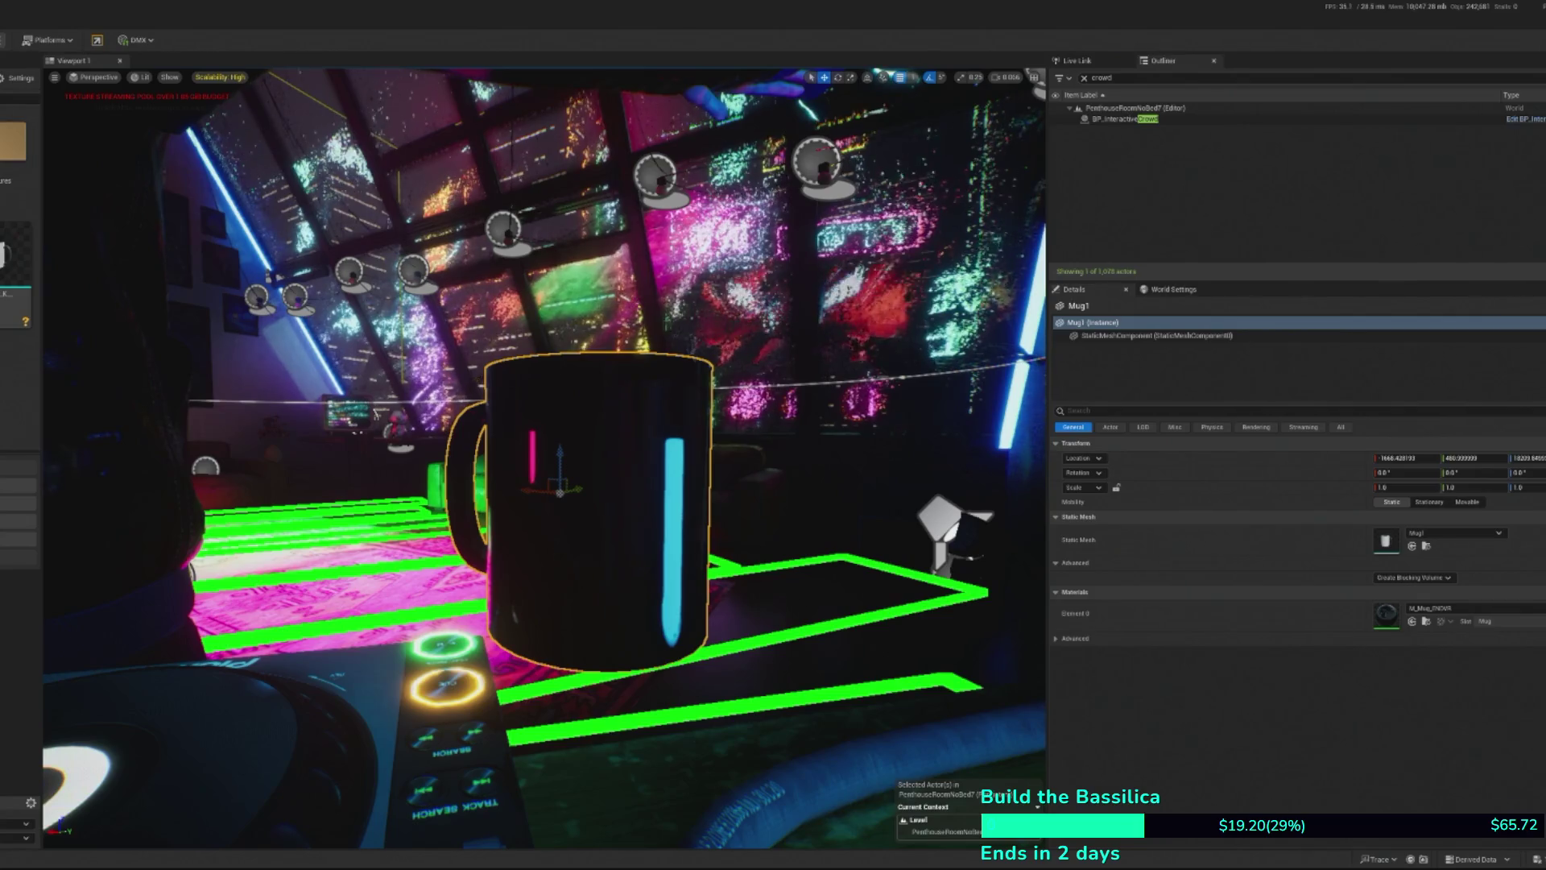
scroll(543, 459, "up", 2)
- Turn the view toward the back wall and select the ENDVR neon sign plane
left_click_drag(543, 459, 708, 467)
left_click(512, 284)
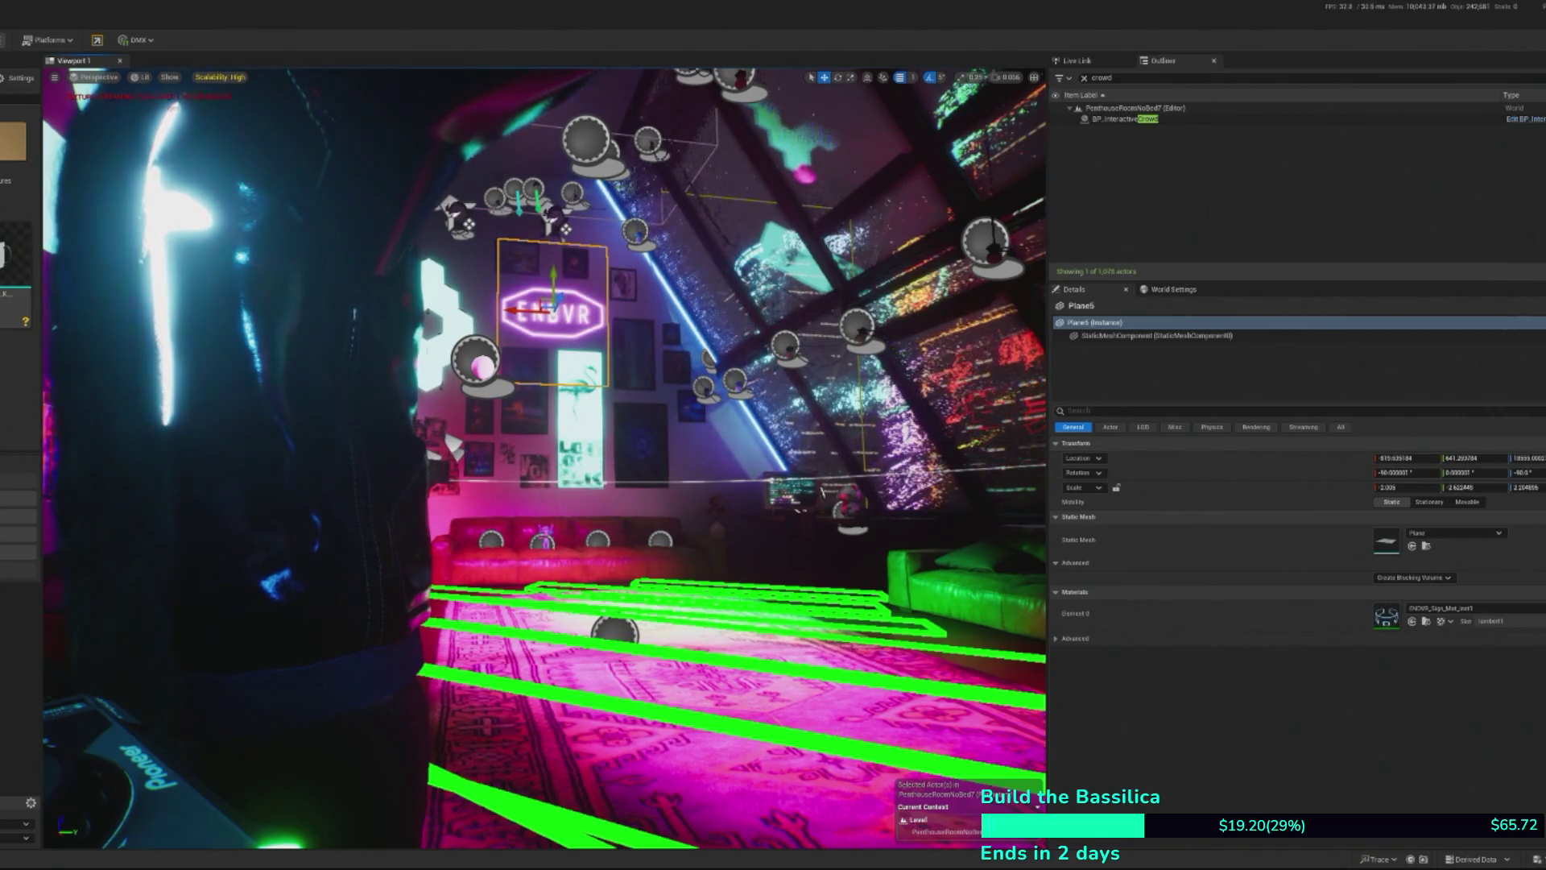
scroll(16, 258, "down", 2)
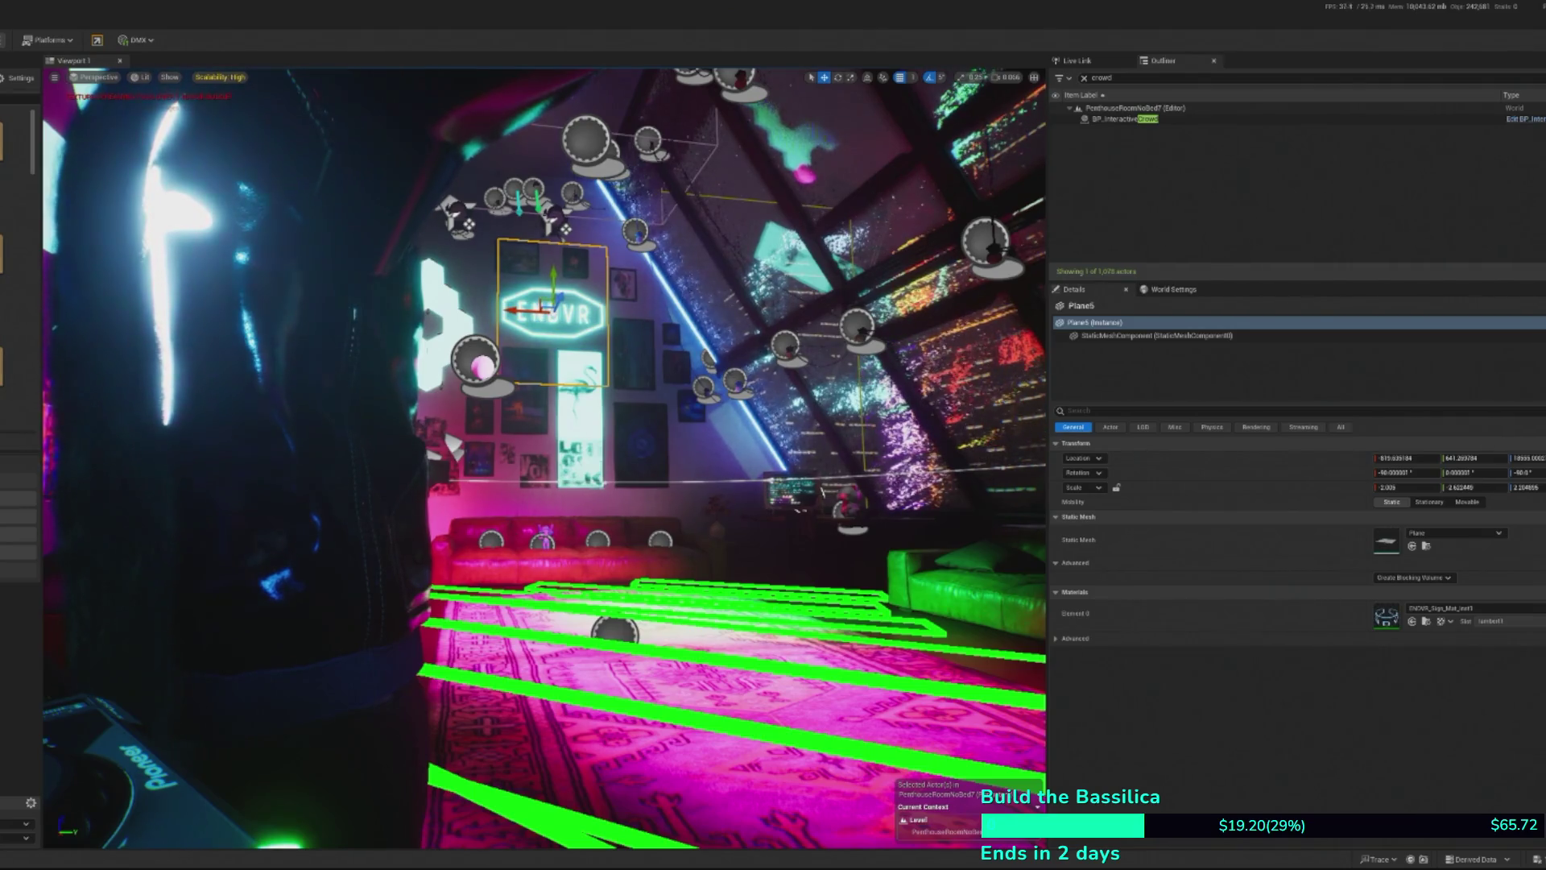
scroll(20, 363, "down", 2)
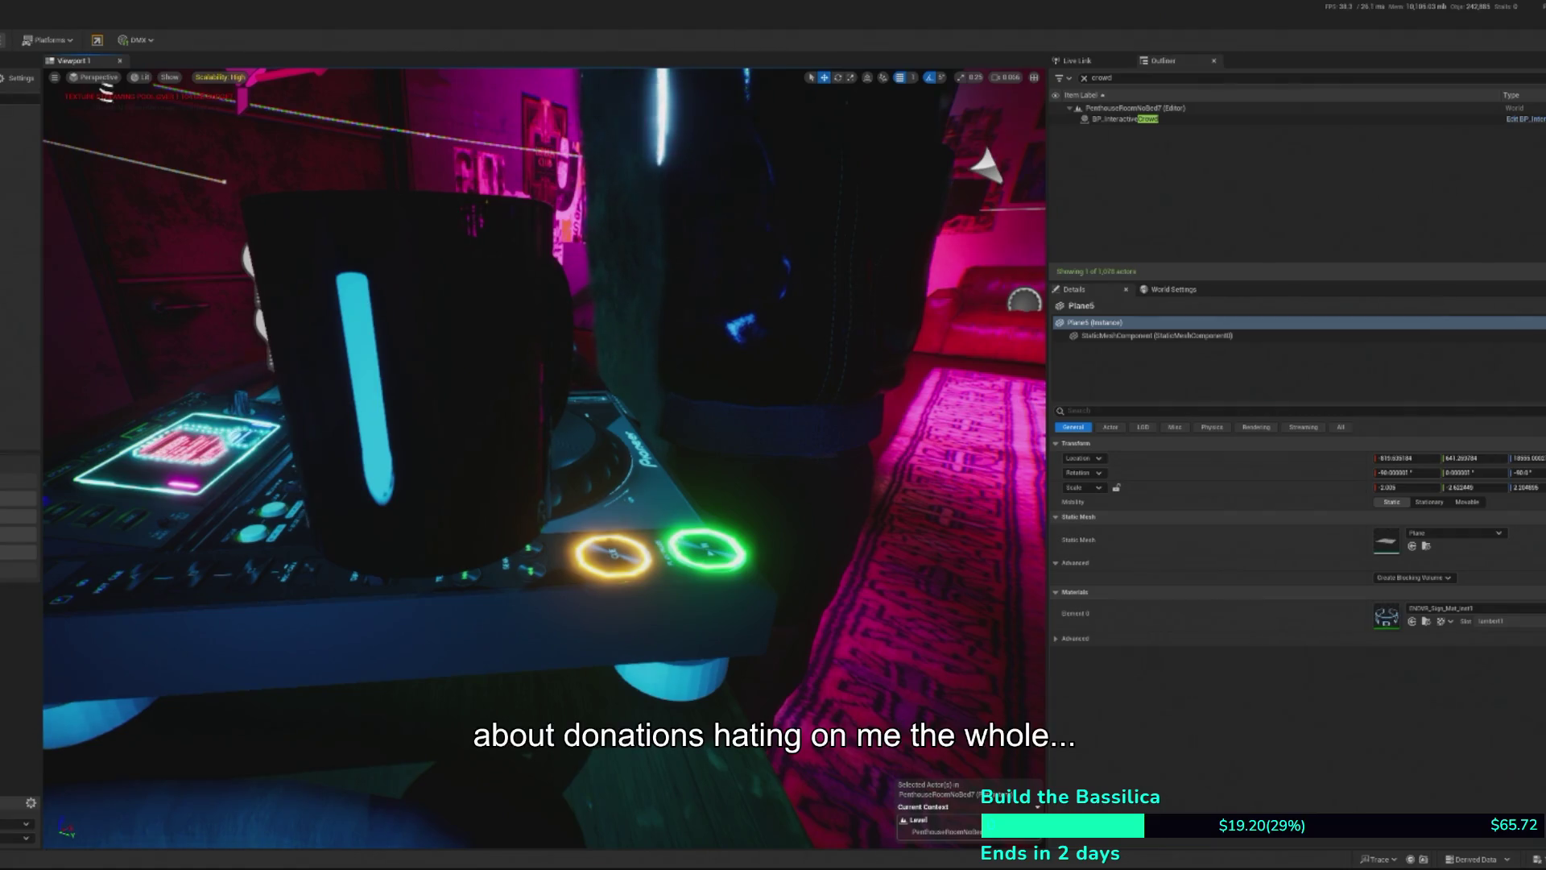
- Select Mug1 sitting on the DJ deck
left_click(566, 380)
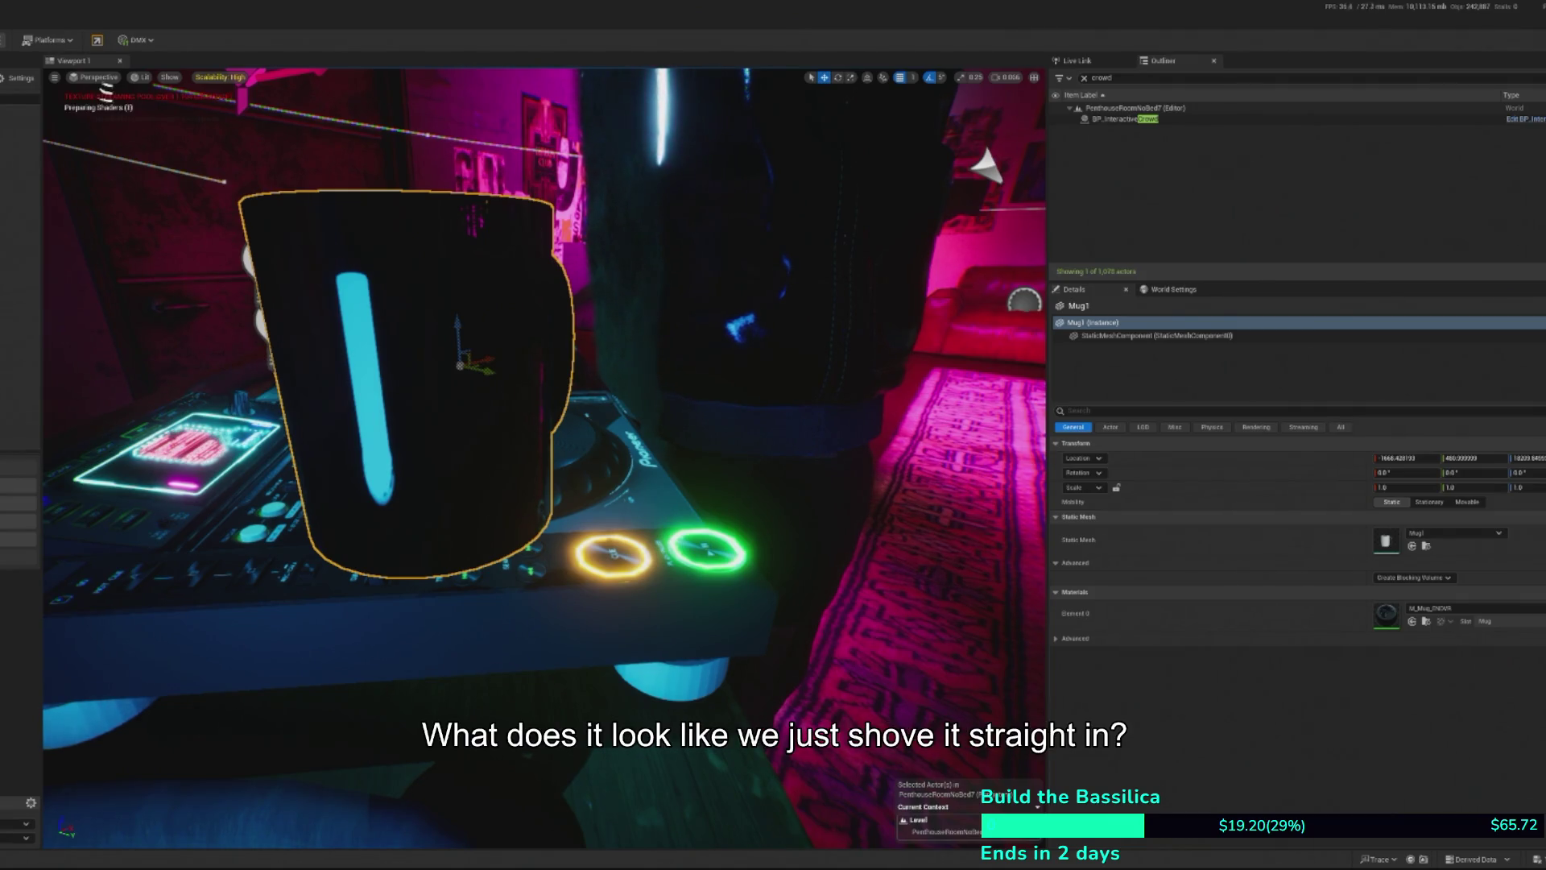
- Frame and orbit around the mug on the DJ deck, then open M_Mug_ENDVR from its material slot
mouse_move(500, 498)
left_mouse_down()
mouse_move(50, 411)
mouse_move(322, 387)
mouse_move(829, 207)
mouse_move(564, 362)
mouse_move(612, 483)
mouse_move(493, 572)
left_mouse_up()
key("f")
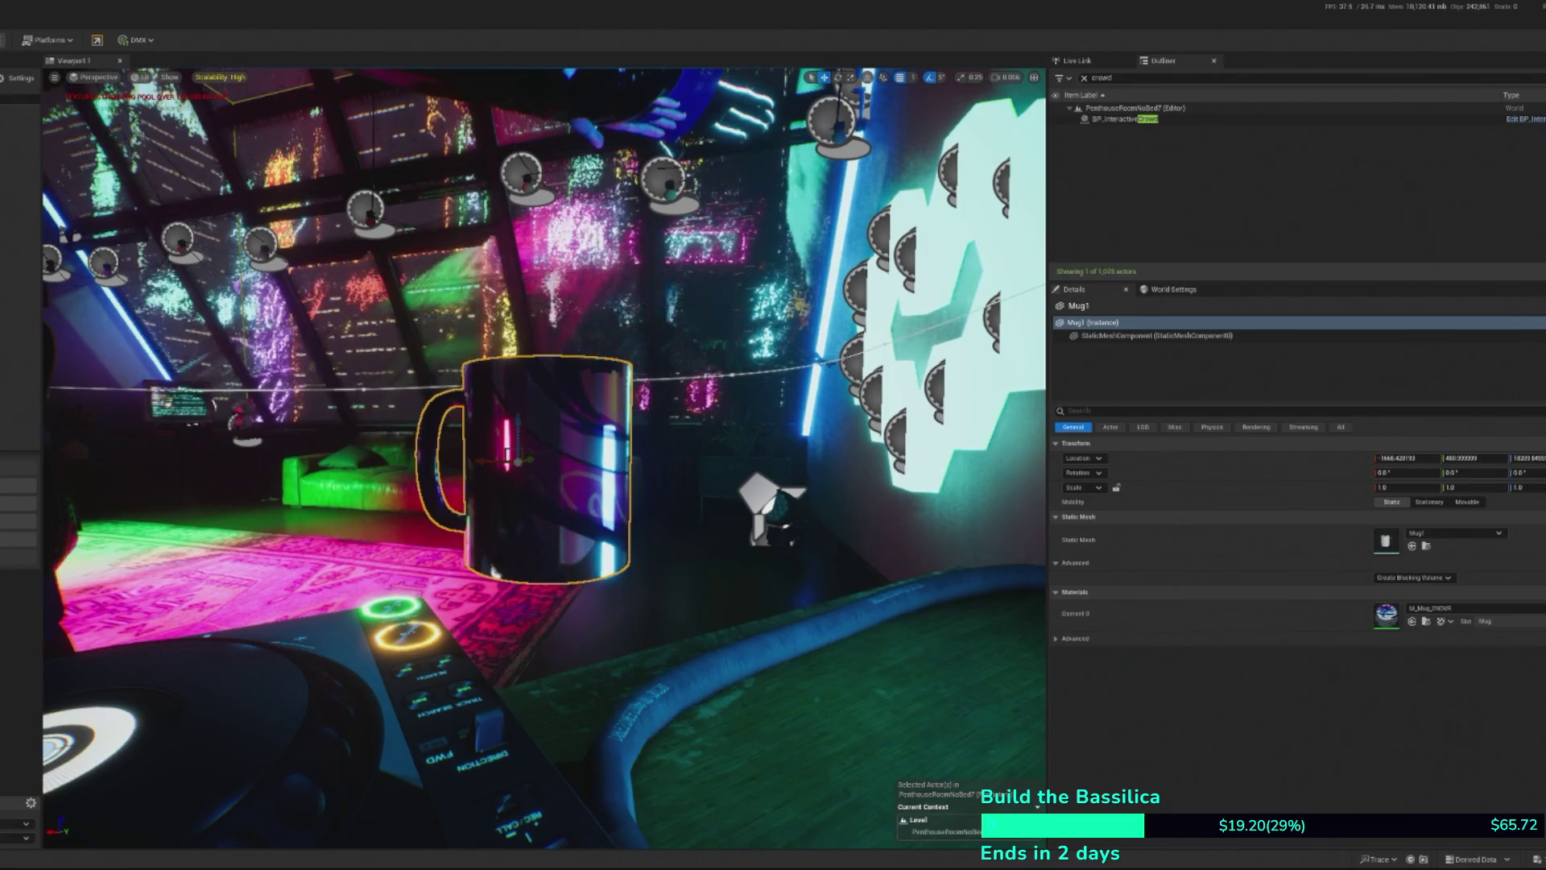
left_click_drag(491, 572, 304, 692)
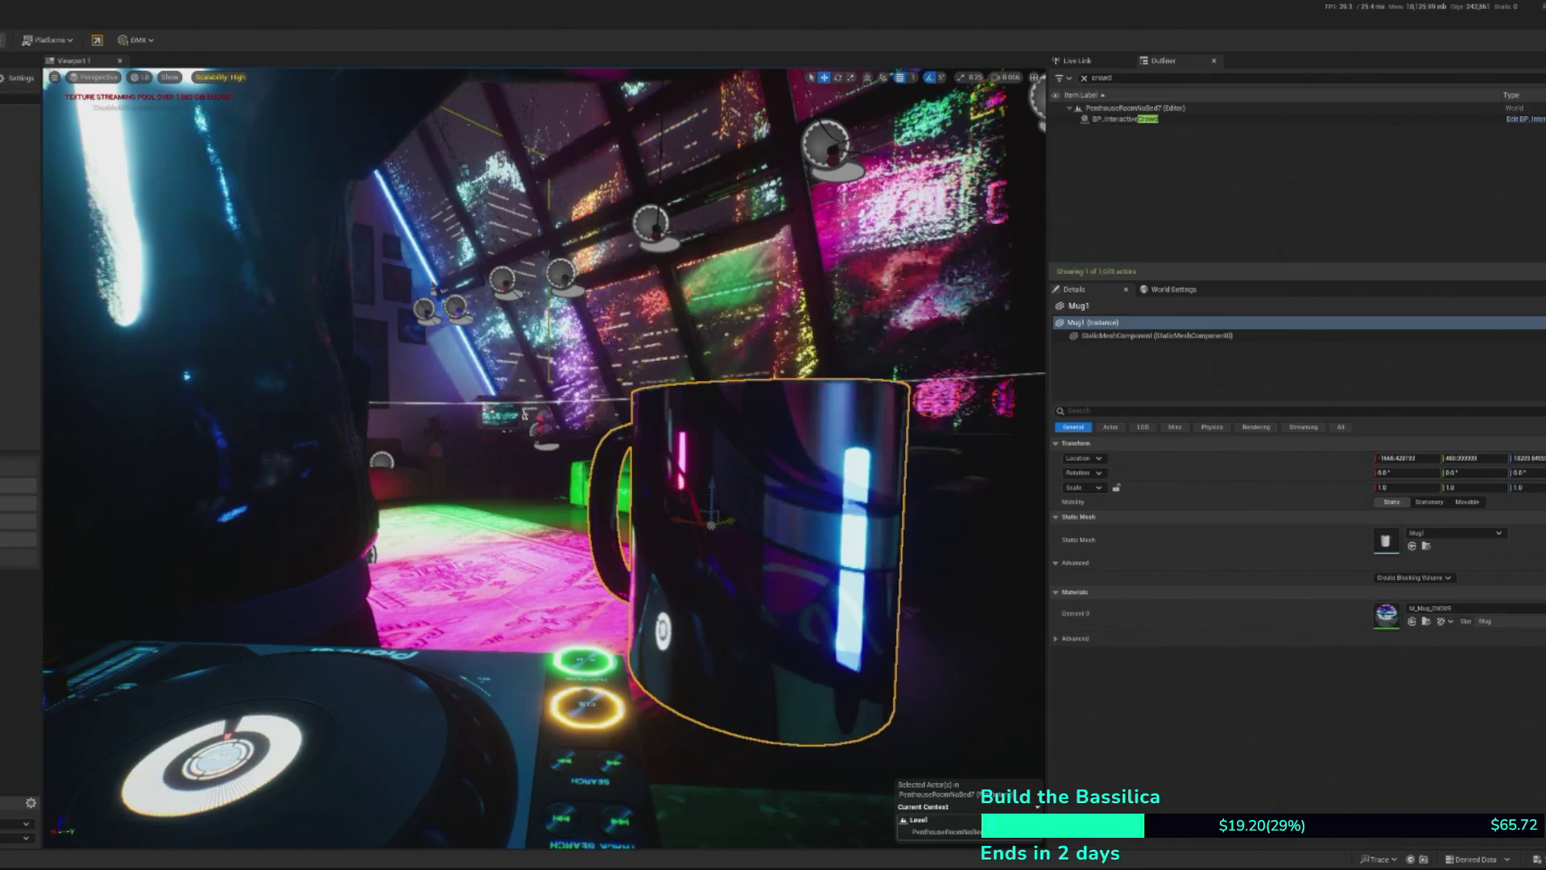
double_click(829, 395)
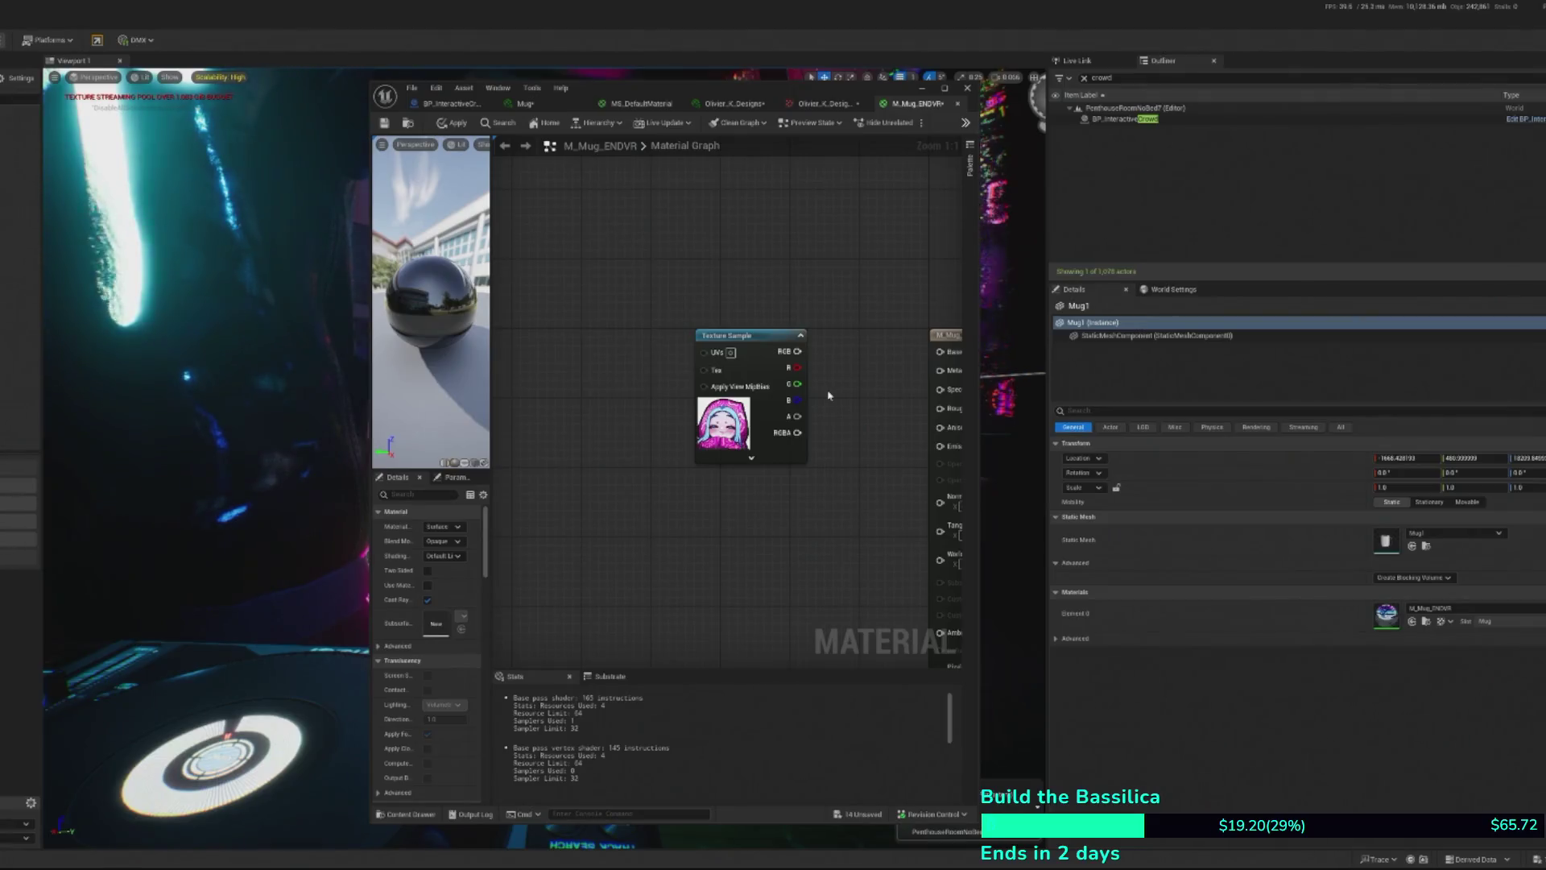
- Connect the Texture Sample's RGB output to Base Color and move the sample node up and right
left_click(753, 331)
mouse_move(797, 351)
left_mouse_down()
mouse_move(837, 369)
mouse_move(939, 338)
mouse_move(923, 359)
left_mouse_up()
mouse_move(664, 356)
left_mouse_down()
mouse_move(699, 338)
mouse_move(796, 353)
left_mouse_up()
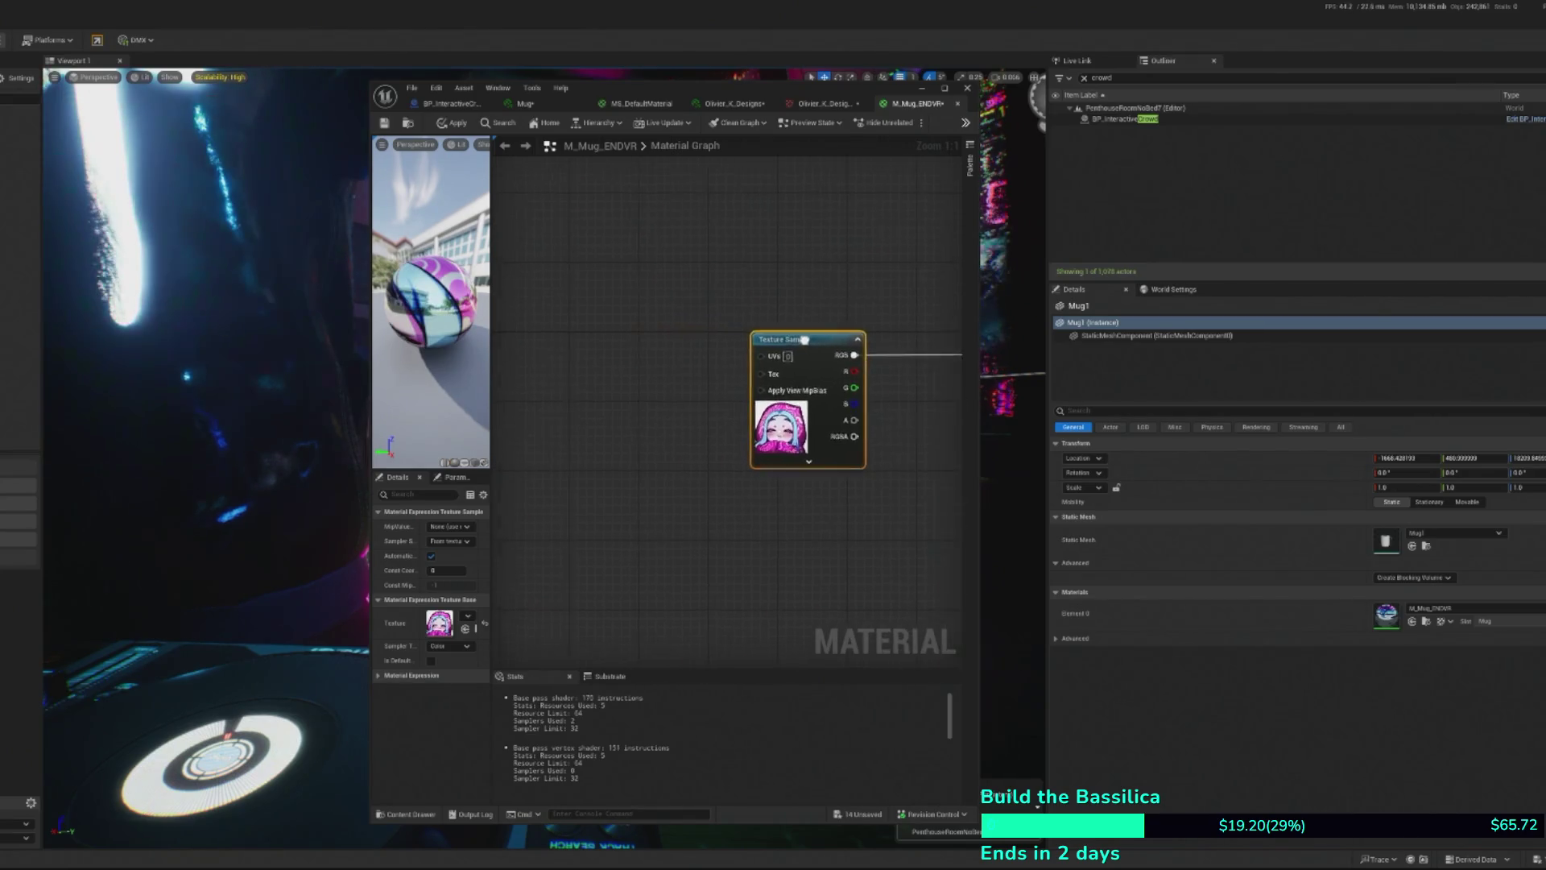
- Add a Texture Coordinate node and place it left of the Texture Sample
right_click(606, 336)
type("texture coo")
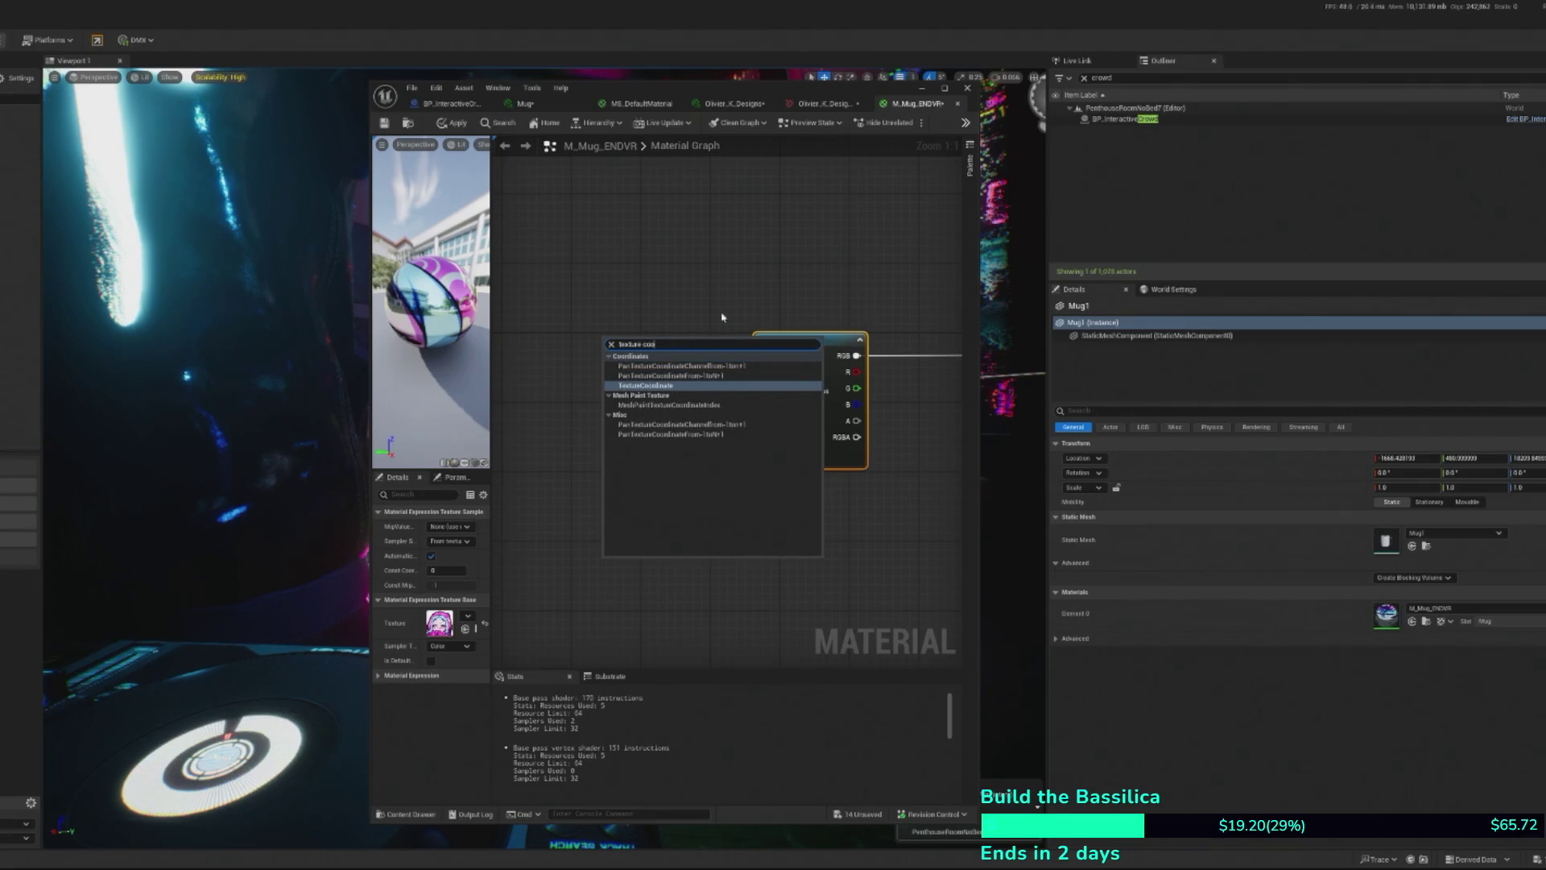
left_click(635, 386)
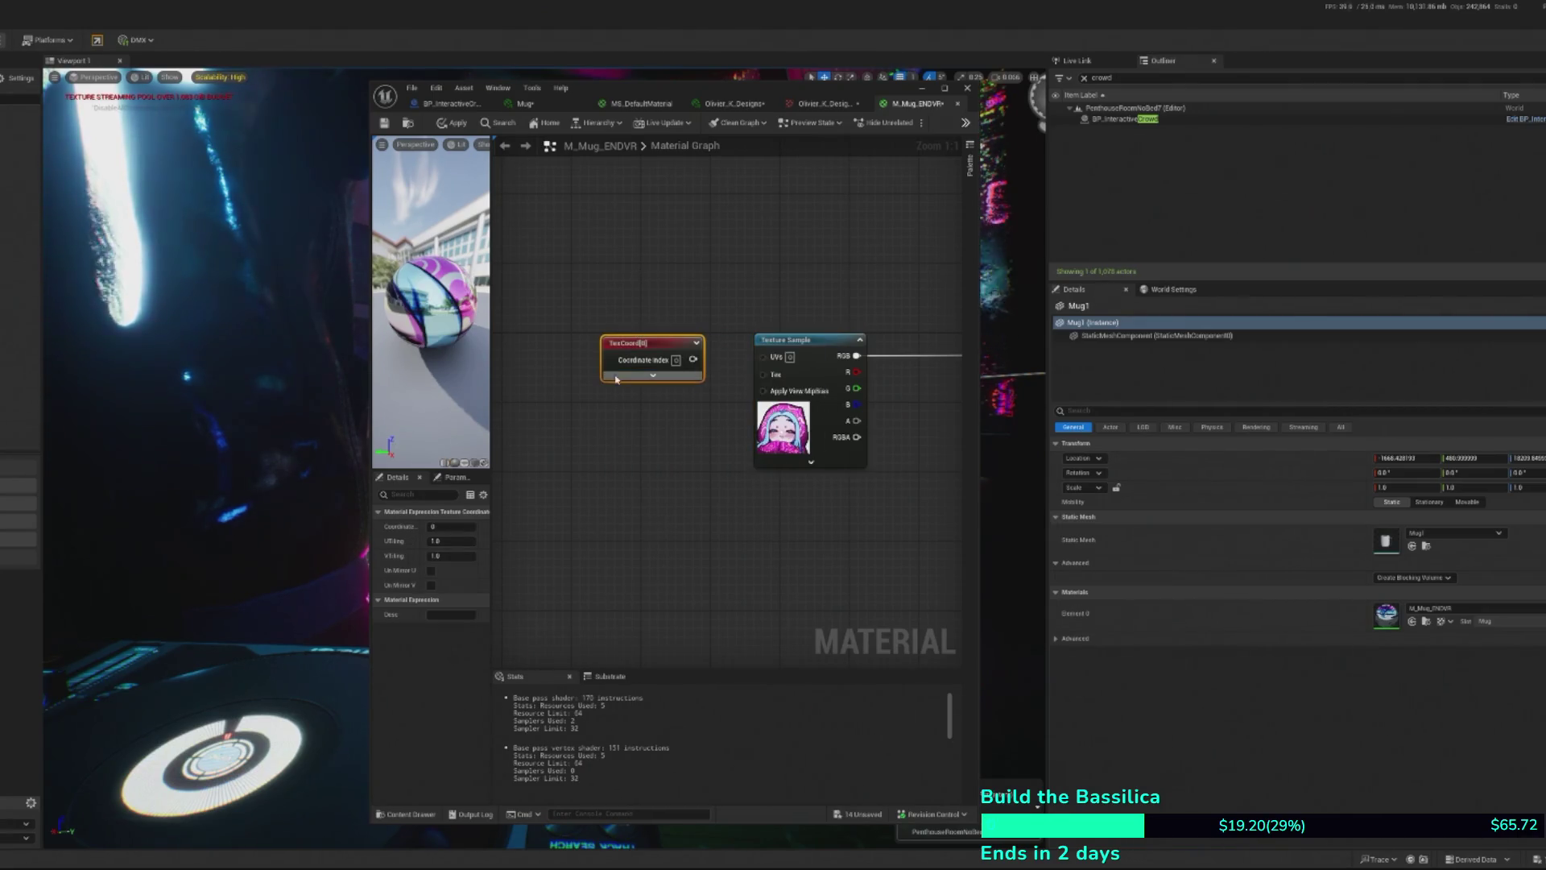
left_click_drag(665, 317, 583, 324)
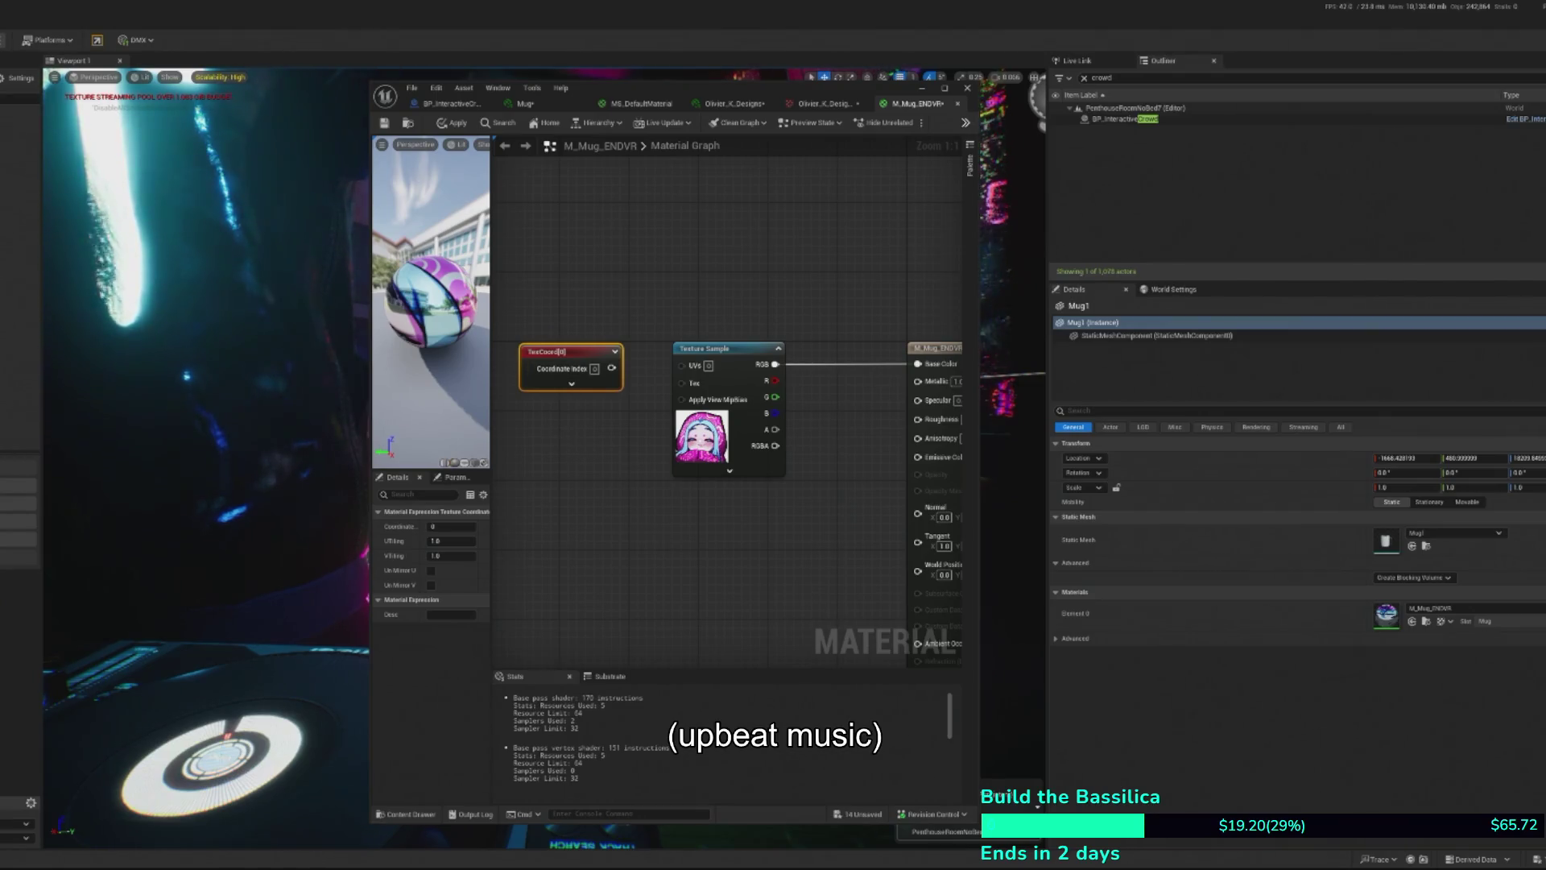
mouse_move(585, 362)
left_mouse_down()
mouse_move(554, 364)
mouse_move(572, 366)
left_mouse_up()
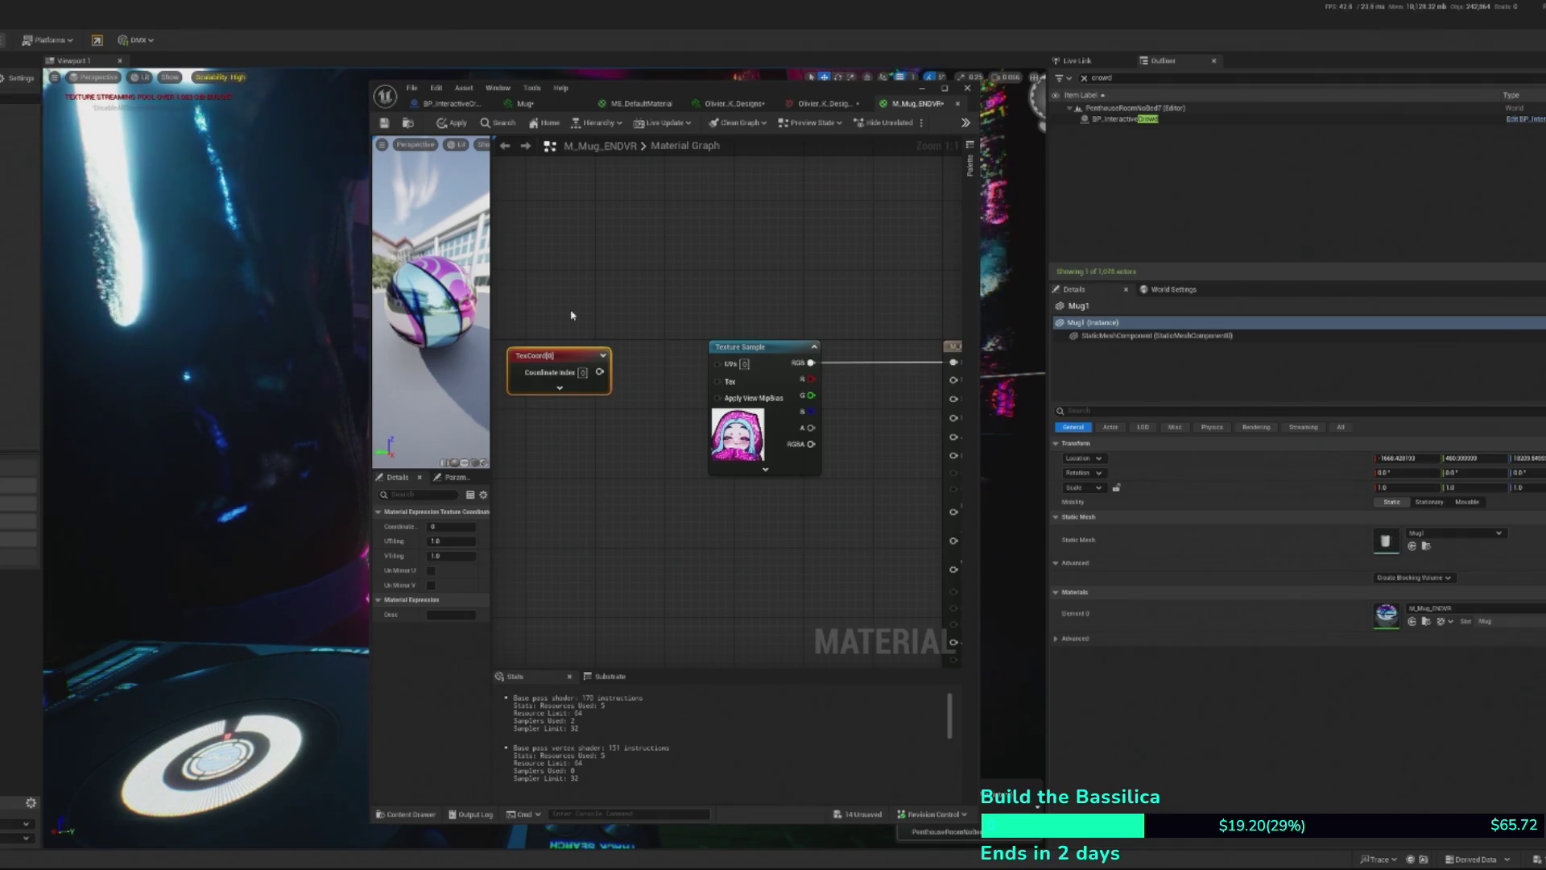
- Add a Multiply node beside TexCoord and wire TexCoord into its A input
right_click(571, 315)
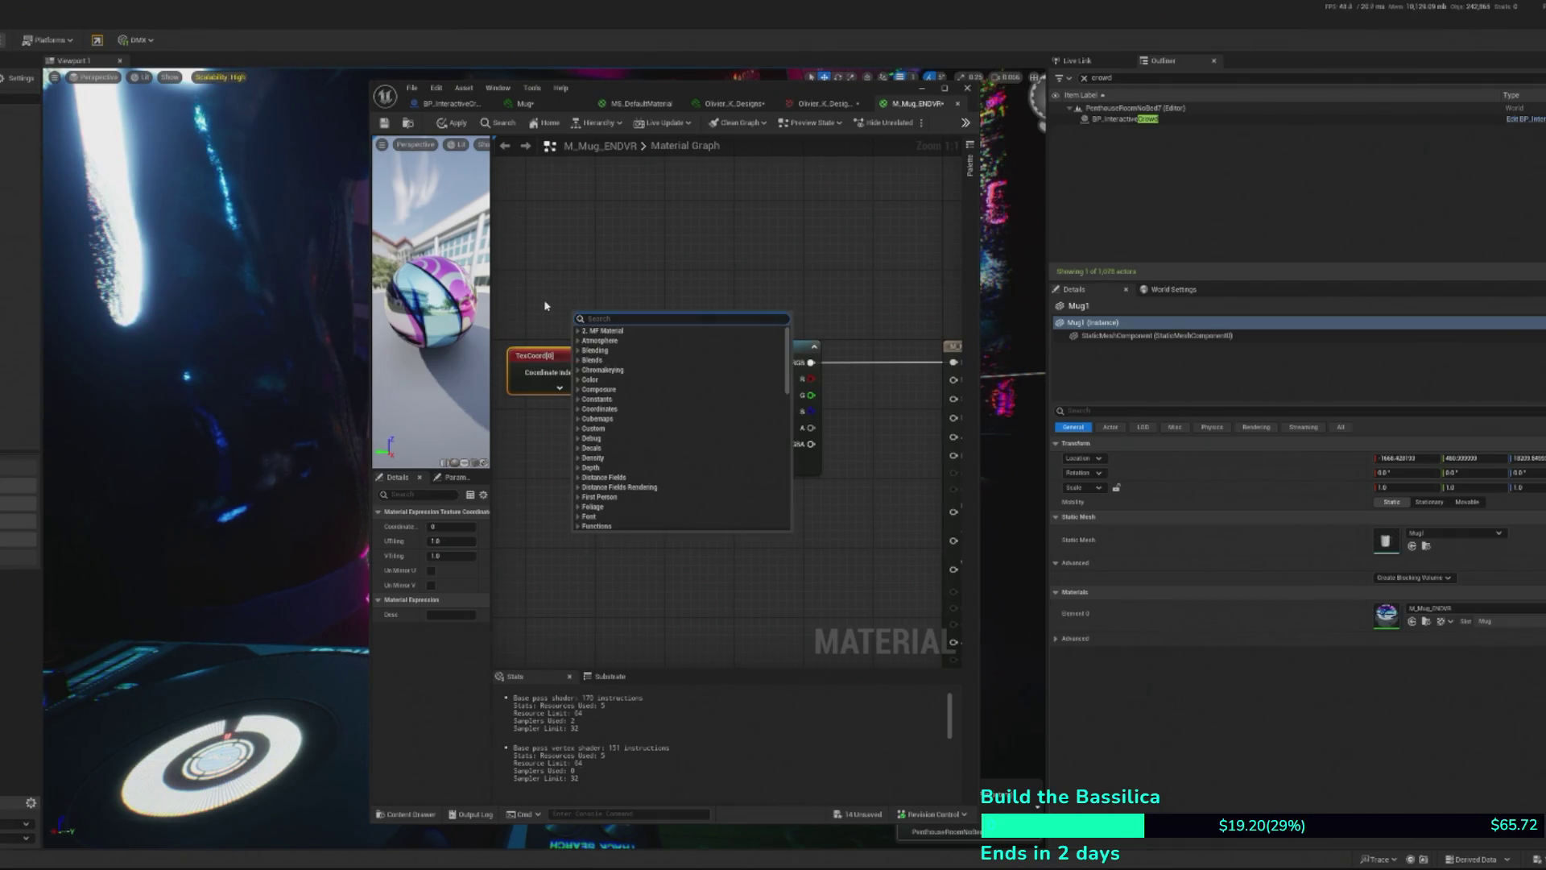
type("mult")
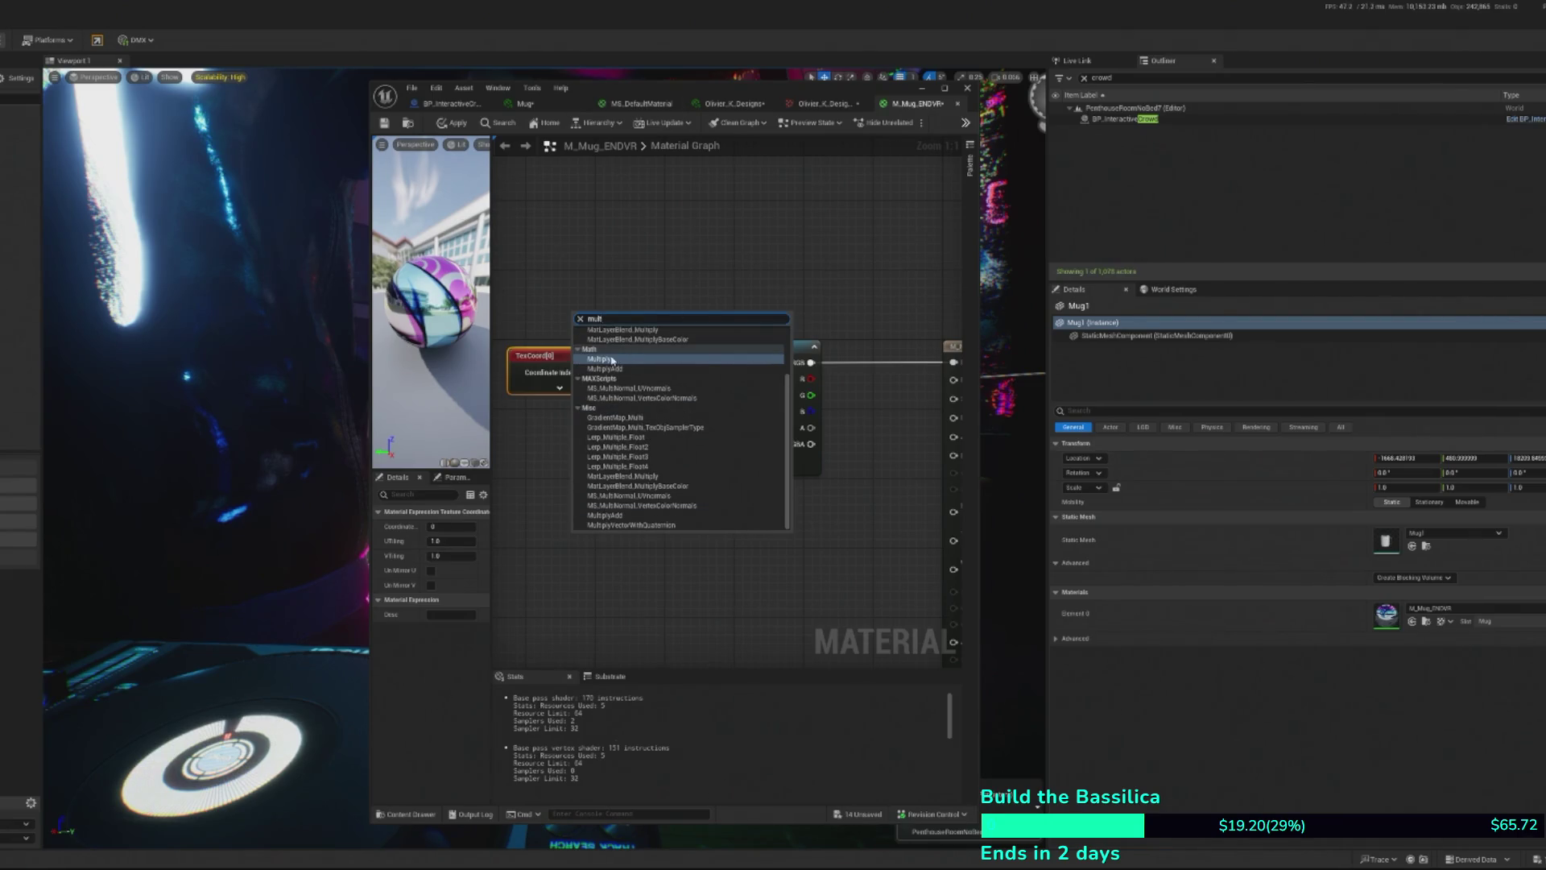
left_click(613, 360)
left_click_drag(606, 321, 640, 358)
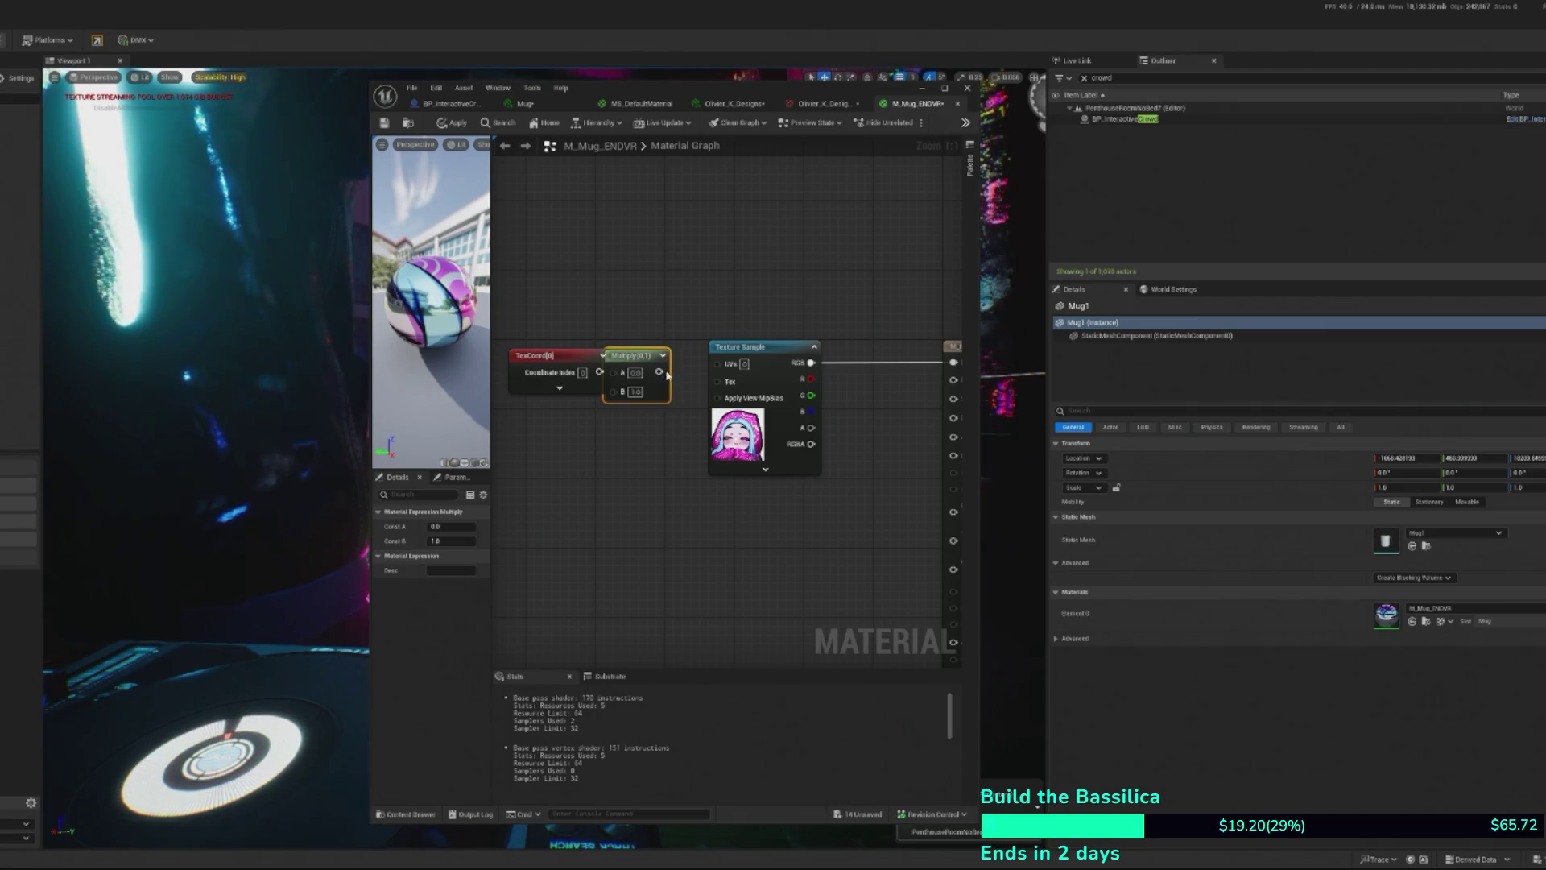
mouse_move(637, 355)
left_mouse_down()
mouse_move(653, 355)
mouse_move(631, 373)
left_mouse_up()
- Create a constant of 1, convert it to a scalar parameter named Scale, and wire it into Multiply's B input
left_click(569, 513)
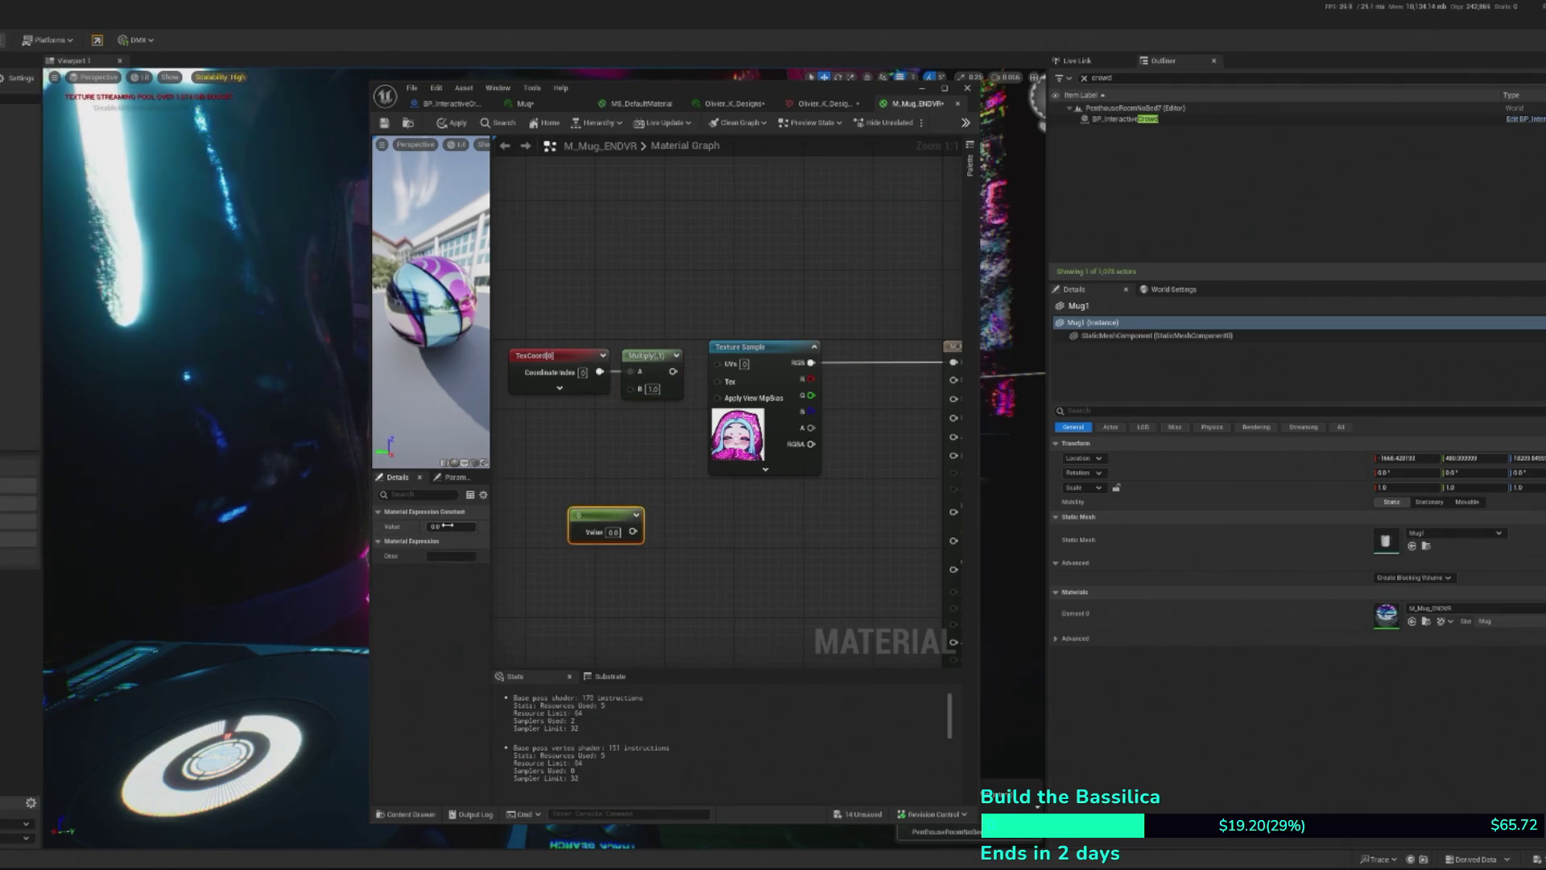
type("1")
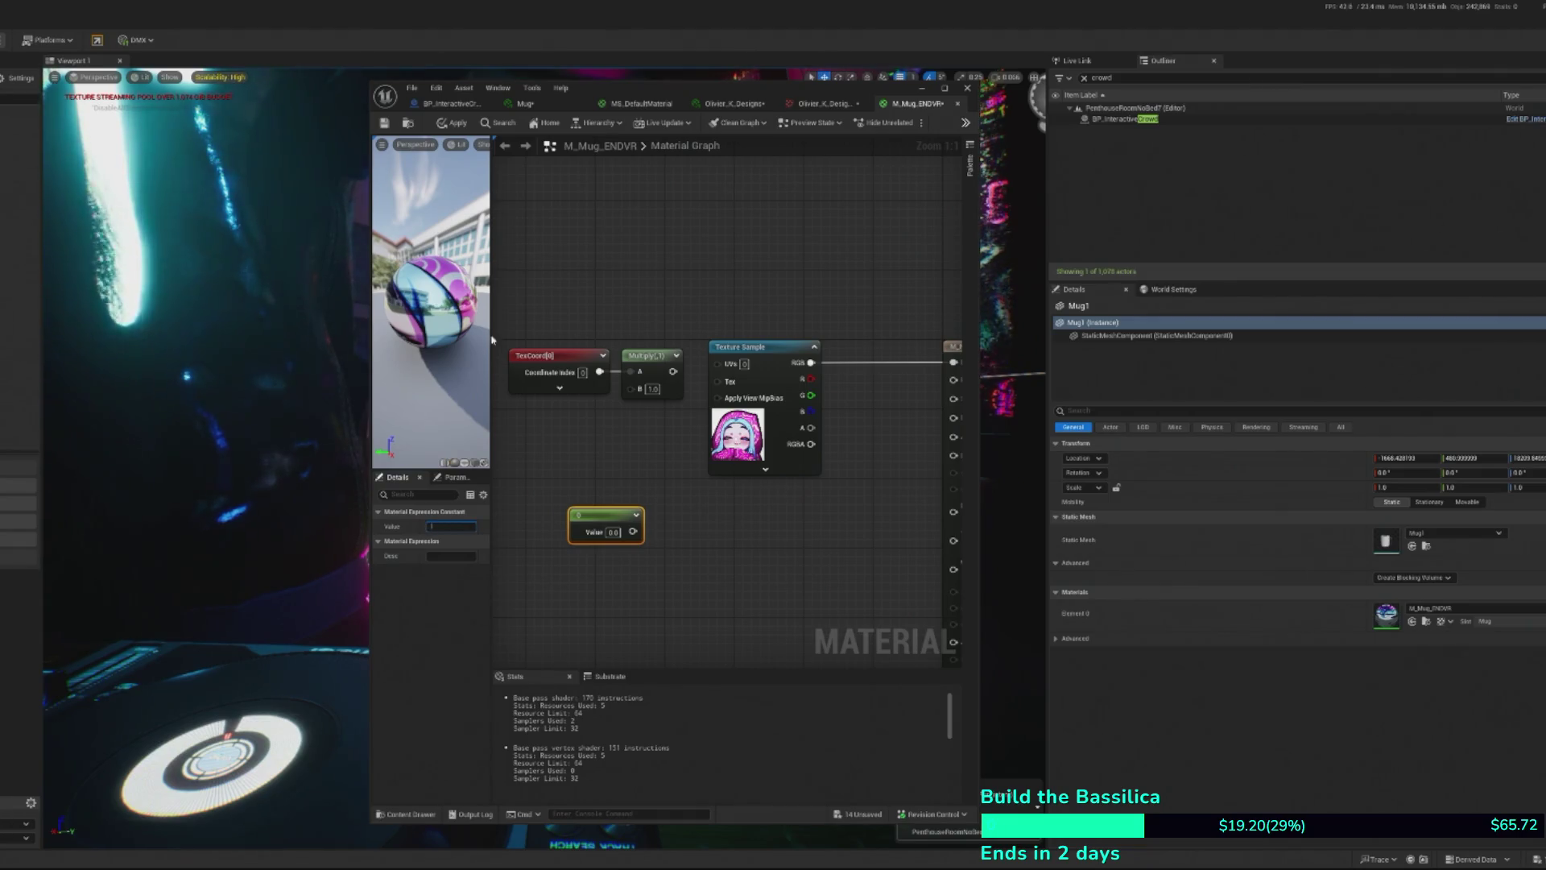
right_click(589, 512)
left_click(612, 541)
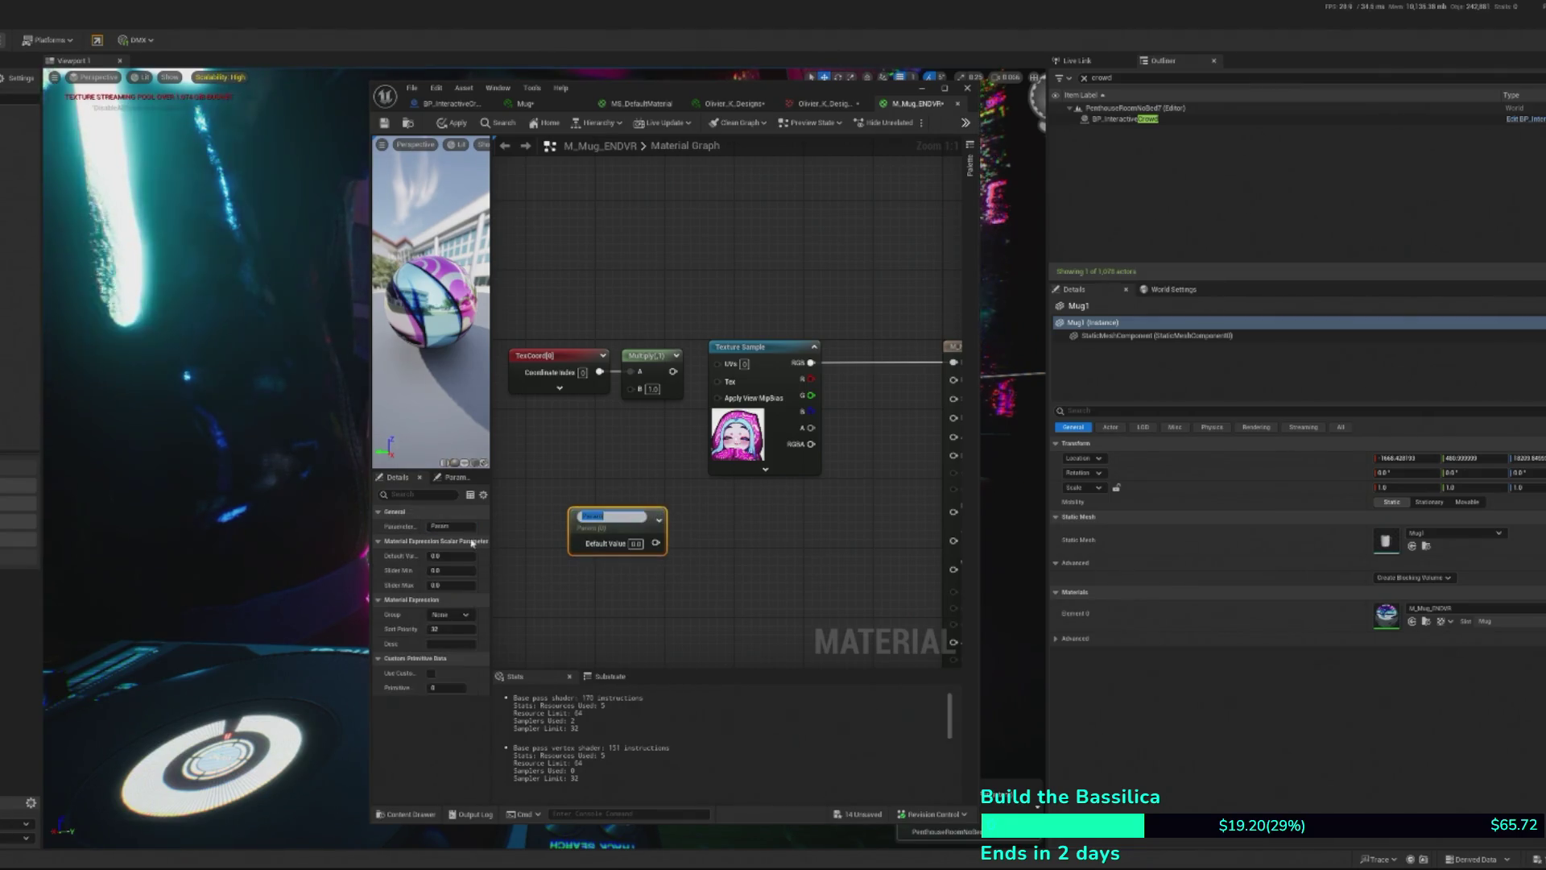
type("Scale")
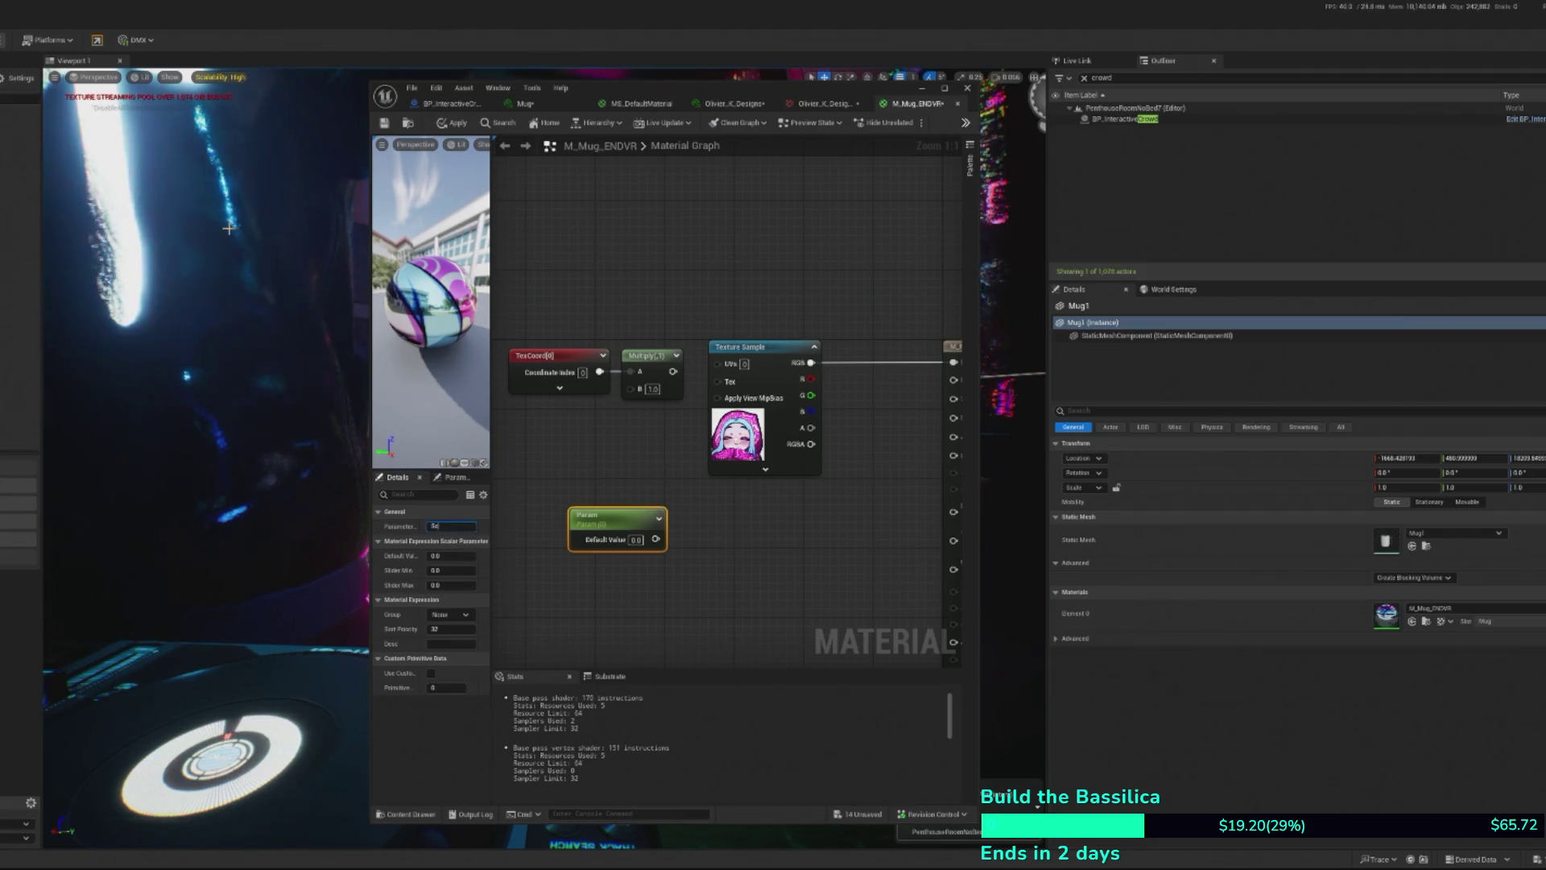
left_click(631, 433)
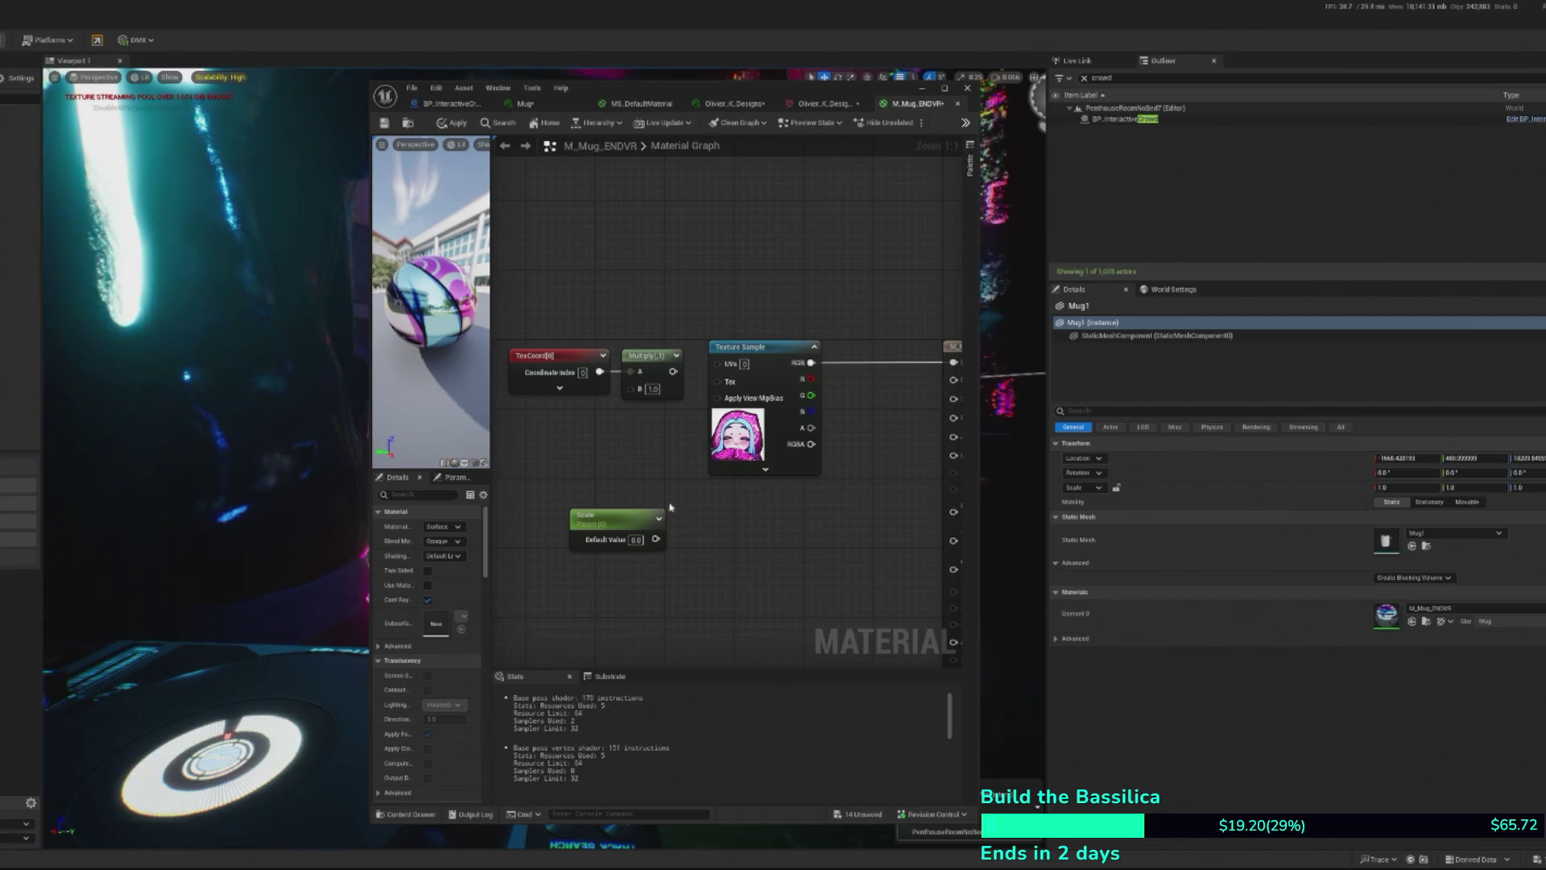
mouse_move(657, 538)
left_mouse_down()
mouse_move(596, 407)
mouse_move(632, 415)
mouse_move(631, 388)
left_mouse_up()
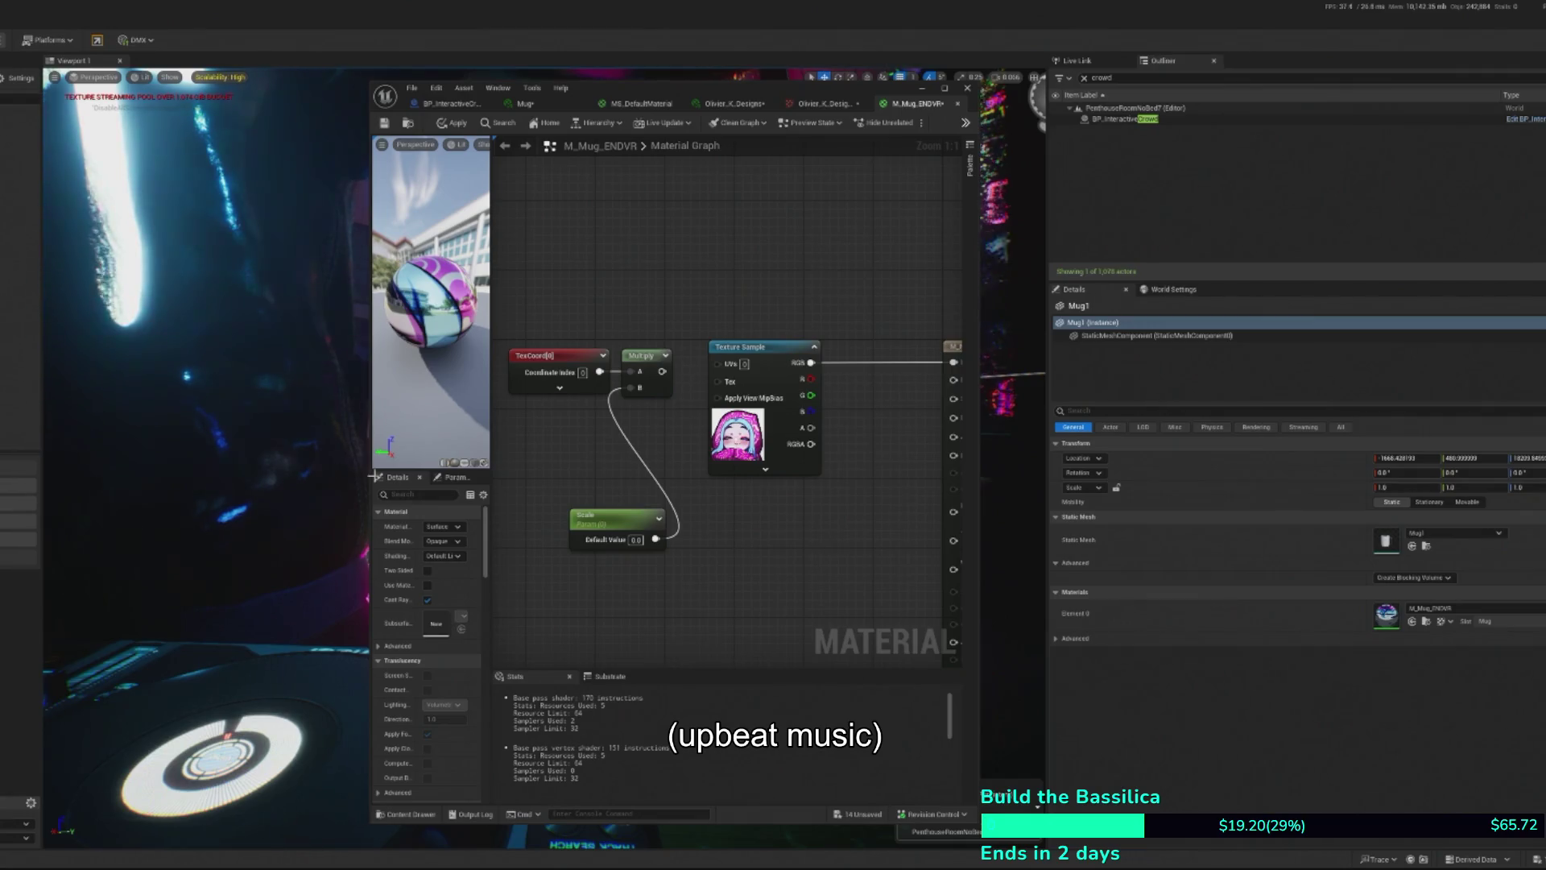
left_click_drag(593, 512, 576, 425)
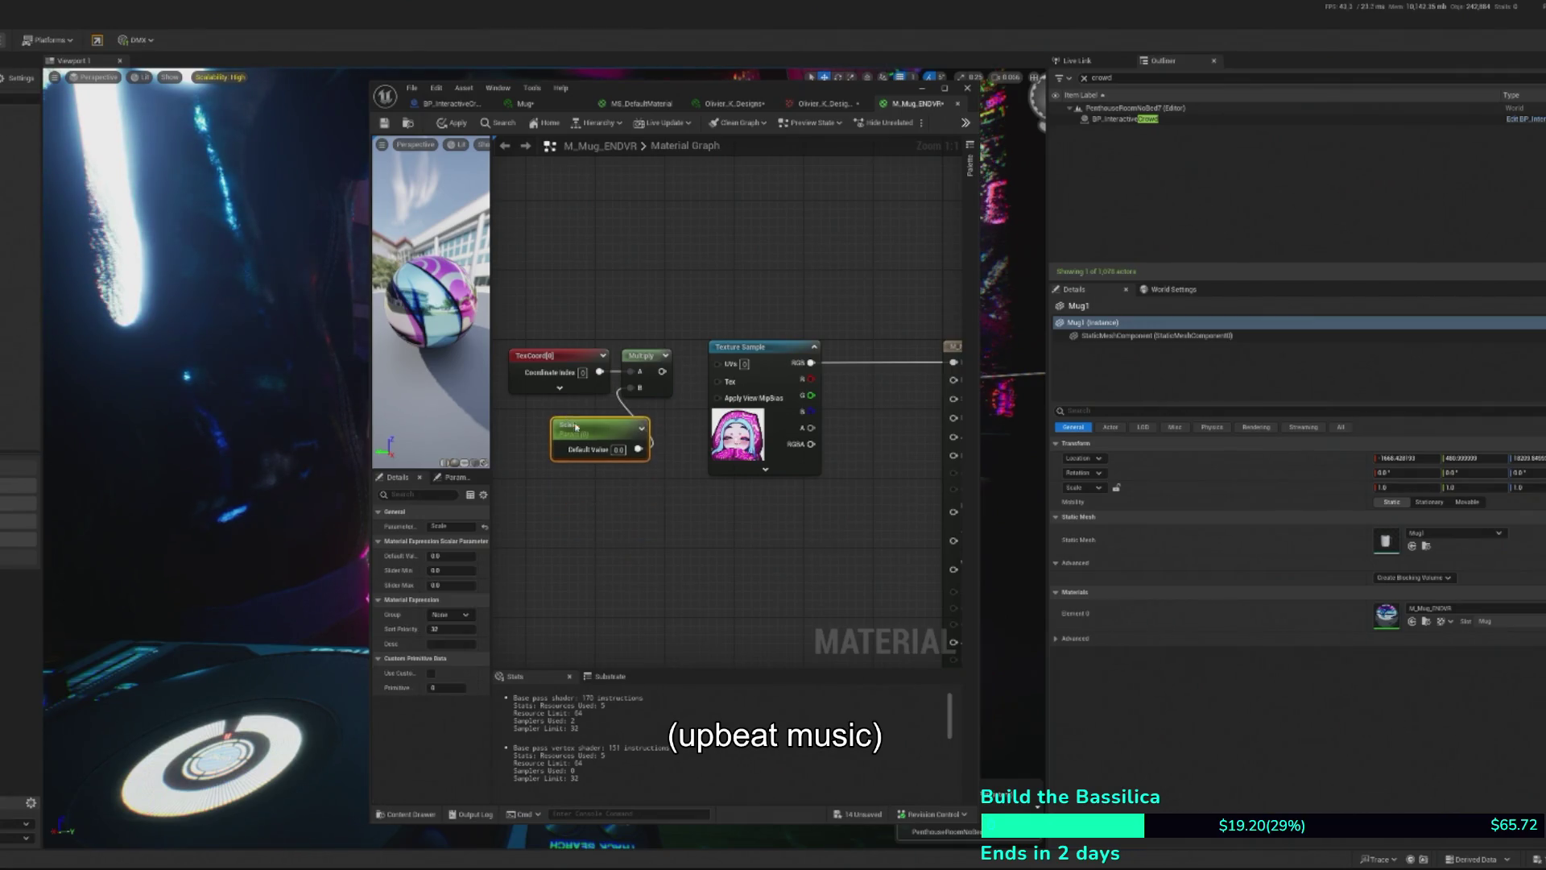
- Add an Add node below Multiply and wire Multiply's output into its A input
right_click(613, 575)
type("add")
left_click(637, 633)
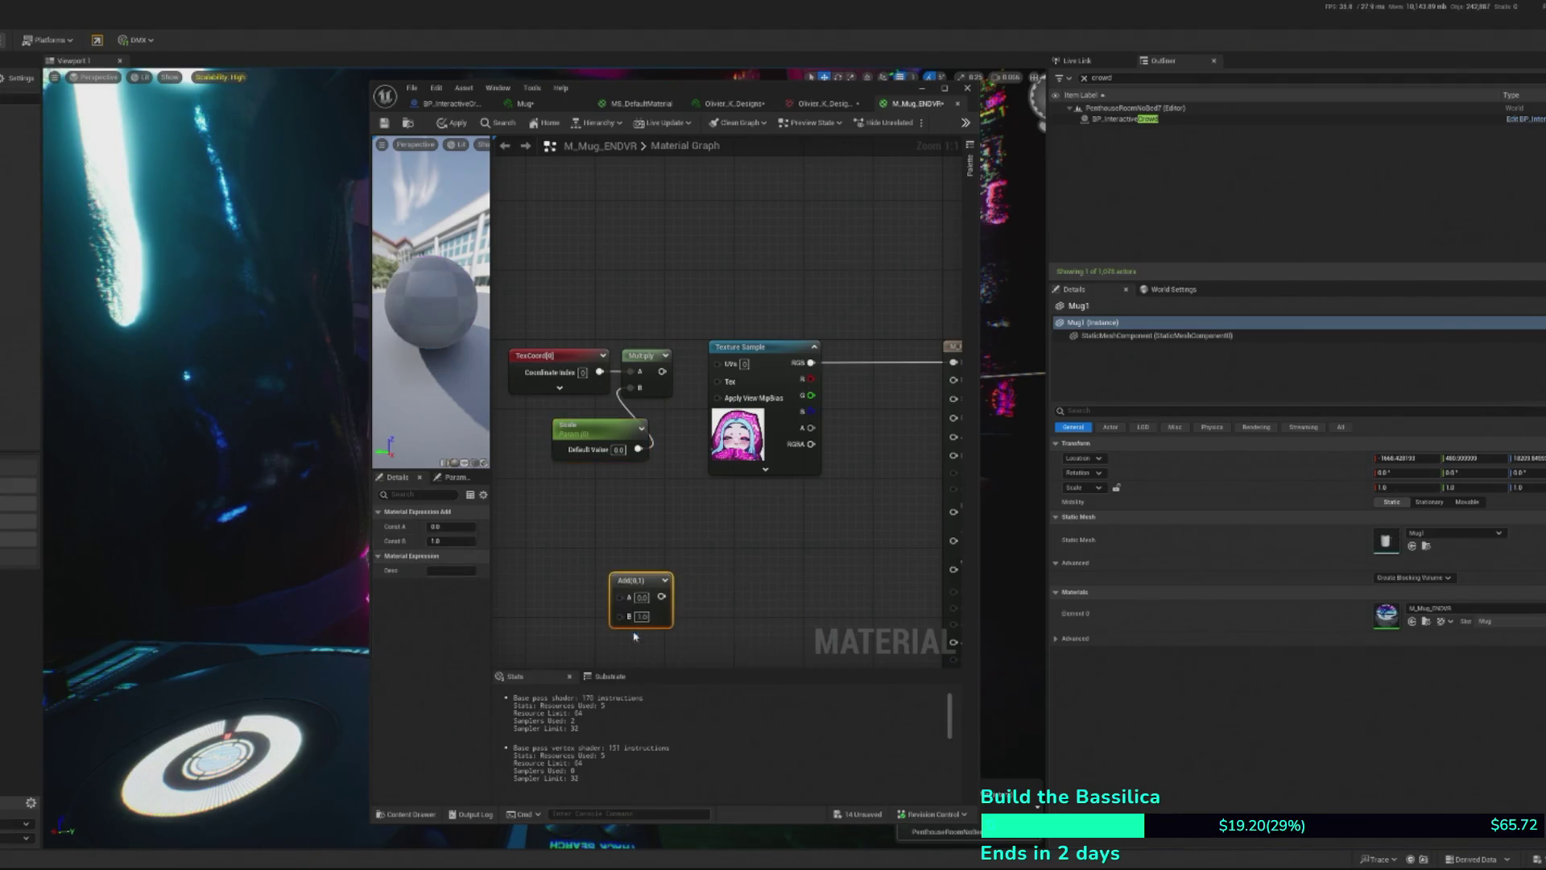
left_click_drag(644, 600, 678, 570)
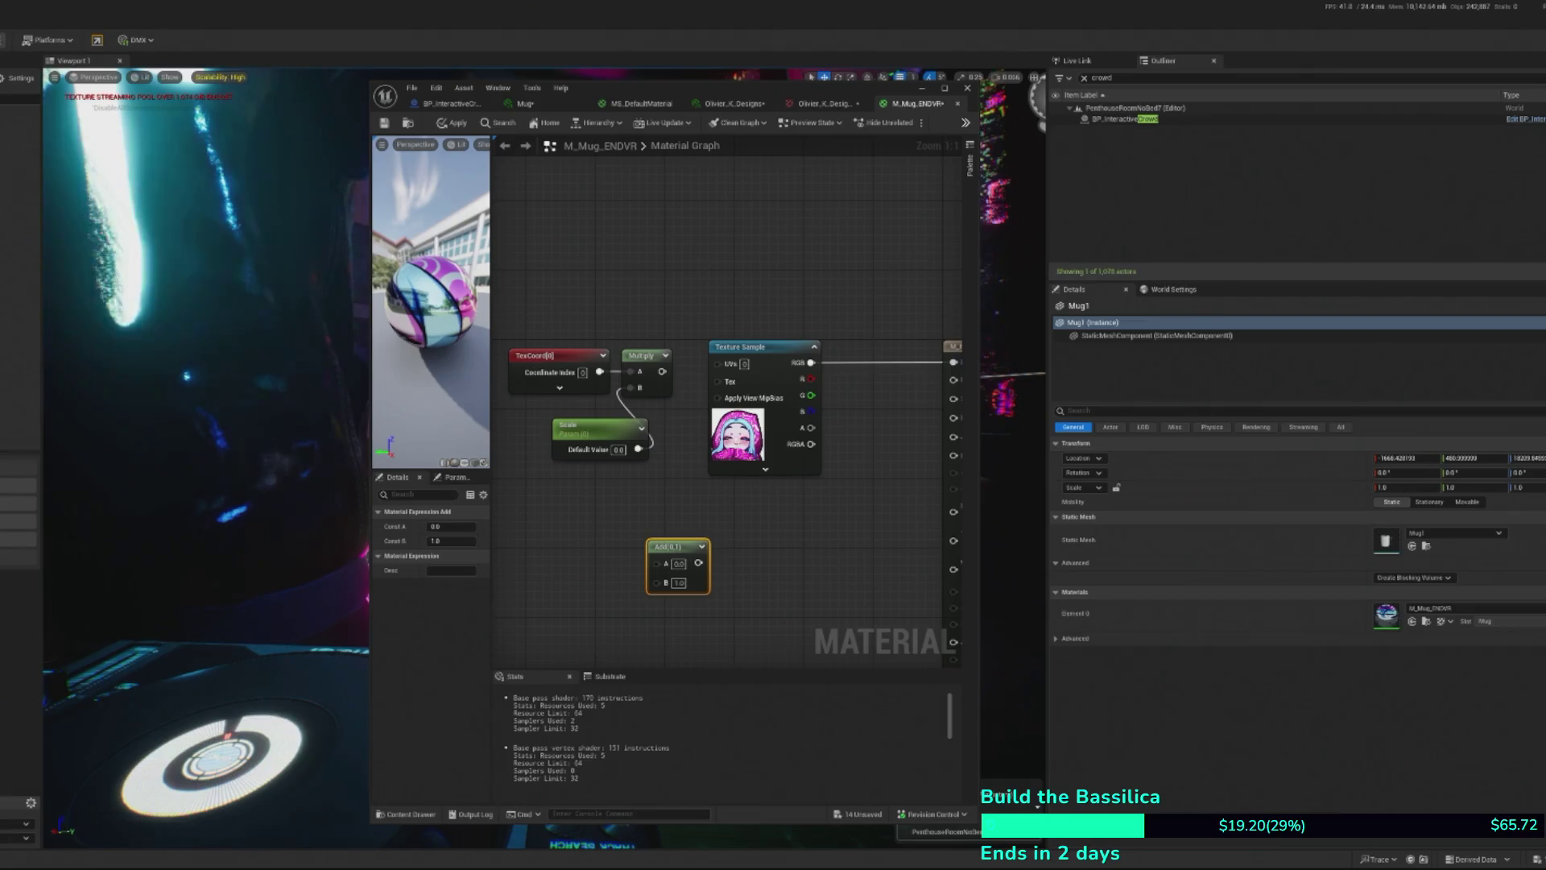
mouse_move(662, 371)
left_mouse_down()
mouse_move(729, 386)
mouse_move(729, 504)
mouse_move(667, 566)
left_mouse_up()
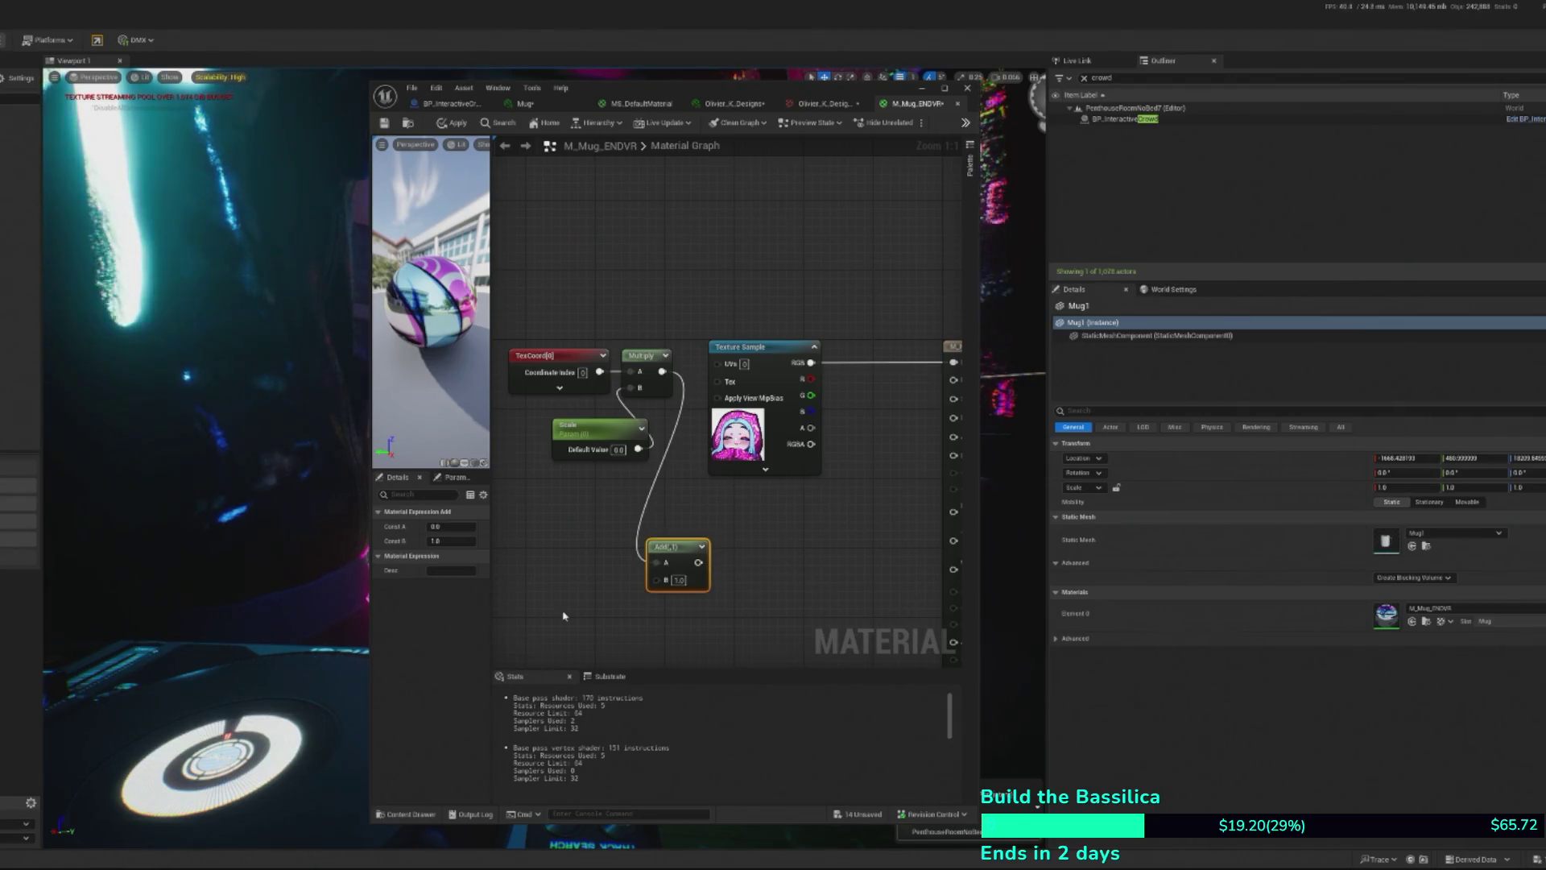
- Add a Constant2Vector, convert it to a parameter, then delete the resulting Param node
left_click(579, 622)
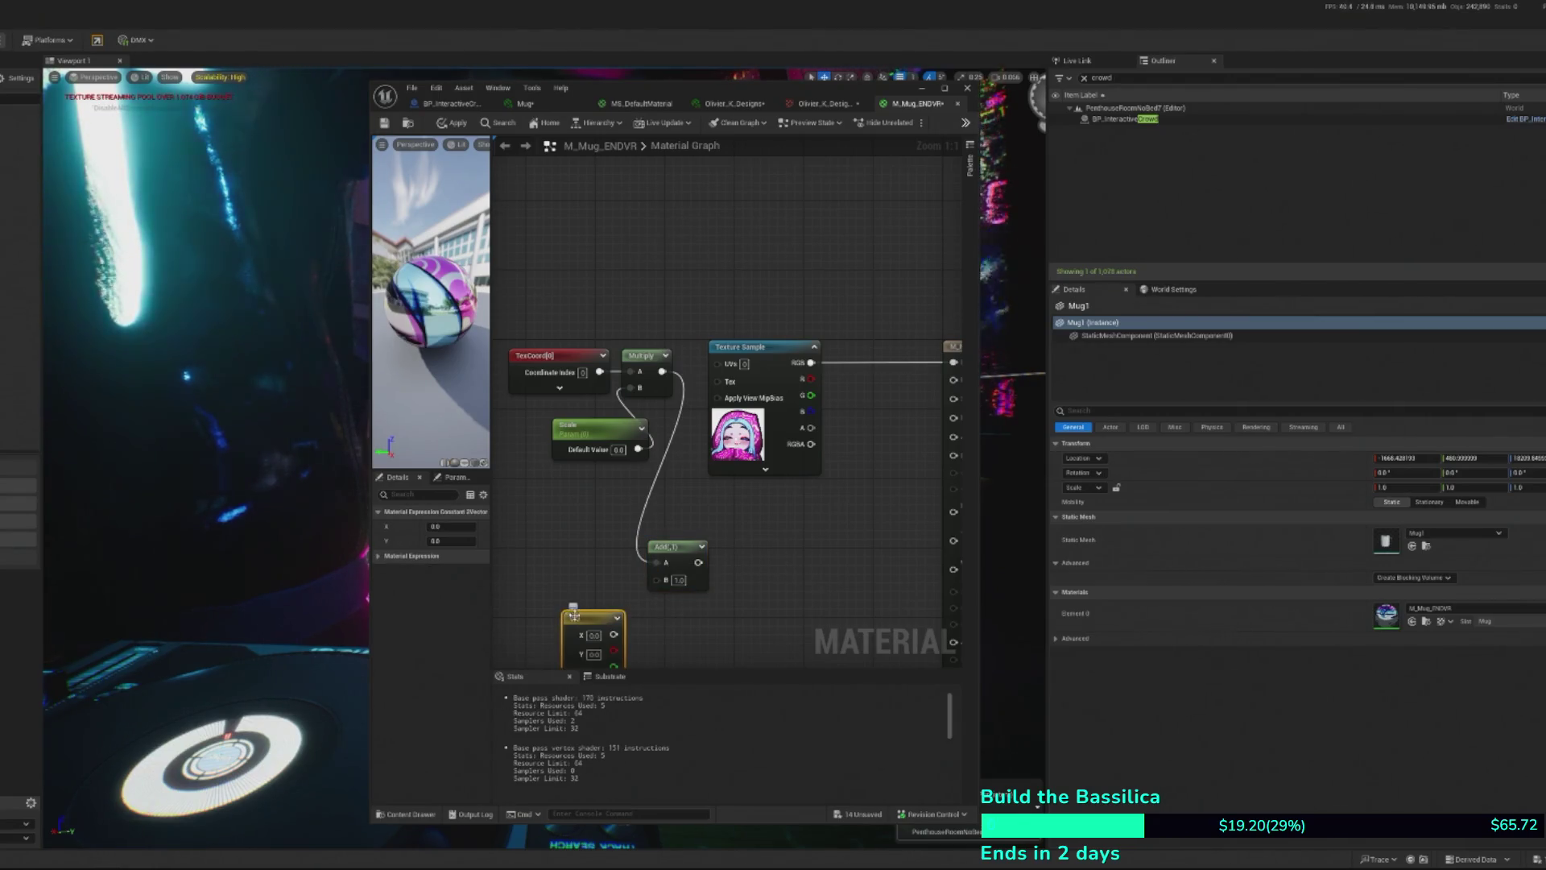
left_click_drag(551, 606, 566, 546)
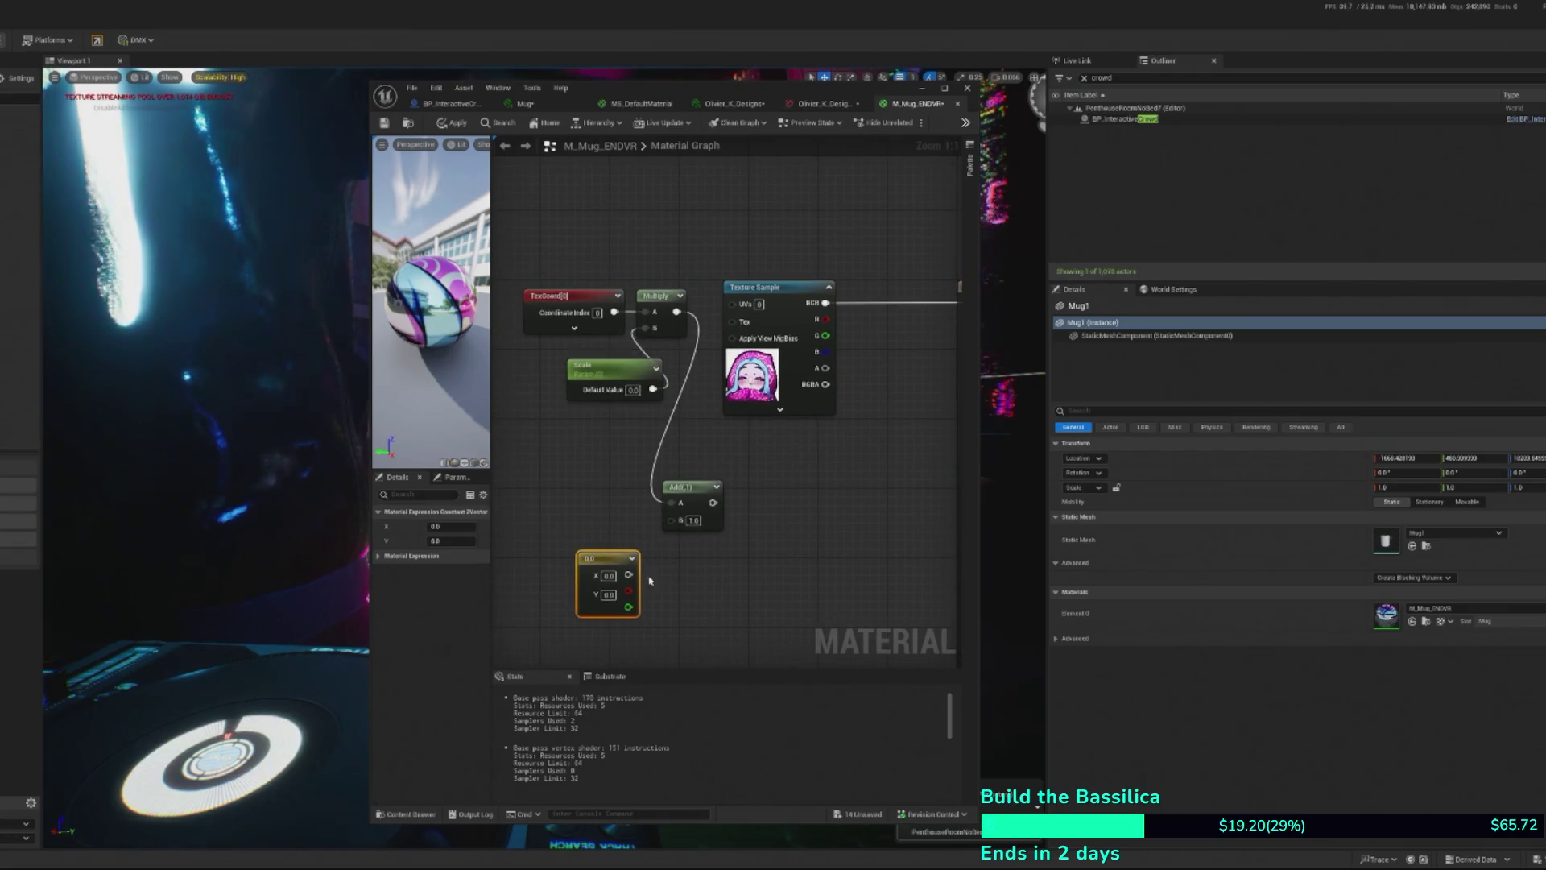
right_click(586, 561)
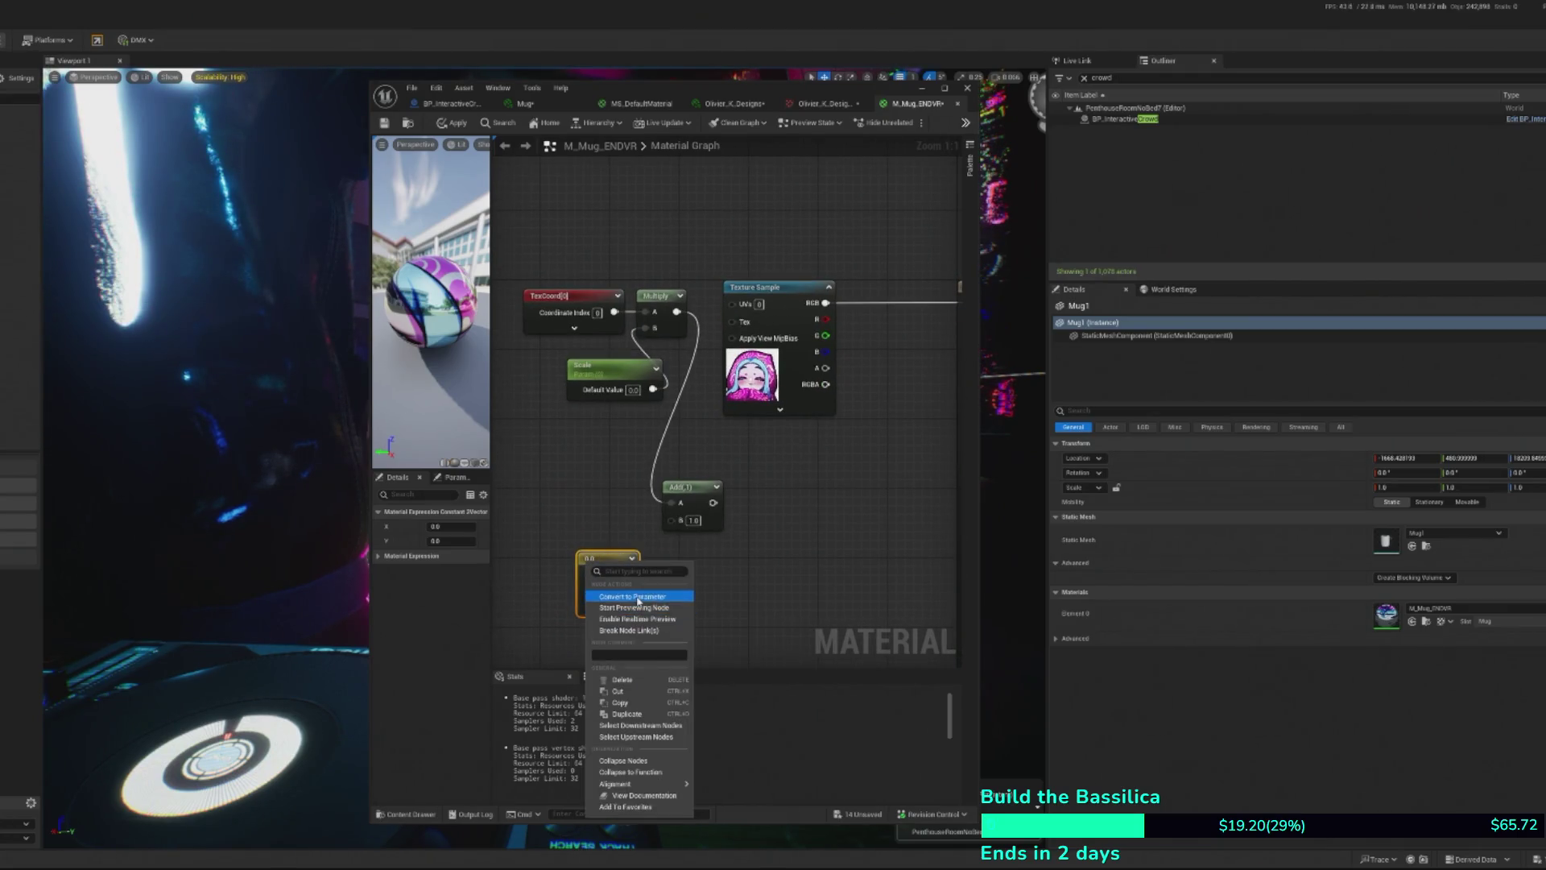
left_click(642, 601)
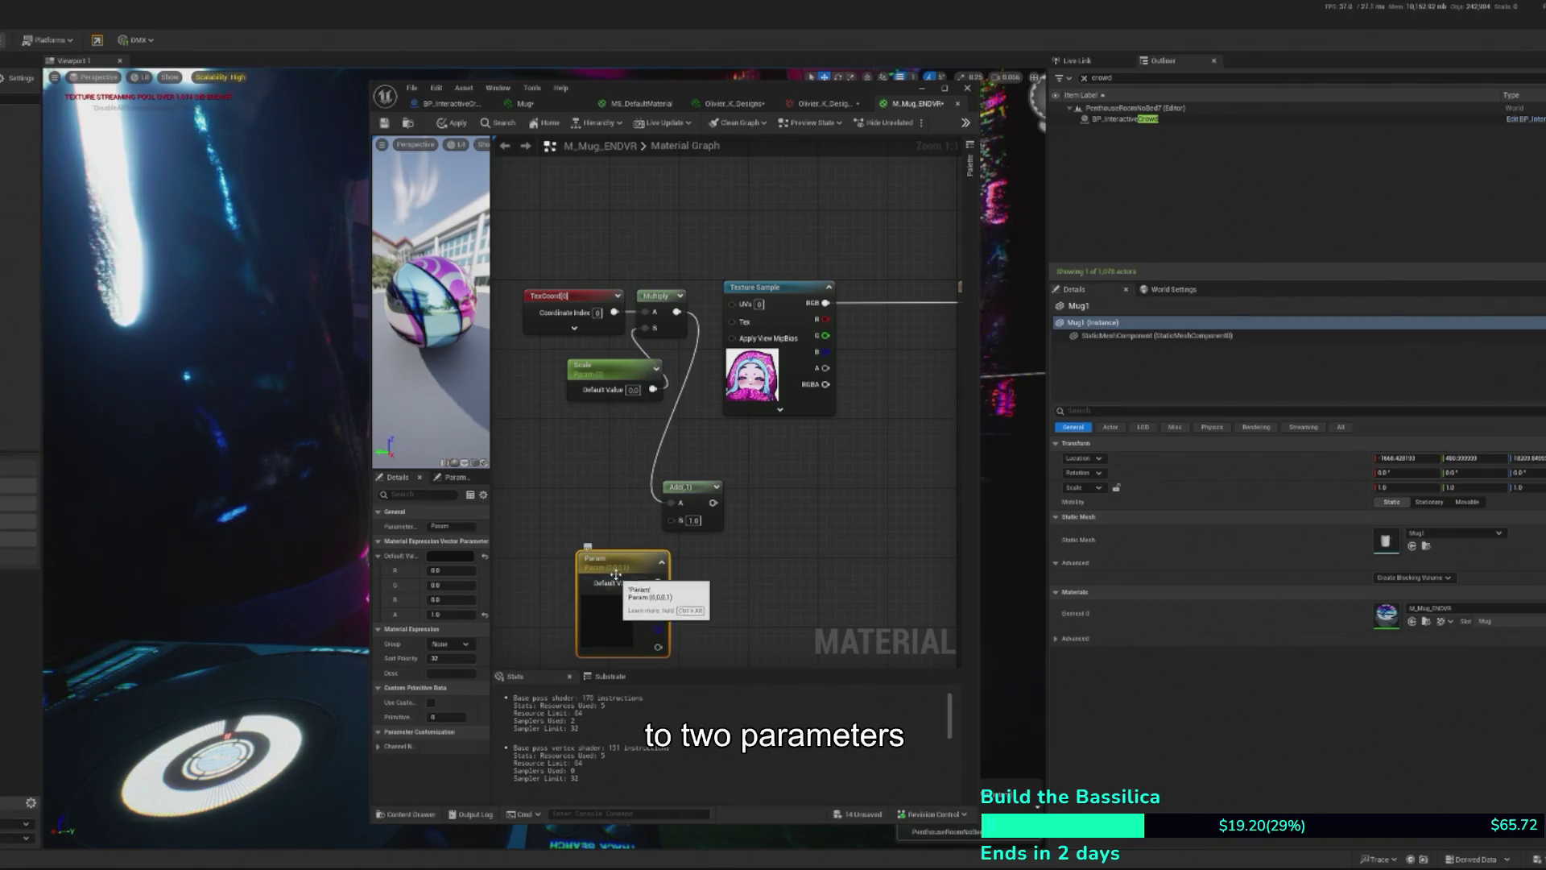
left_click_drag(606, 594, 501, 594)
key("Delete")
- Add another Constant2Vector via search, convert it to a parameter, and delete it again
right_click(568, 557)
type("vector 2")
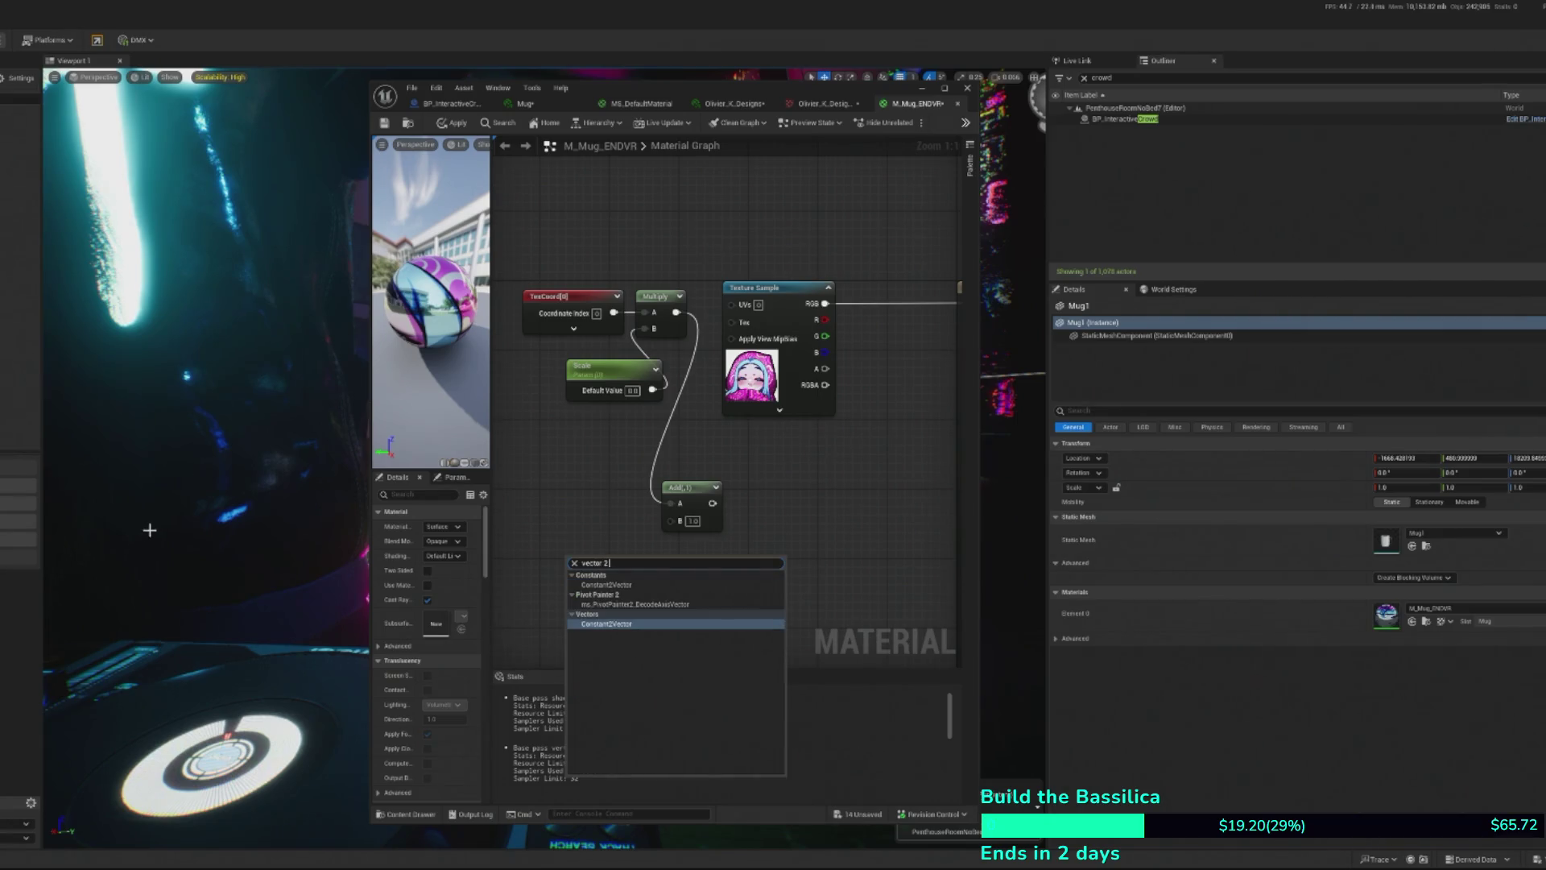
left_click(605, 625)
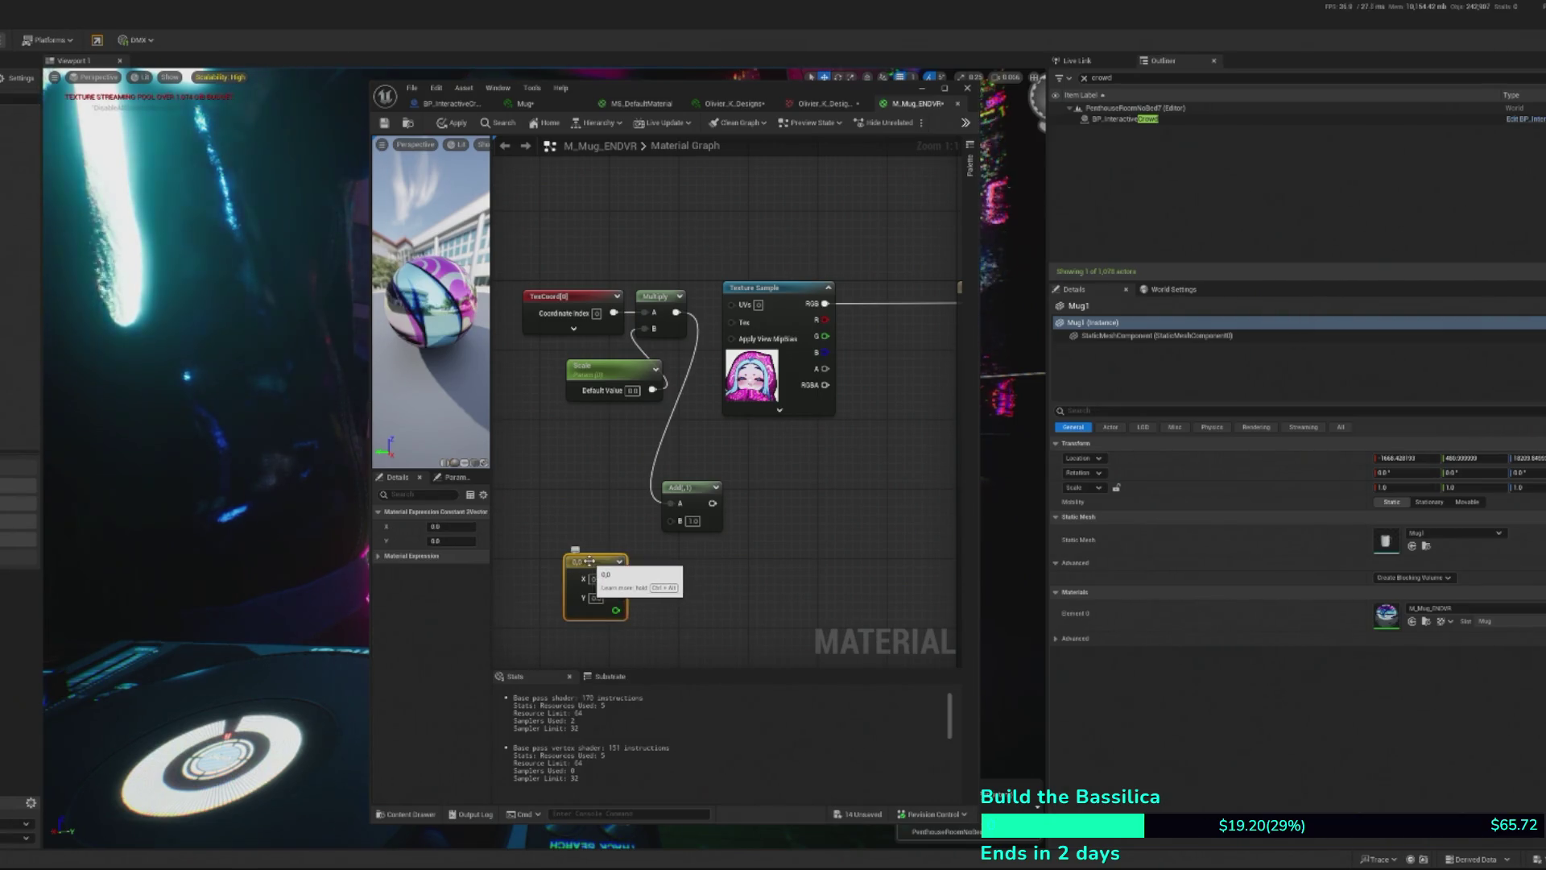
right_click(592, 563)
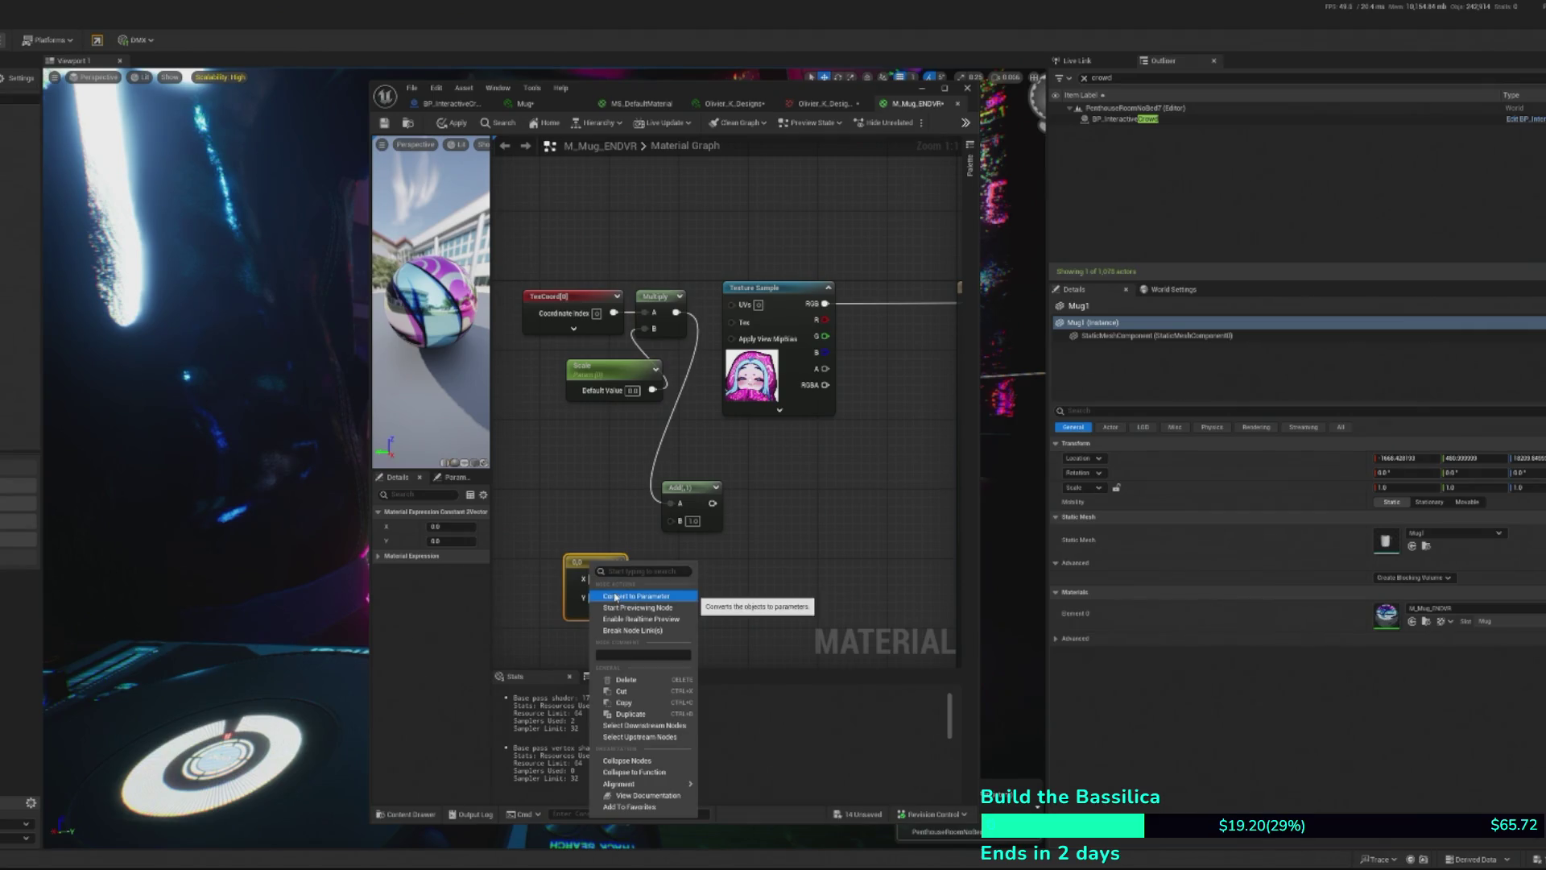
left_click(616, 596)
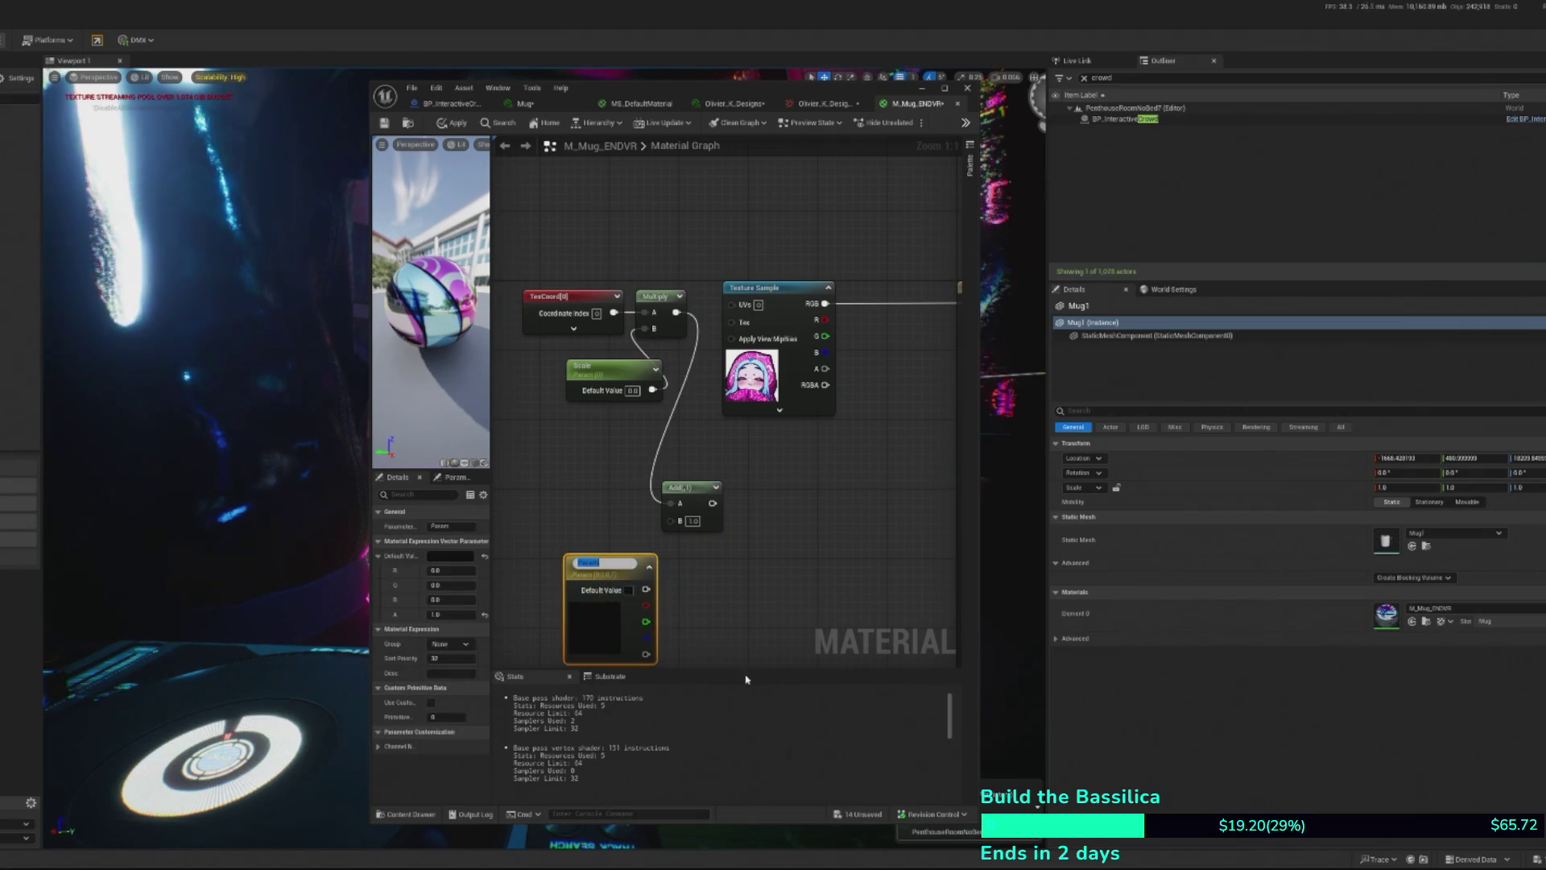
left_click(575, 577)
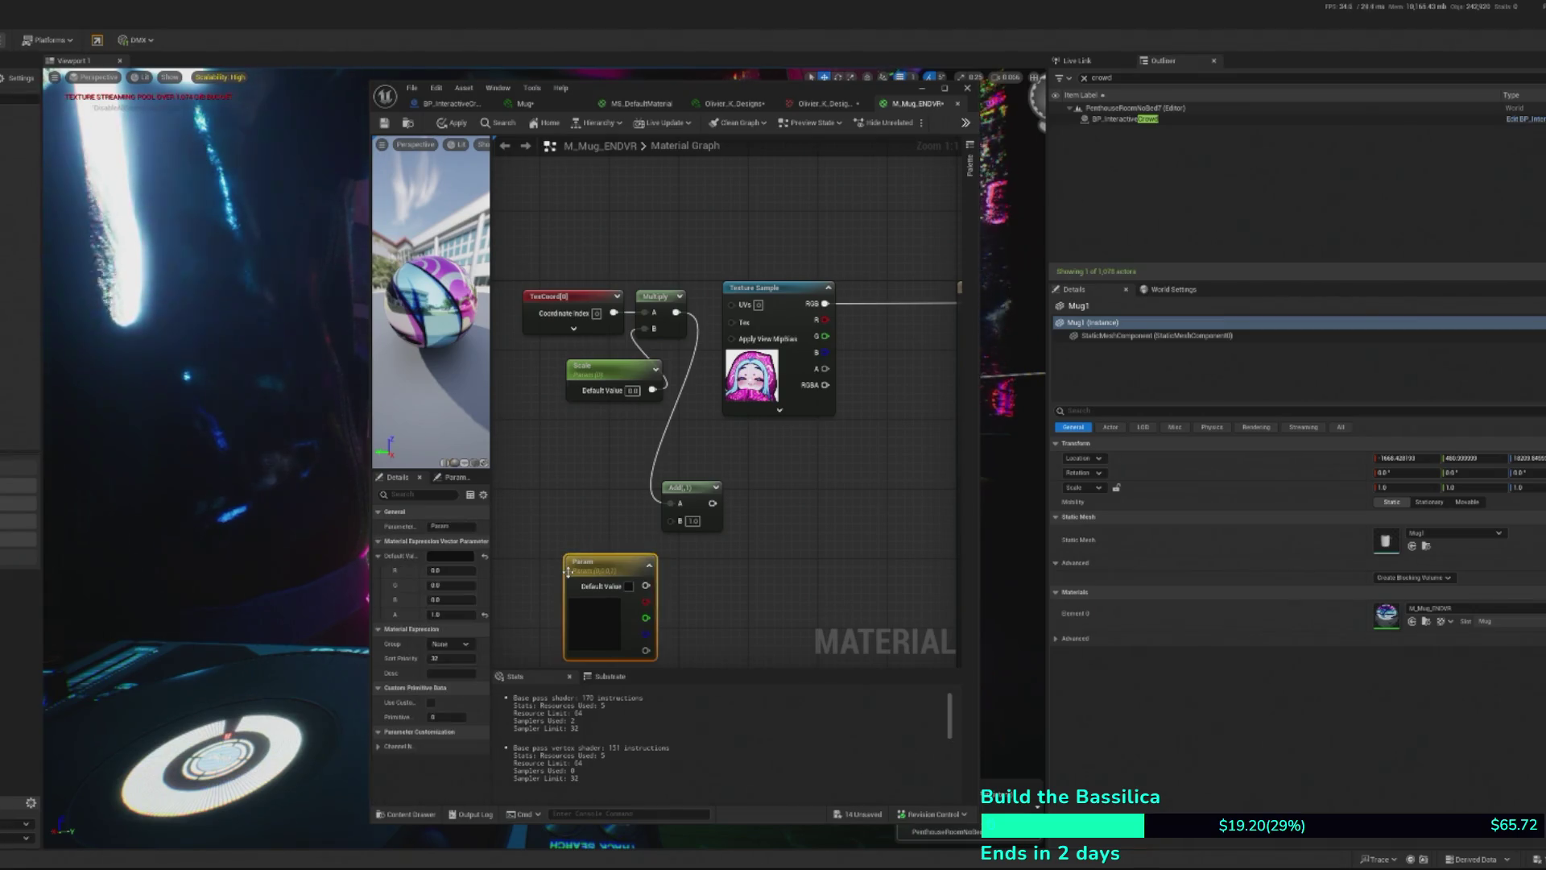
key("Delete")
right_click(577, 574)
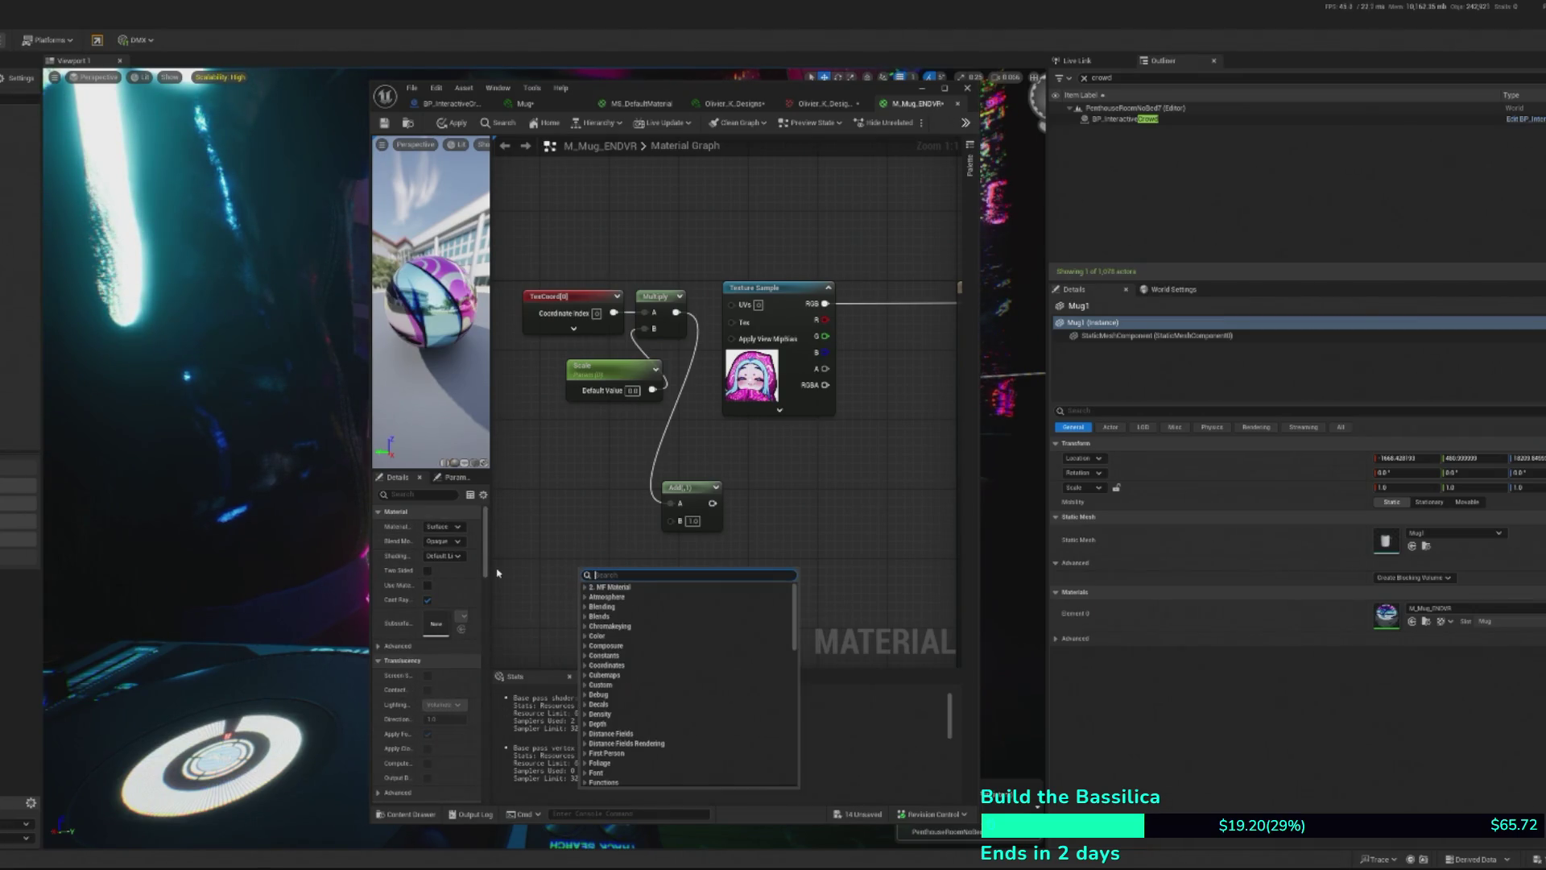
- Place a zero Constant2Vector and wire it into the Add node's B input
type("vector2")
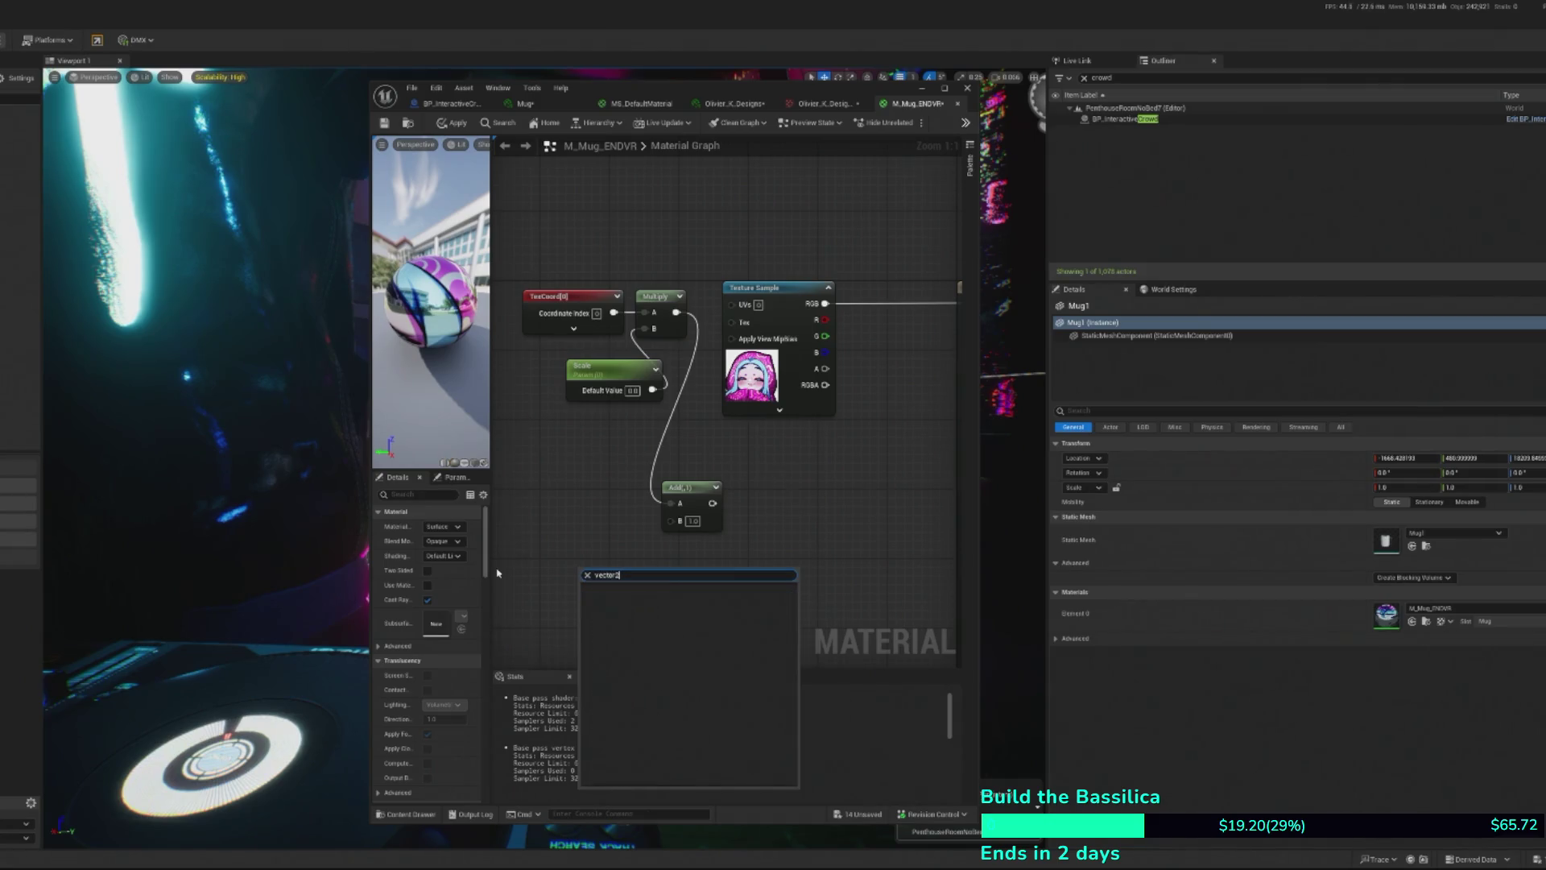
key("BackSpace")
key("BackSpace")
type("r 2")
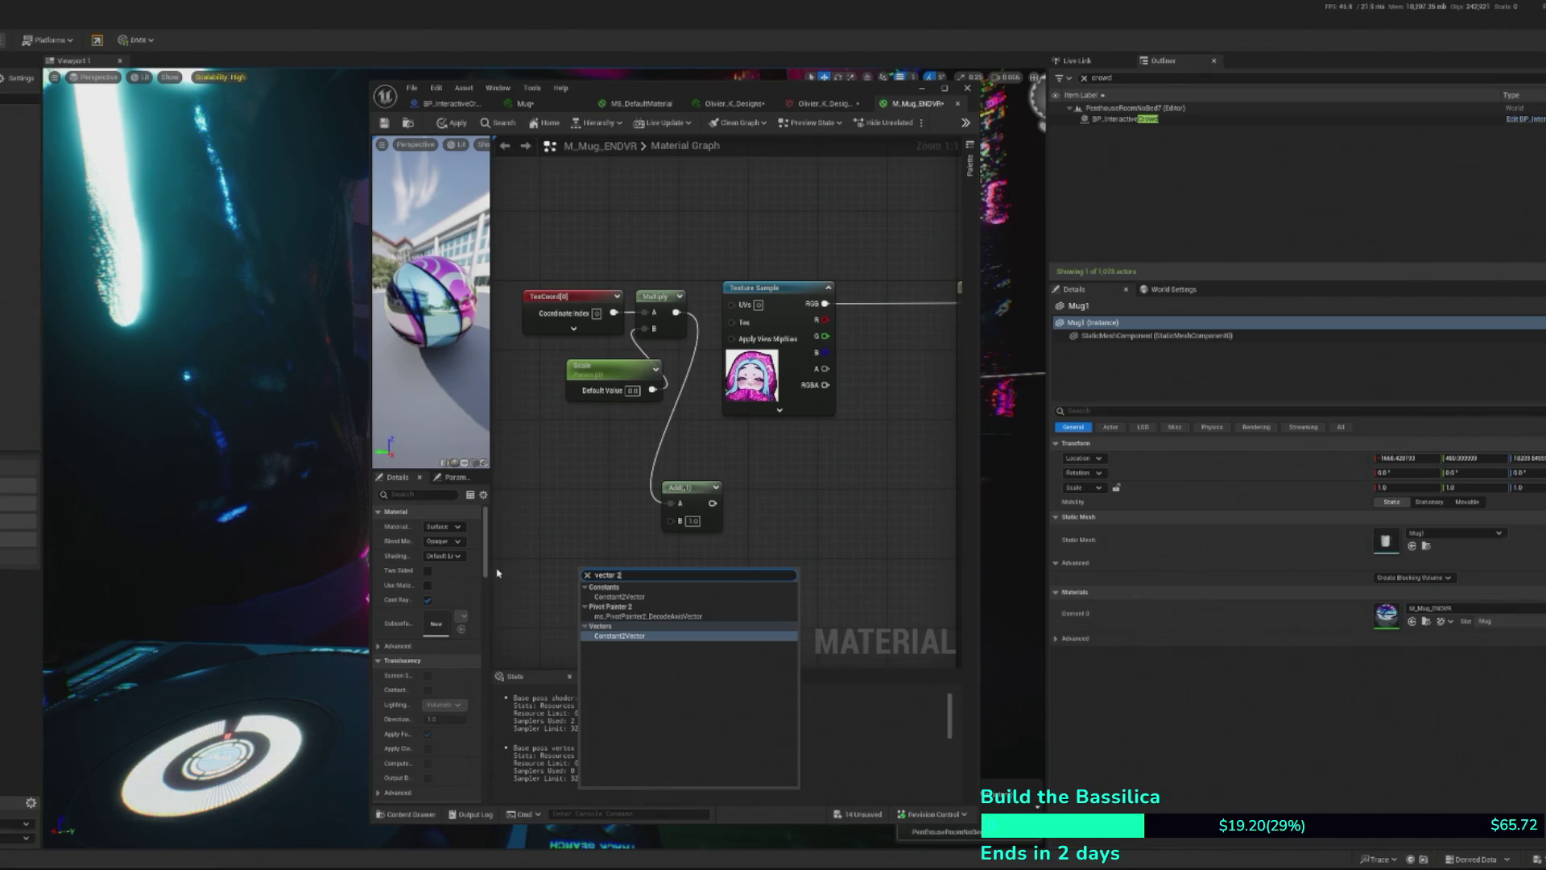
left_click(628, 636)
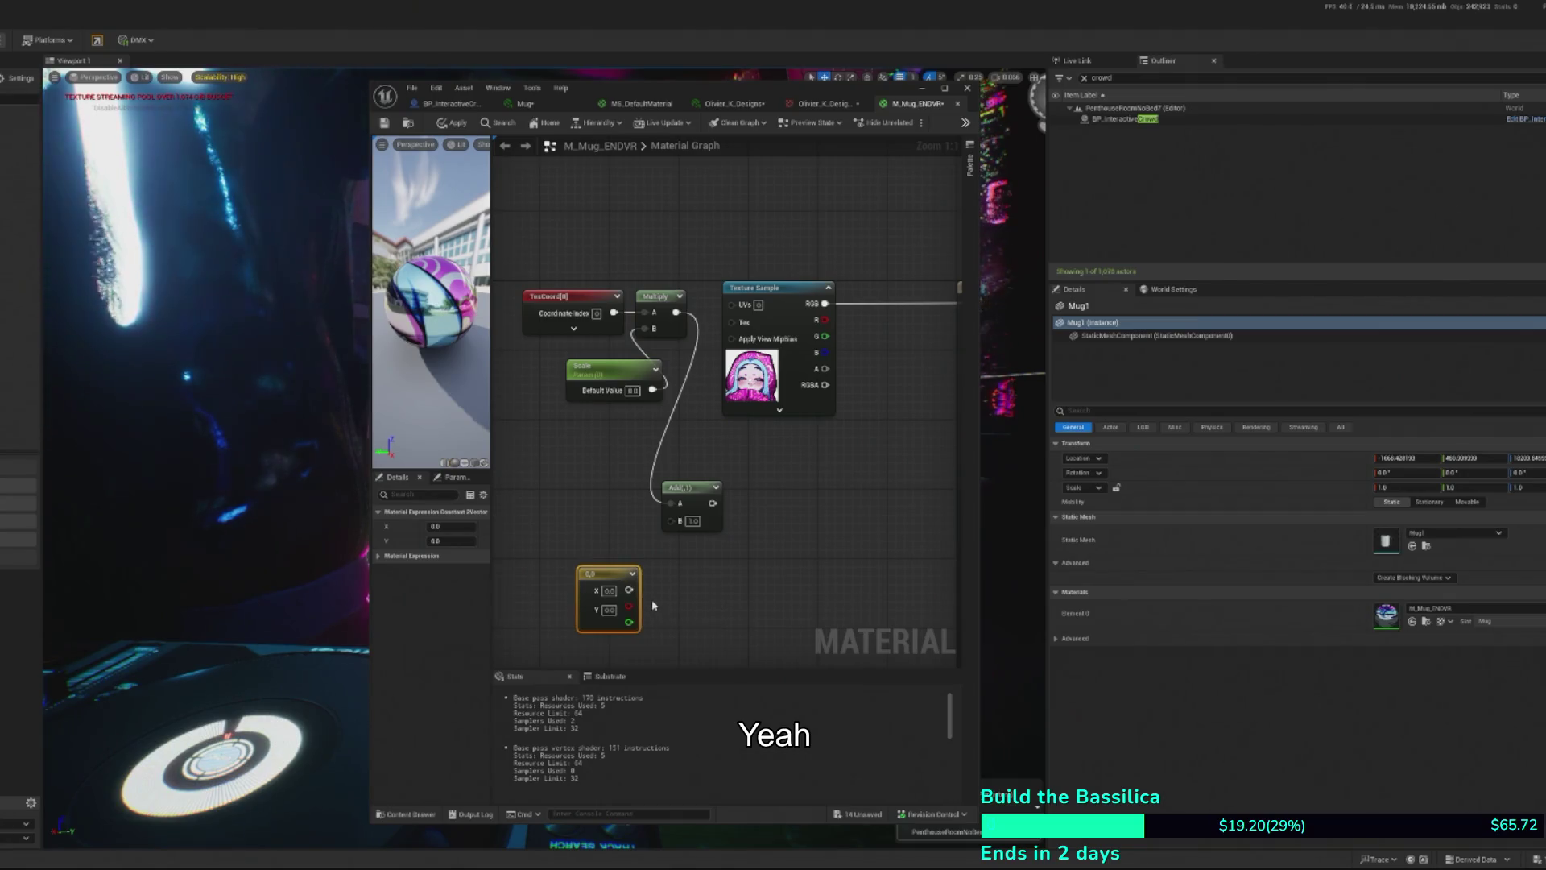
left_click_drag(629, 591, 677, 523)
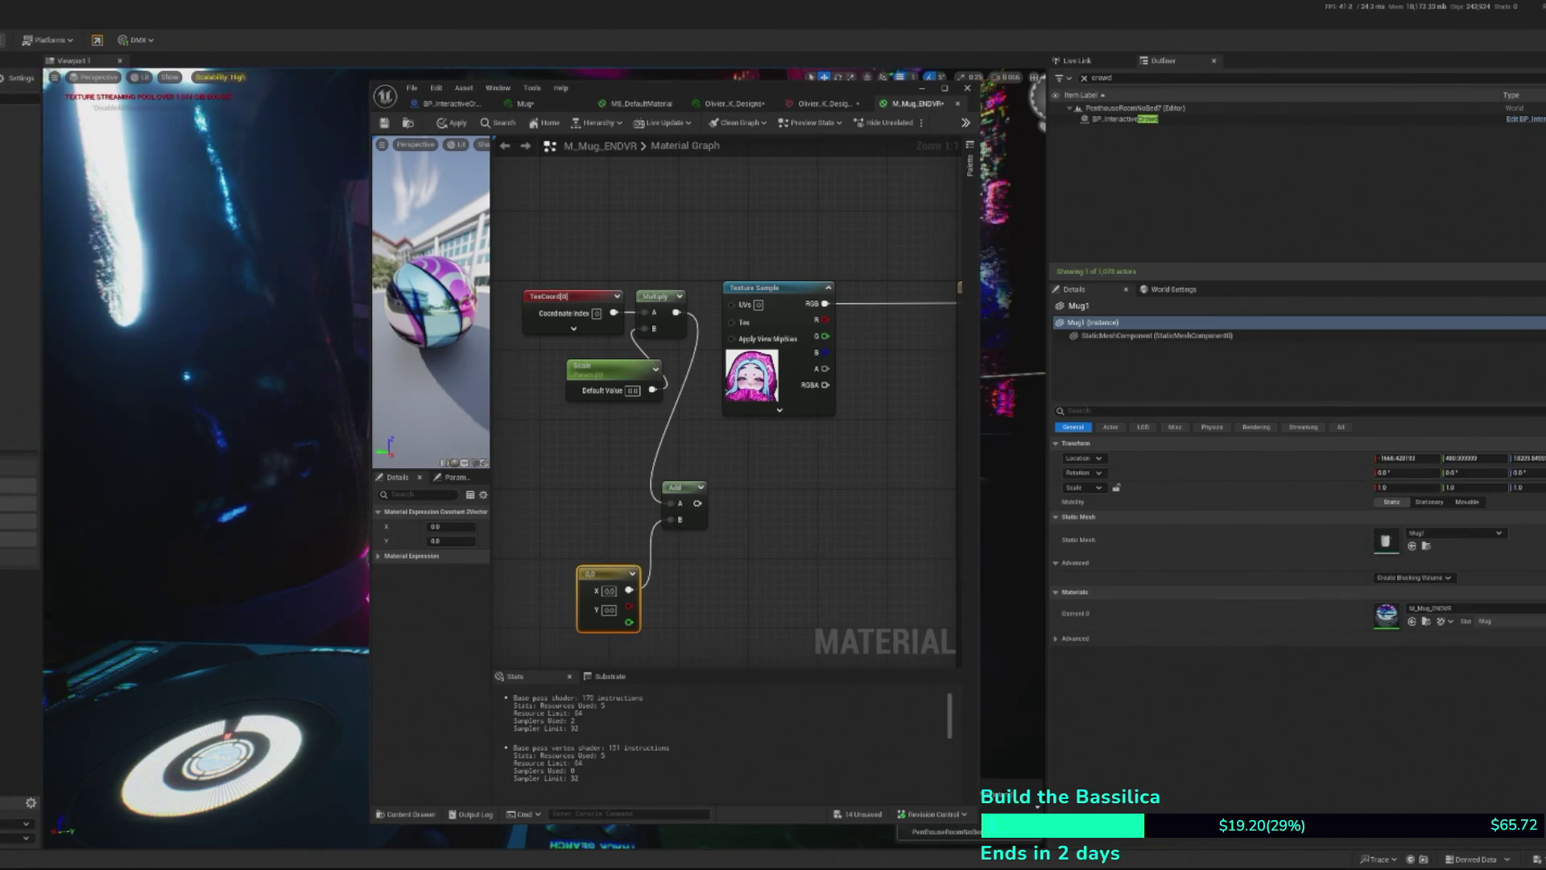
- Route the Add output into the Texture Sample's UVs and apply the material
mouse_move(697, 503)
left_mouse_down()
mouse_move(757, 513)
mouse_move(732, 304)
left_mouse_up()
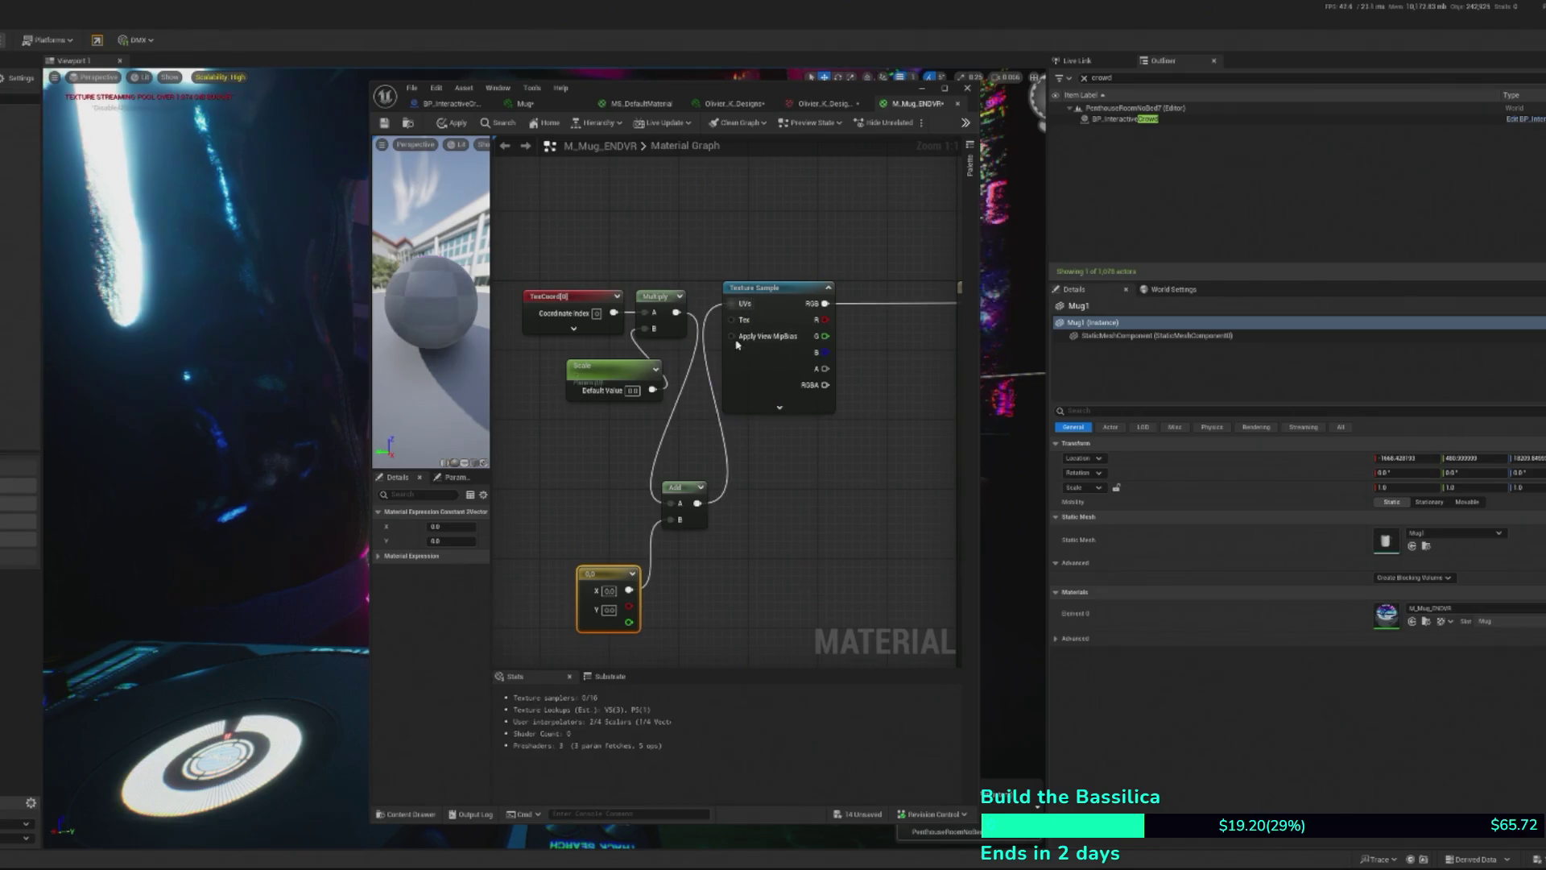
left_click_drag(600, 574, 597, 531)
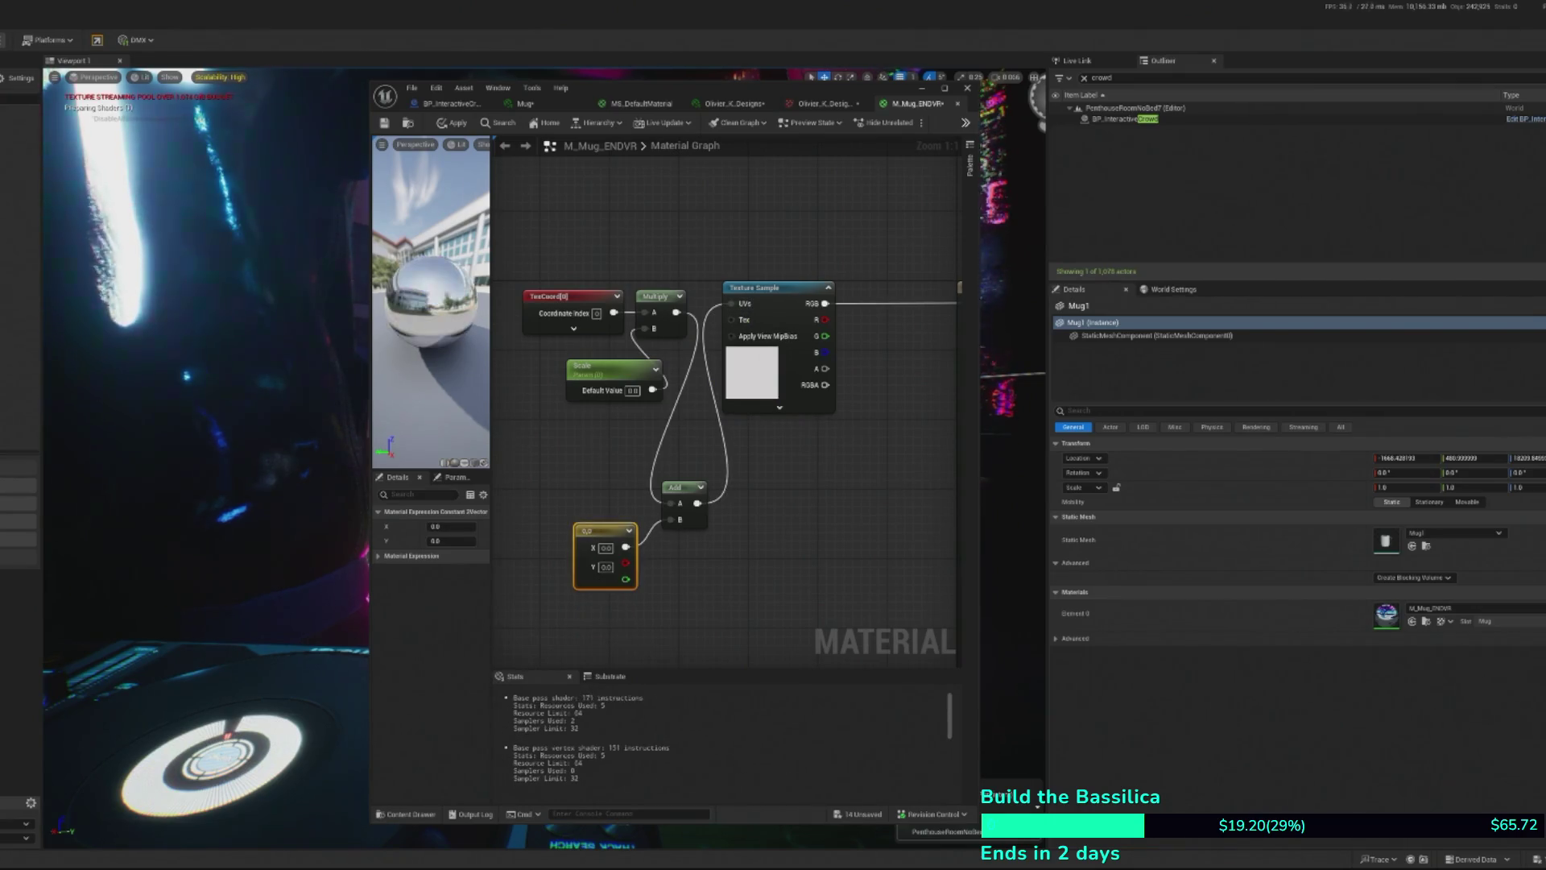
left_click(453, 123)
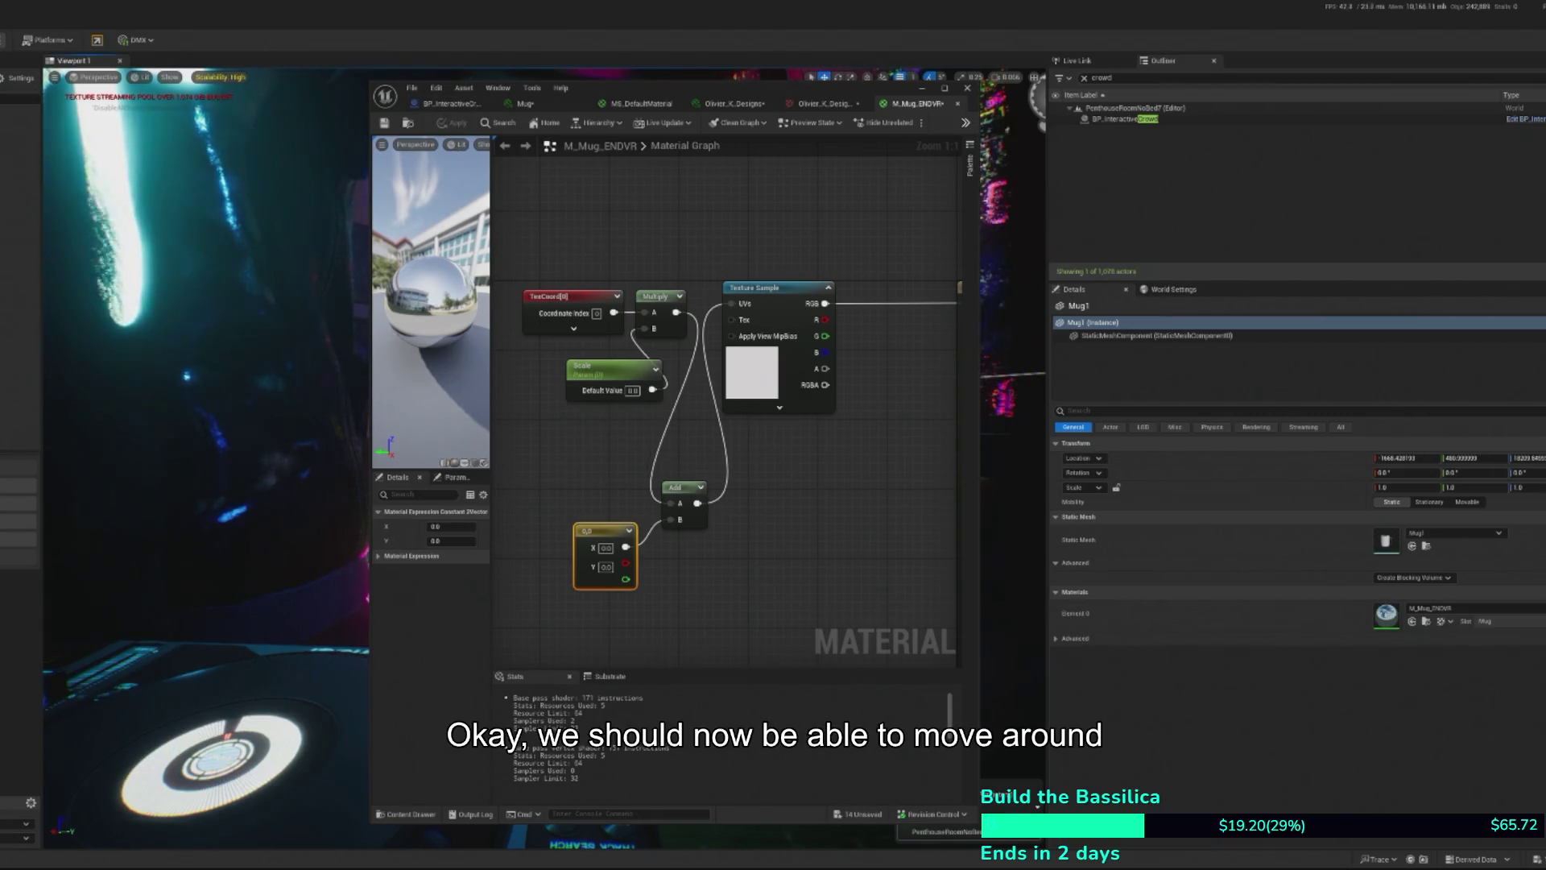
- Assign M_Mug_ENDVR_Inst to the mug's Element 0 material slot
left_click(1412, 622)
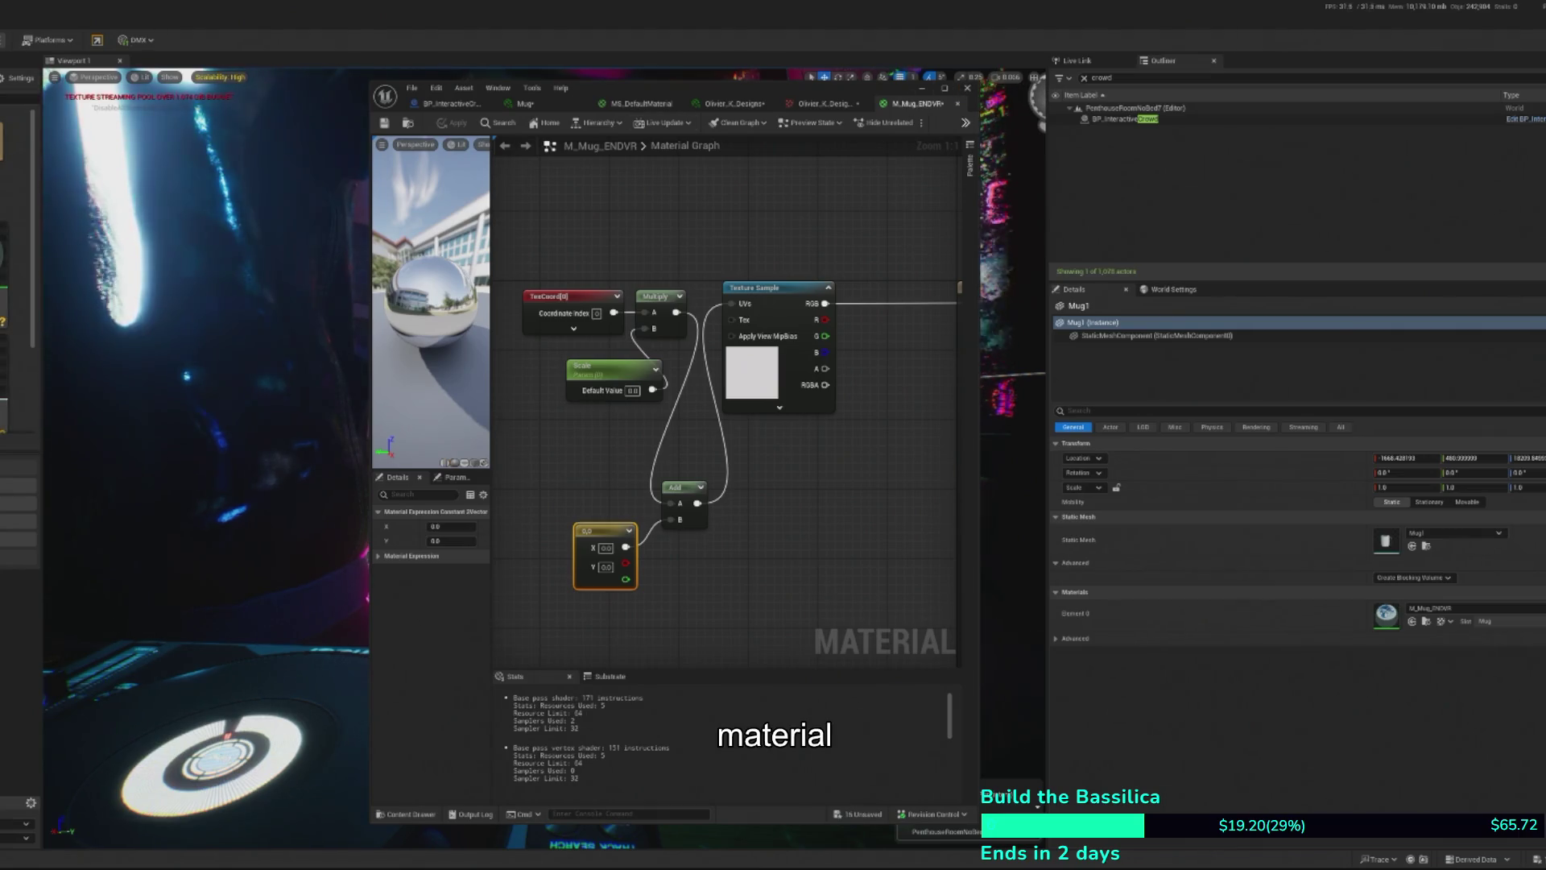
left_click(1414, 621)
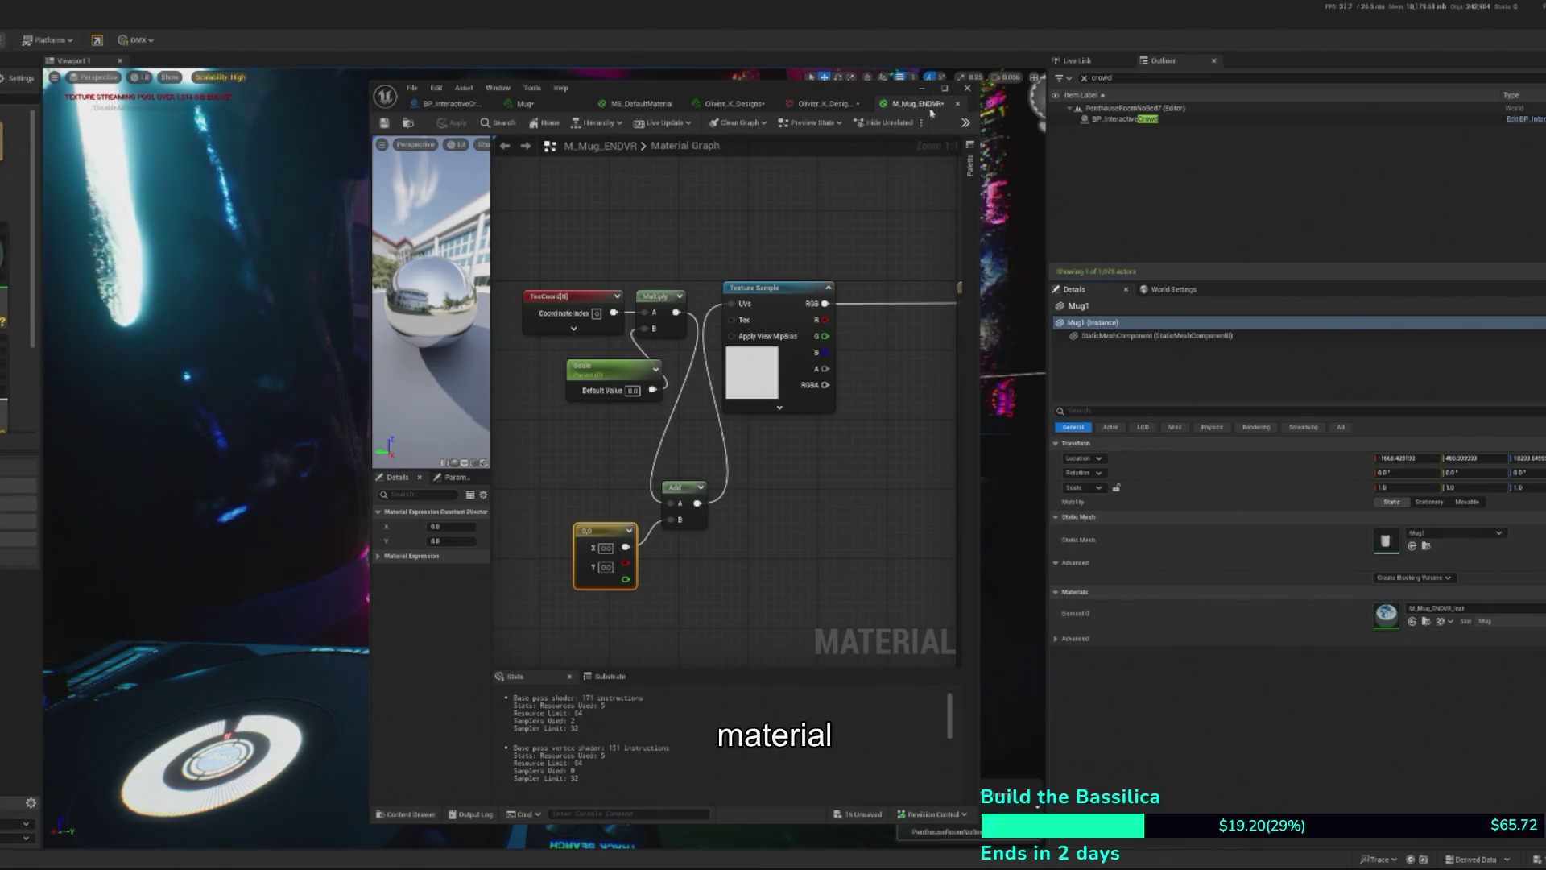
left_click(968, 87)
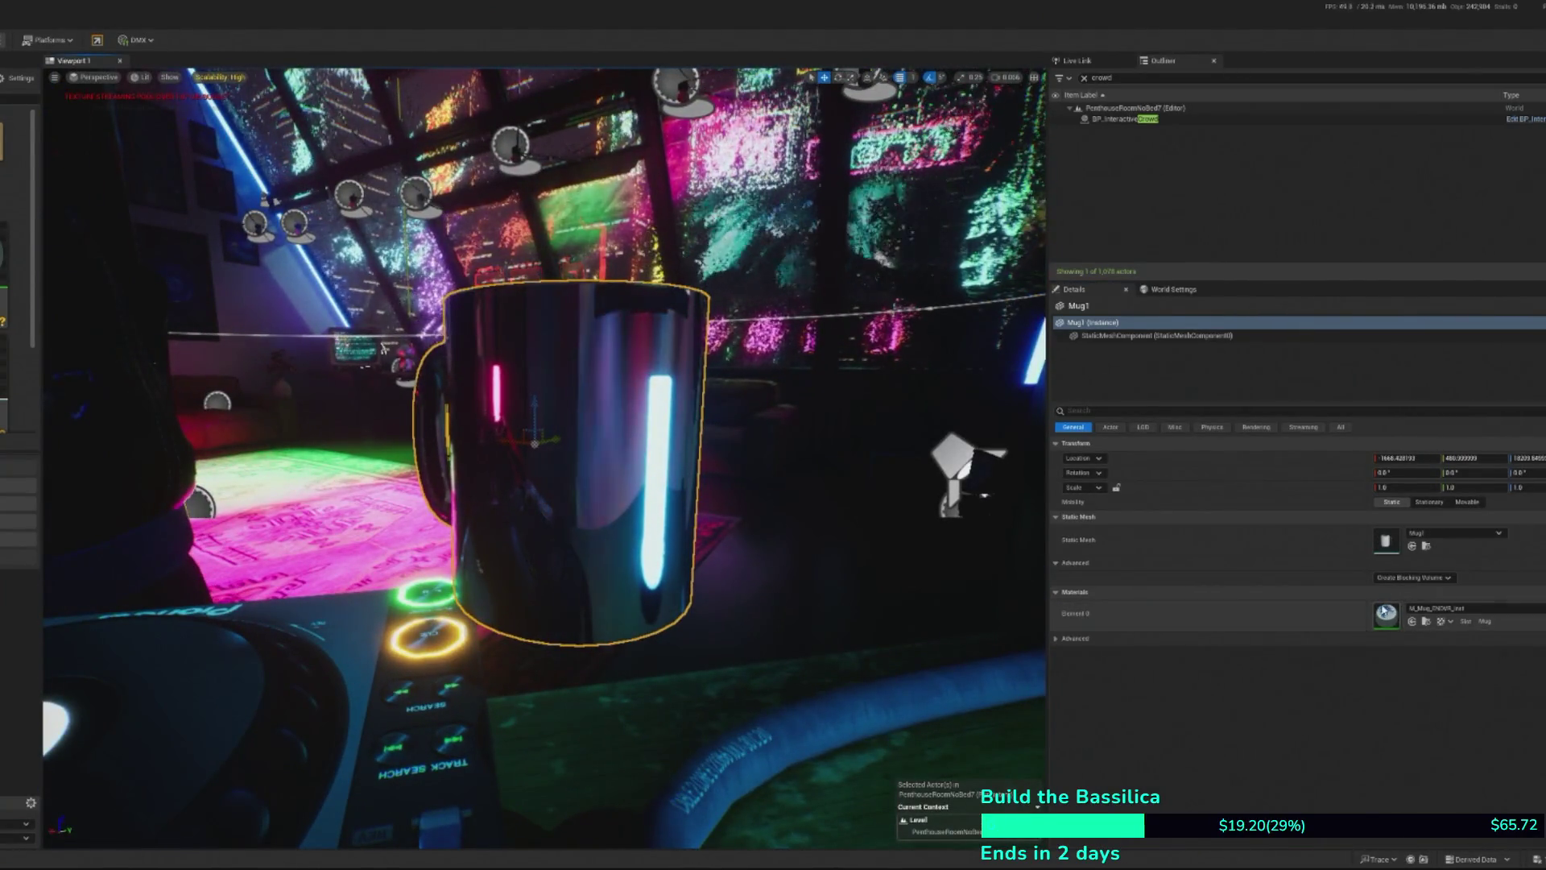
- In the parent material M_Mug_ENDVR, set Metallic to 0, apply, then frame the mug
double_click(1385, 612)
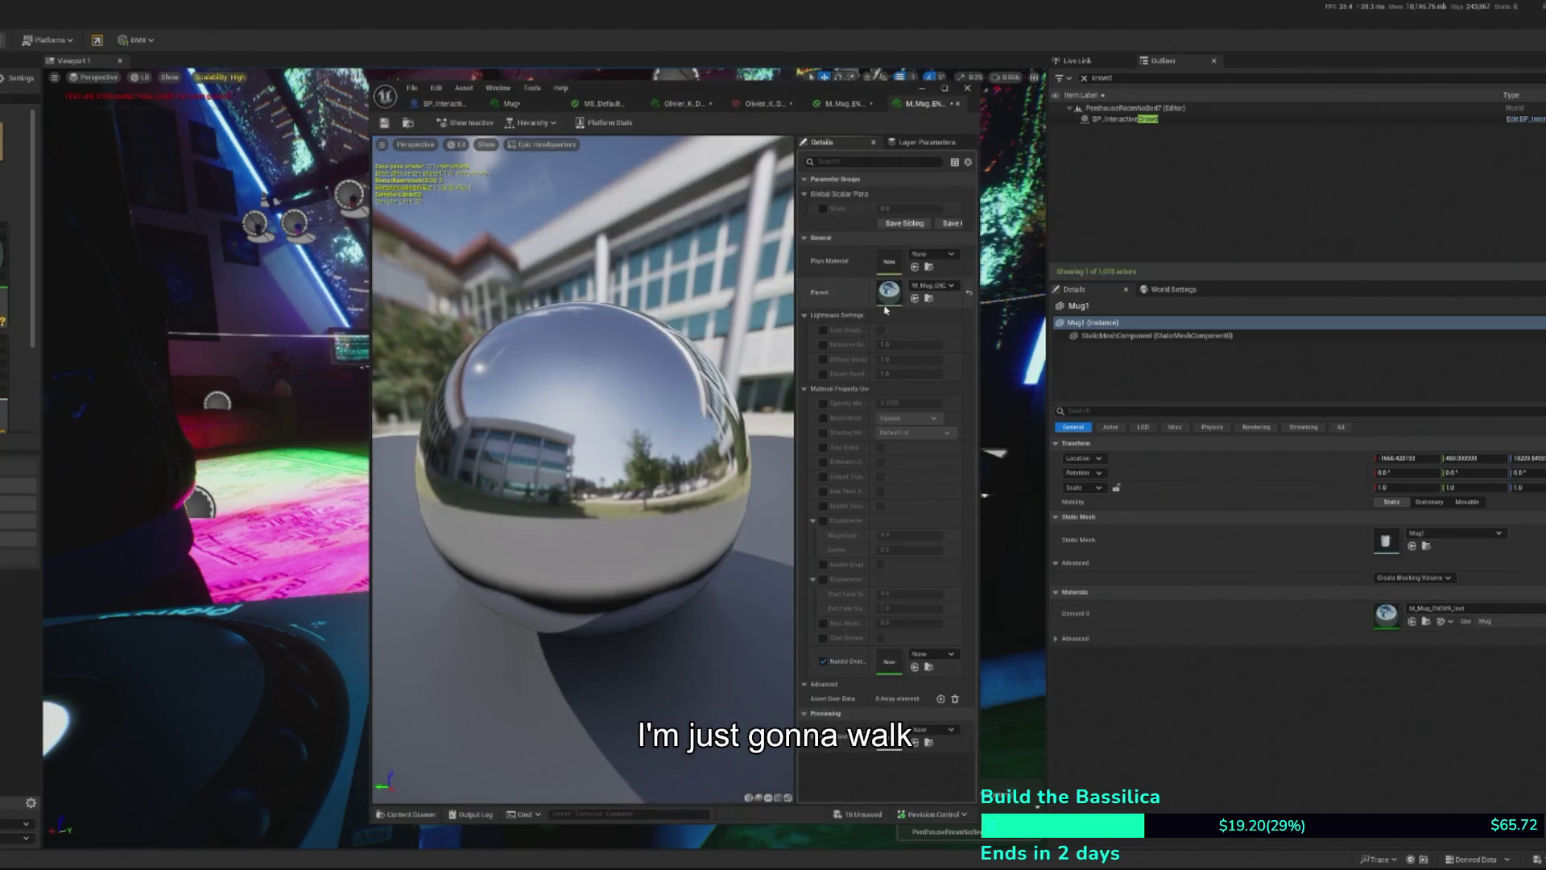
double_click(885, 307)
left_click_drag(795, 349, 561, 374)
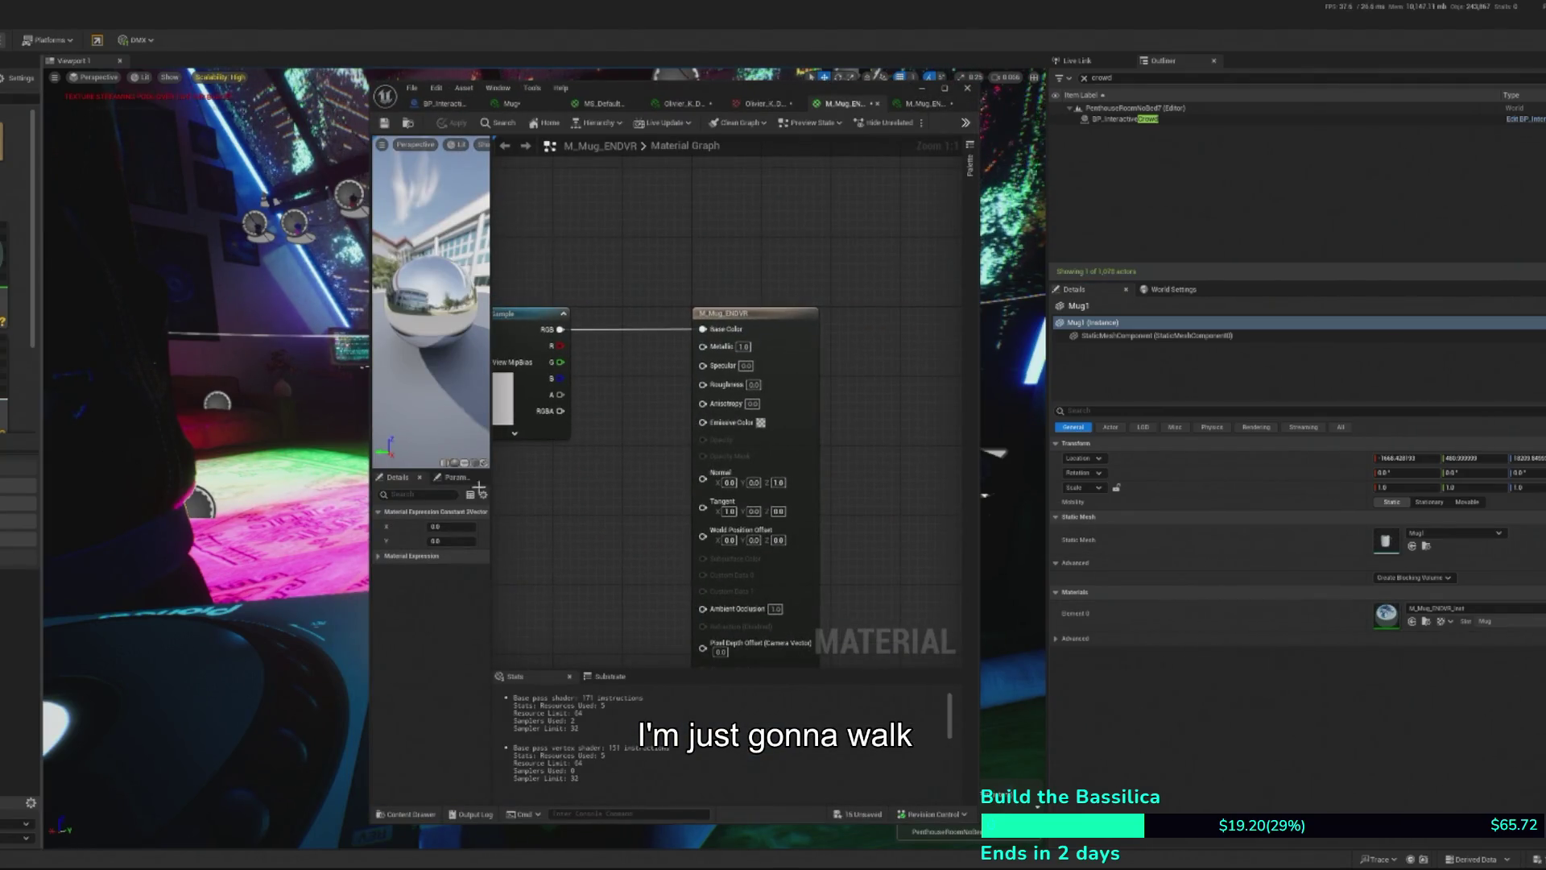
left_click(747, 348)
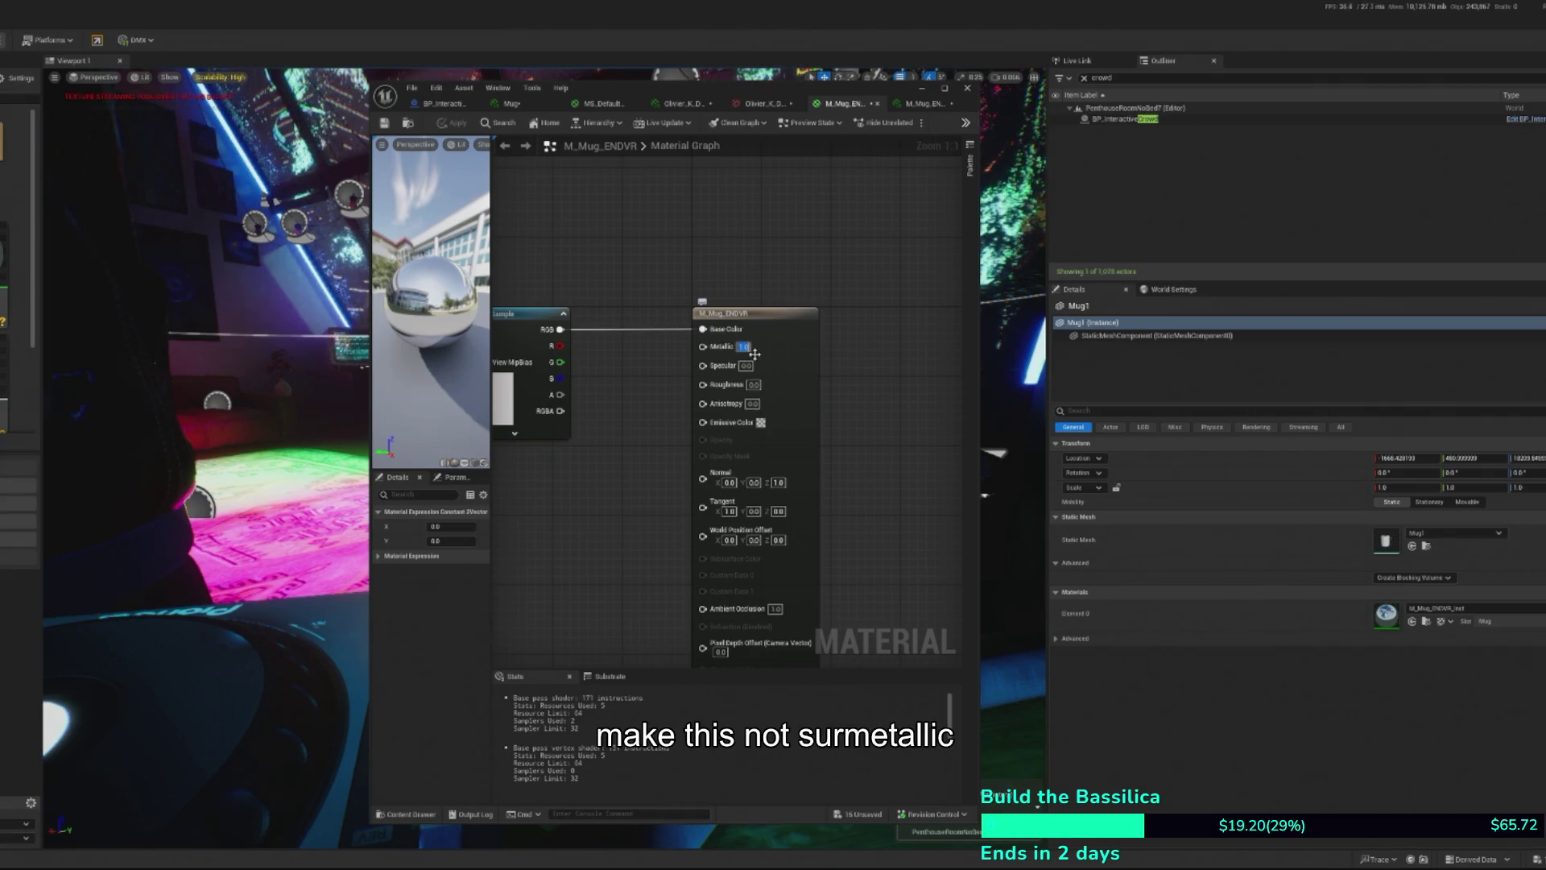
type("0")
key("Return")
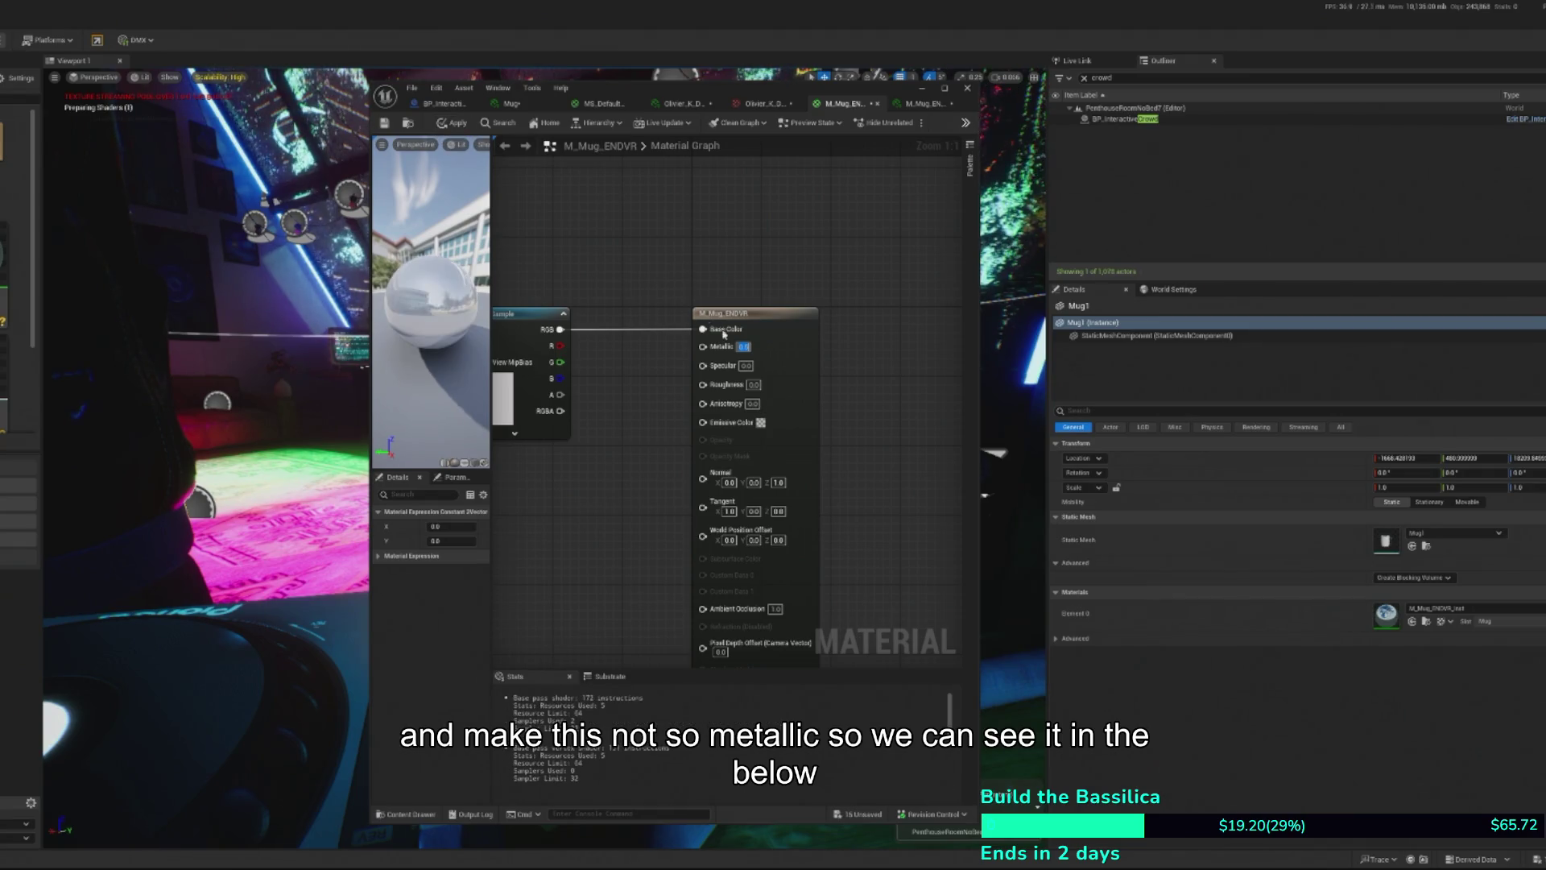
left_click(452, 129)
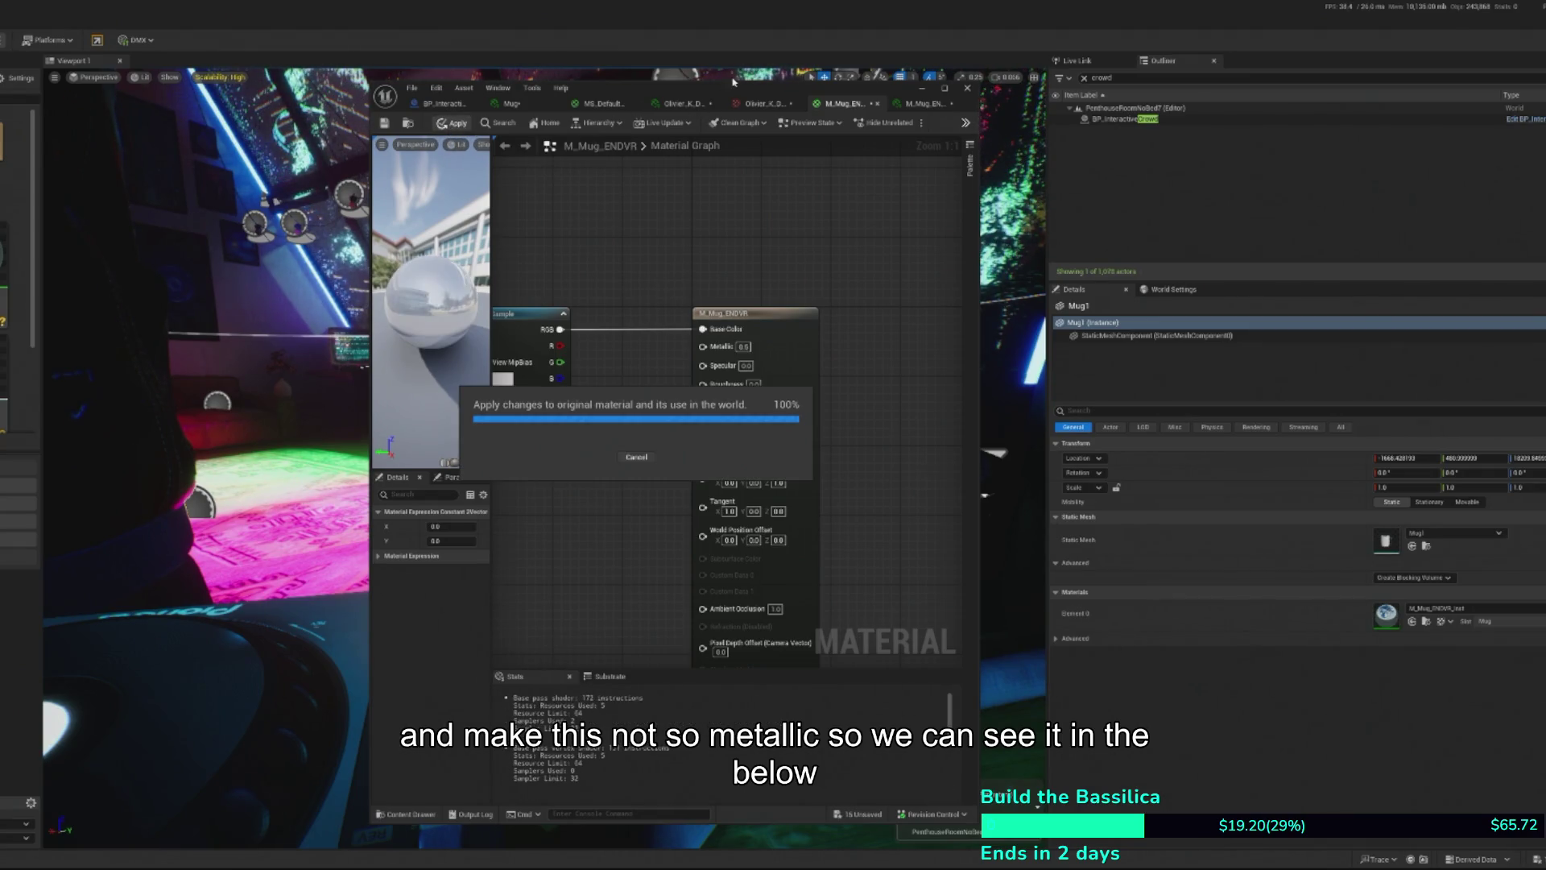
left_click_drag(747, 94, 514, 111)
key("f")
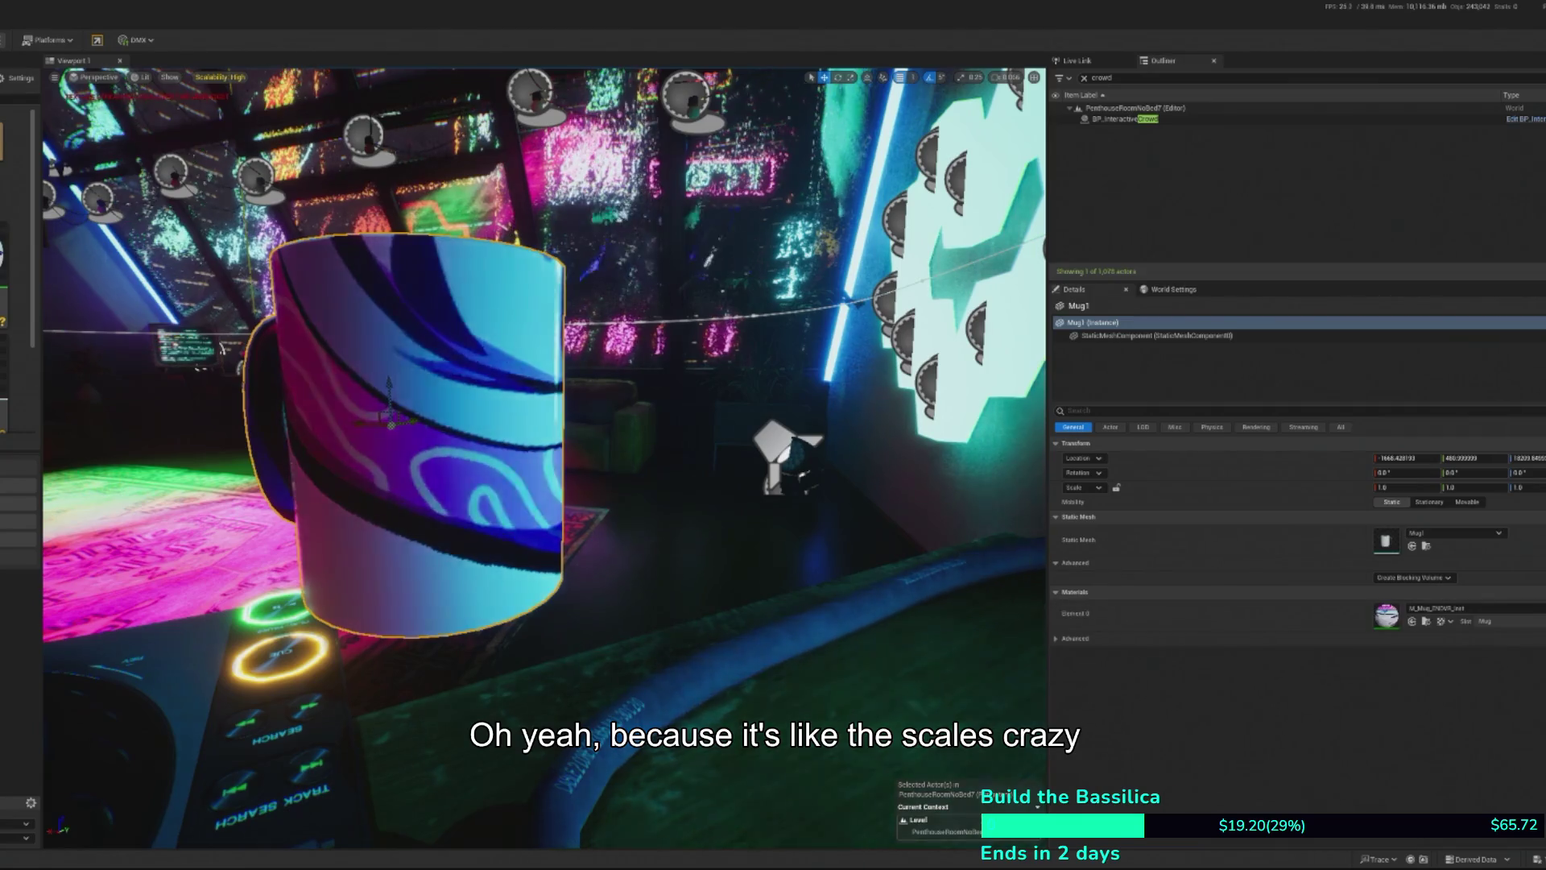
key("f")
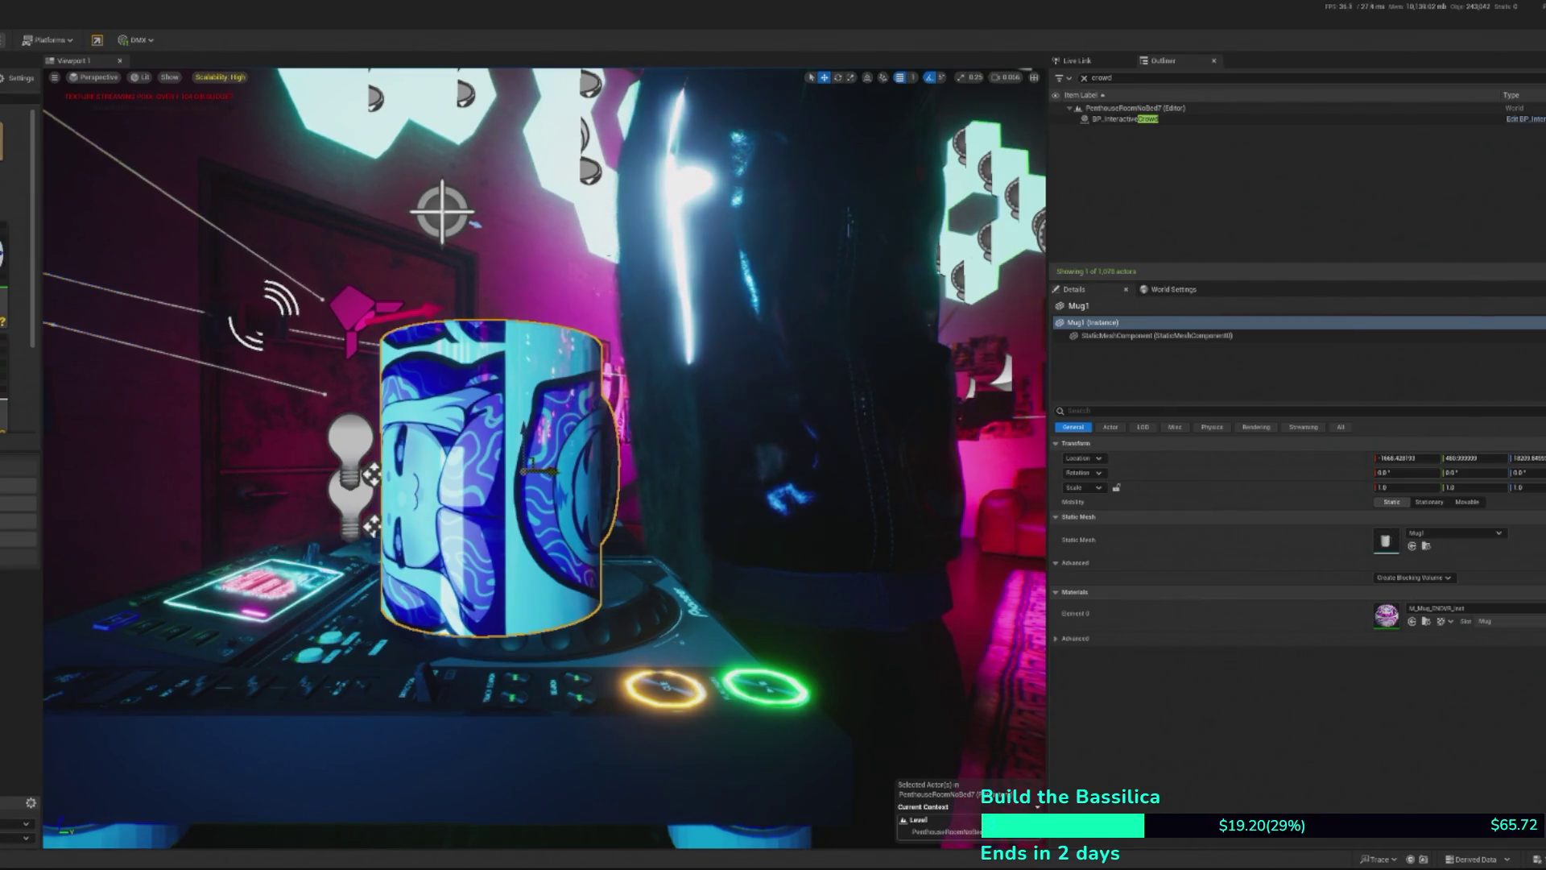
key("f")
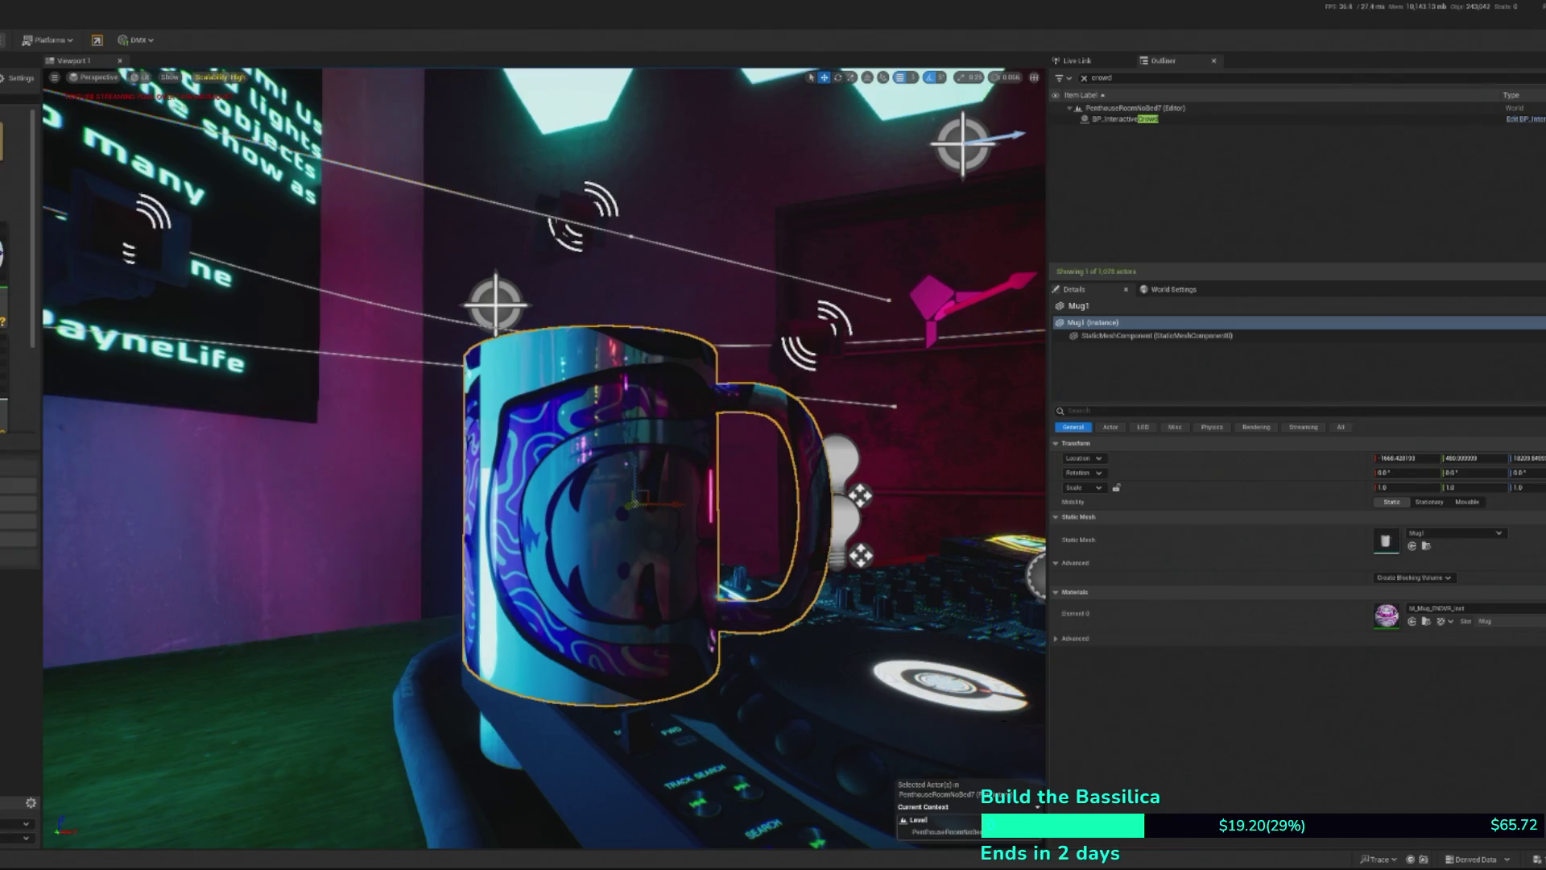
left_click_drag(759, 565, 709, 499)
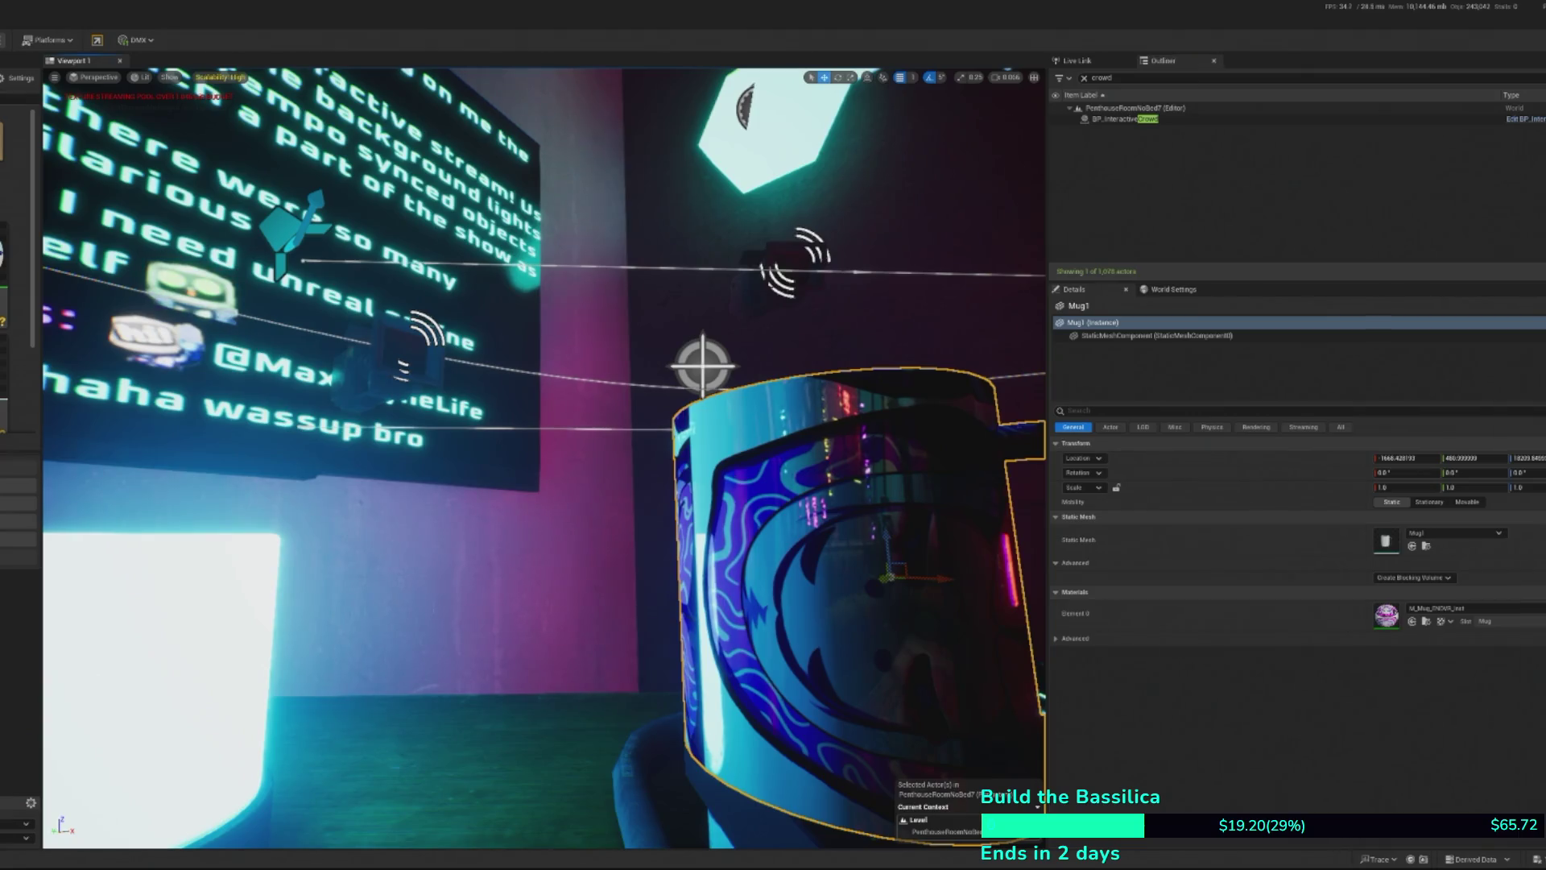
key("f")
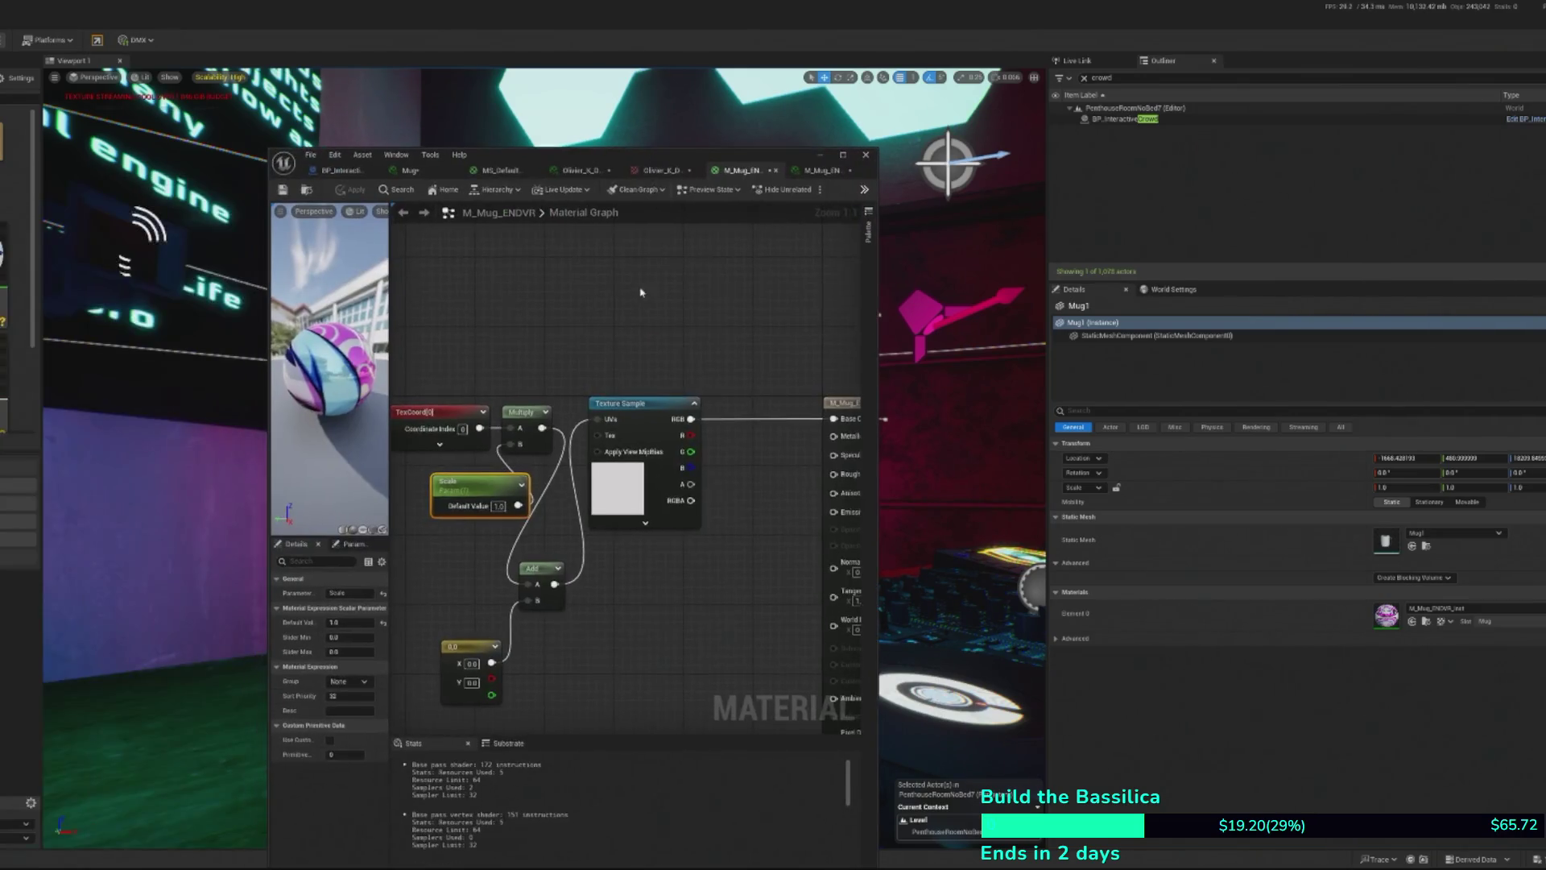
- Add a CustomRotator node and feed the Add result into its UVs
right_click(600, 298)
type("custom rot")
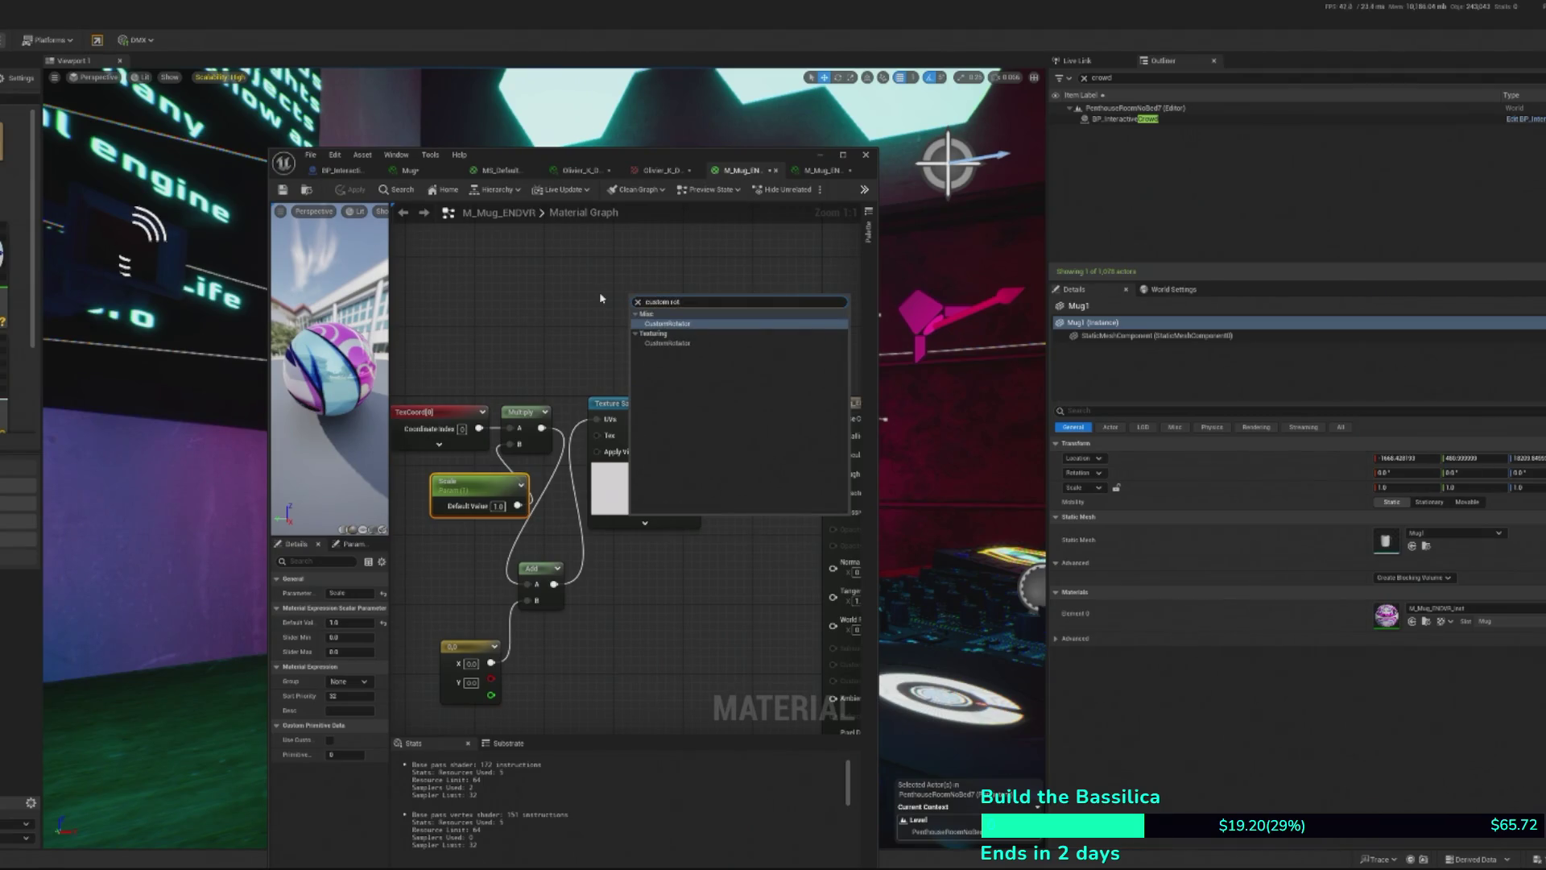
key("Return")
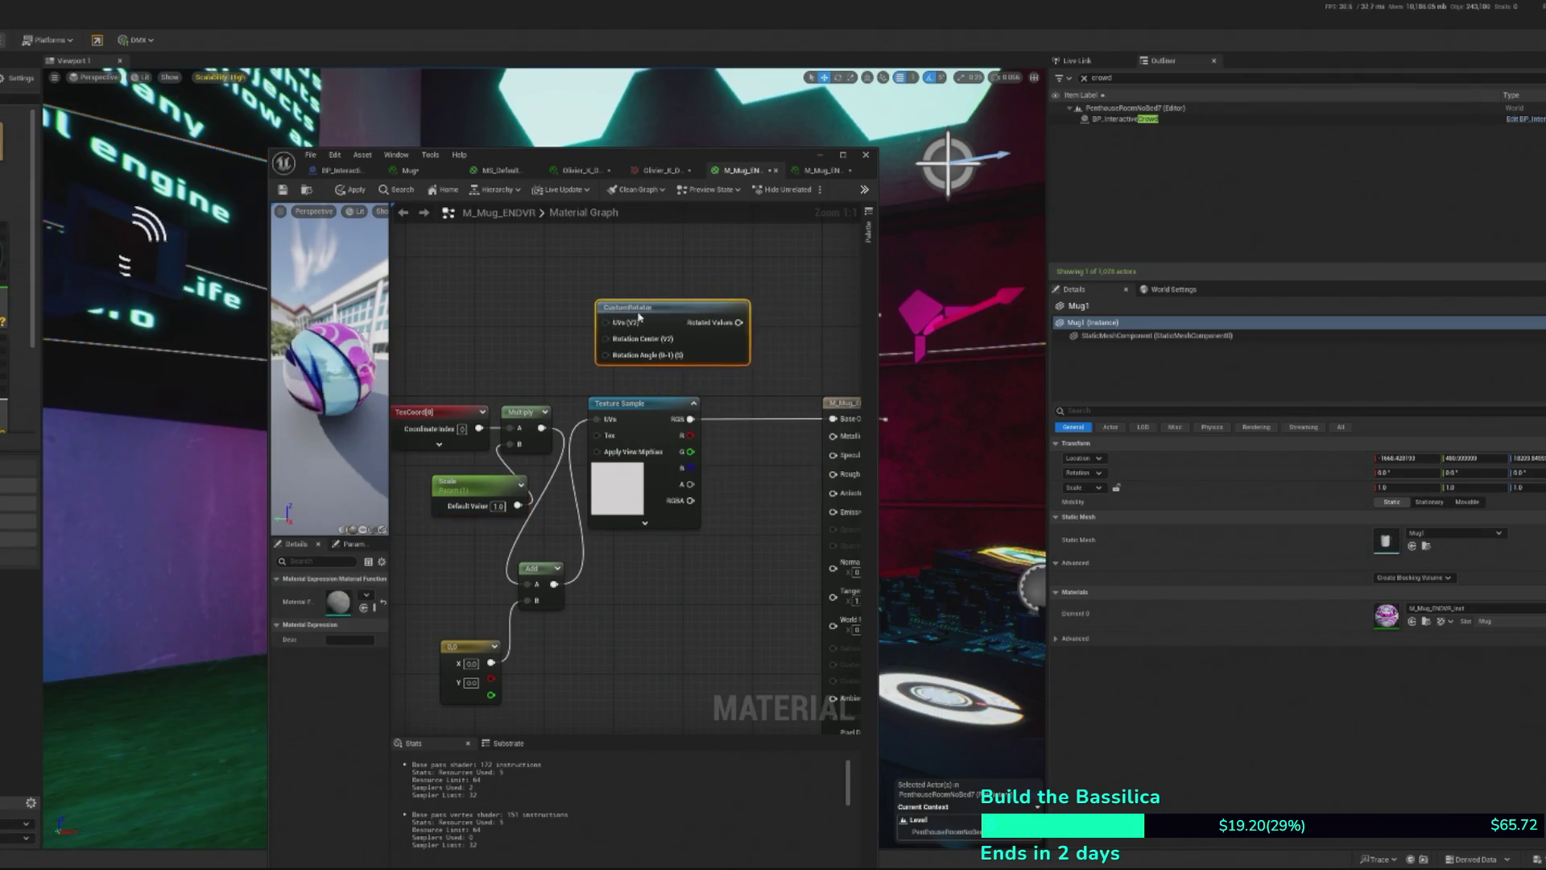
left_click(591, 216)
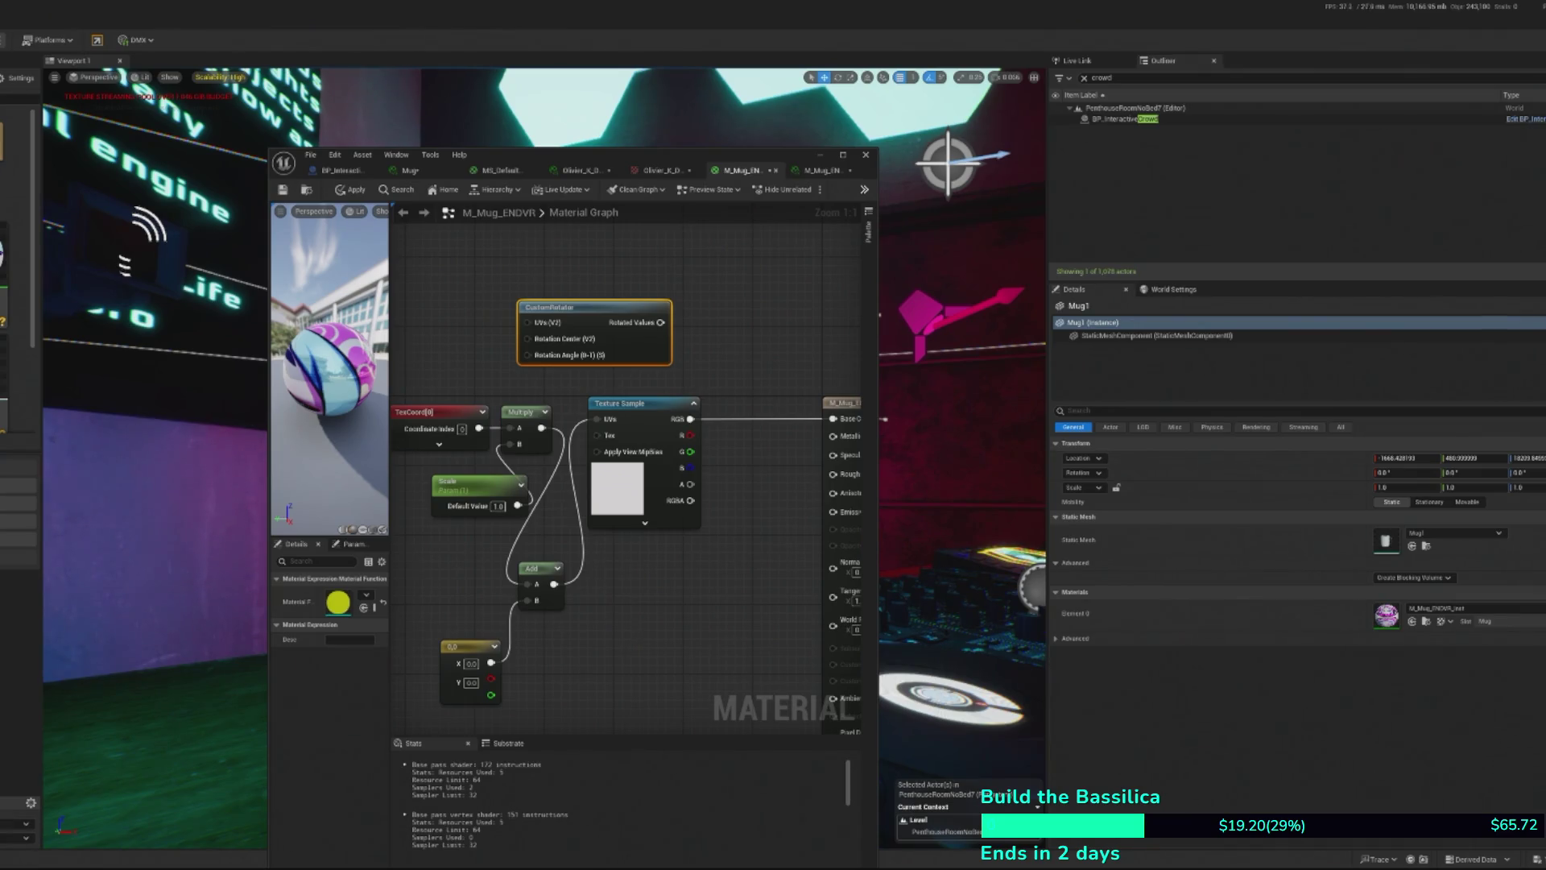
left_click_drag(681, 407, 759, 408)
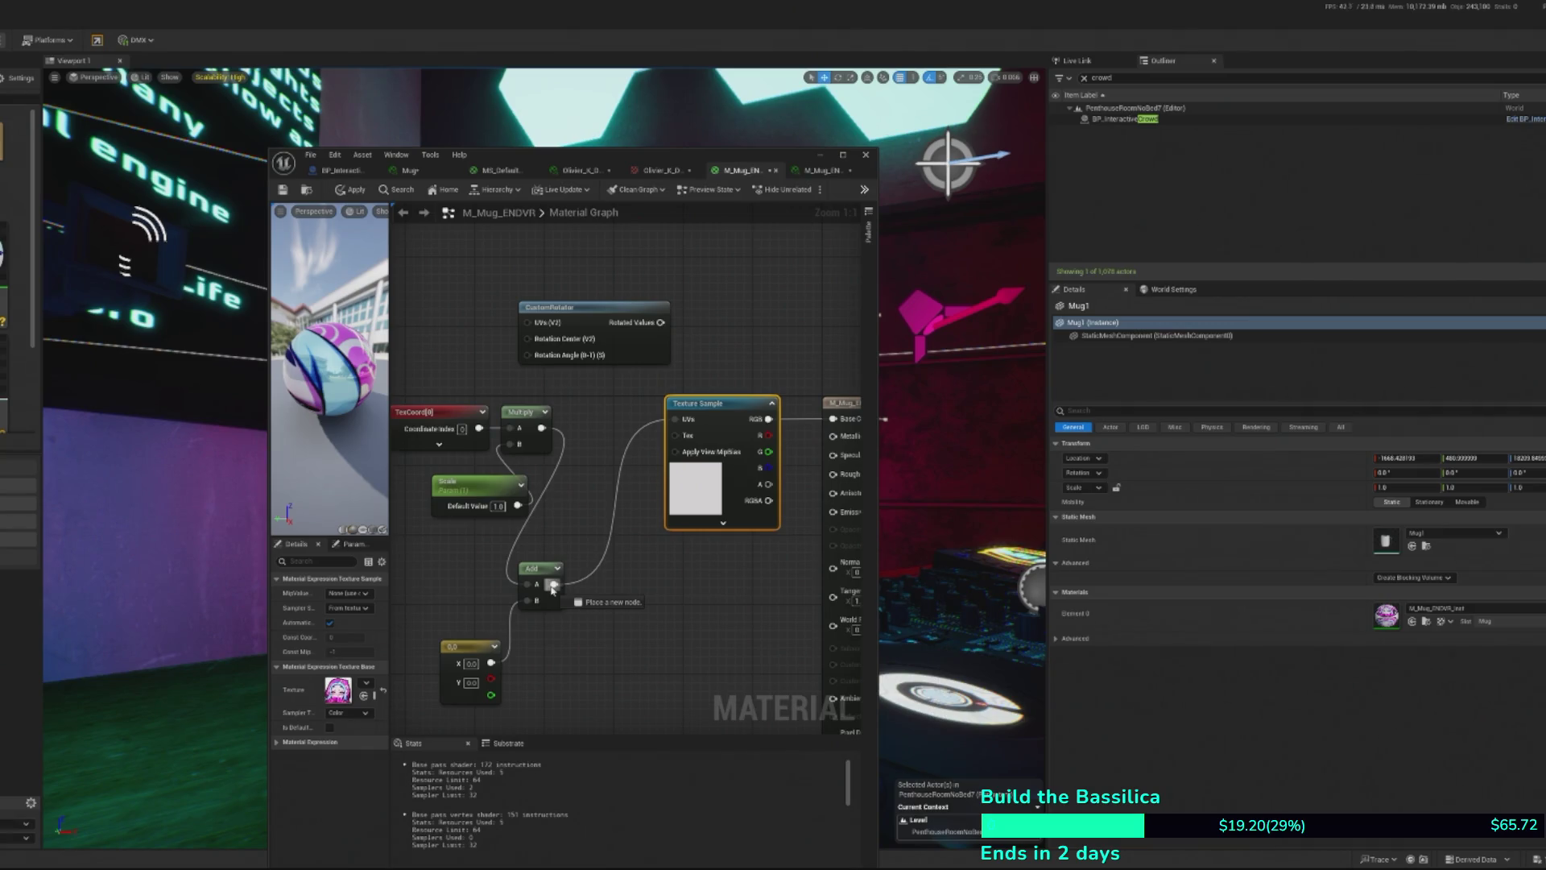
left_click_drag(553, 589, 529, 325)
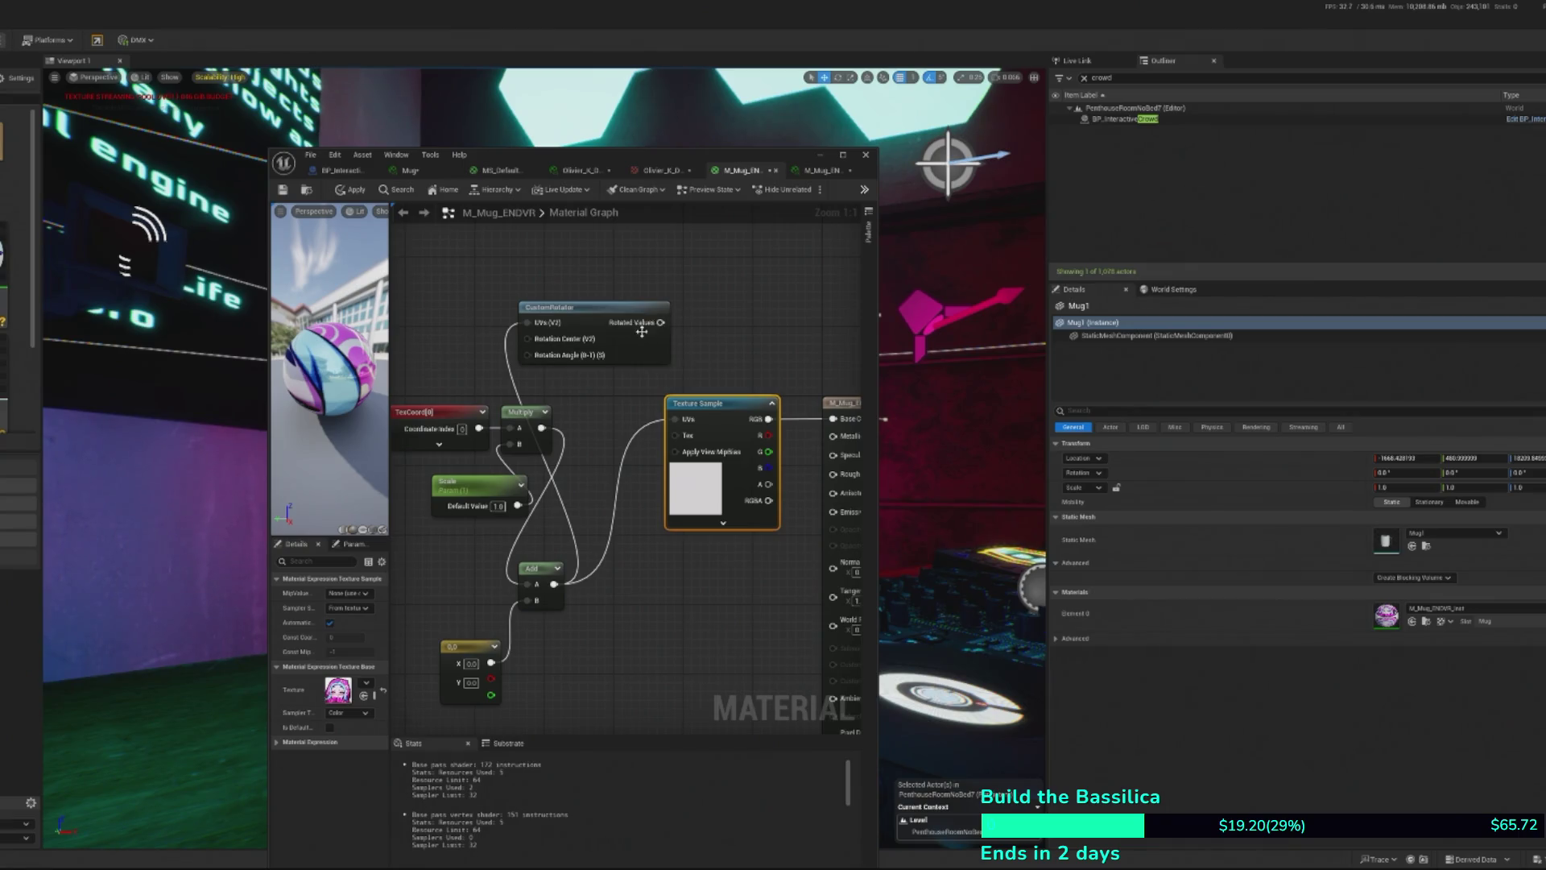
- Shift TexCoord, Multiply and Scale left, put Add between Multiply and Texture Sample, 0,0 constant below
left_click_drag(642, 332, 711, 340)
left_click_drag(498, 313, 631, 508)
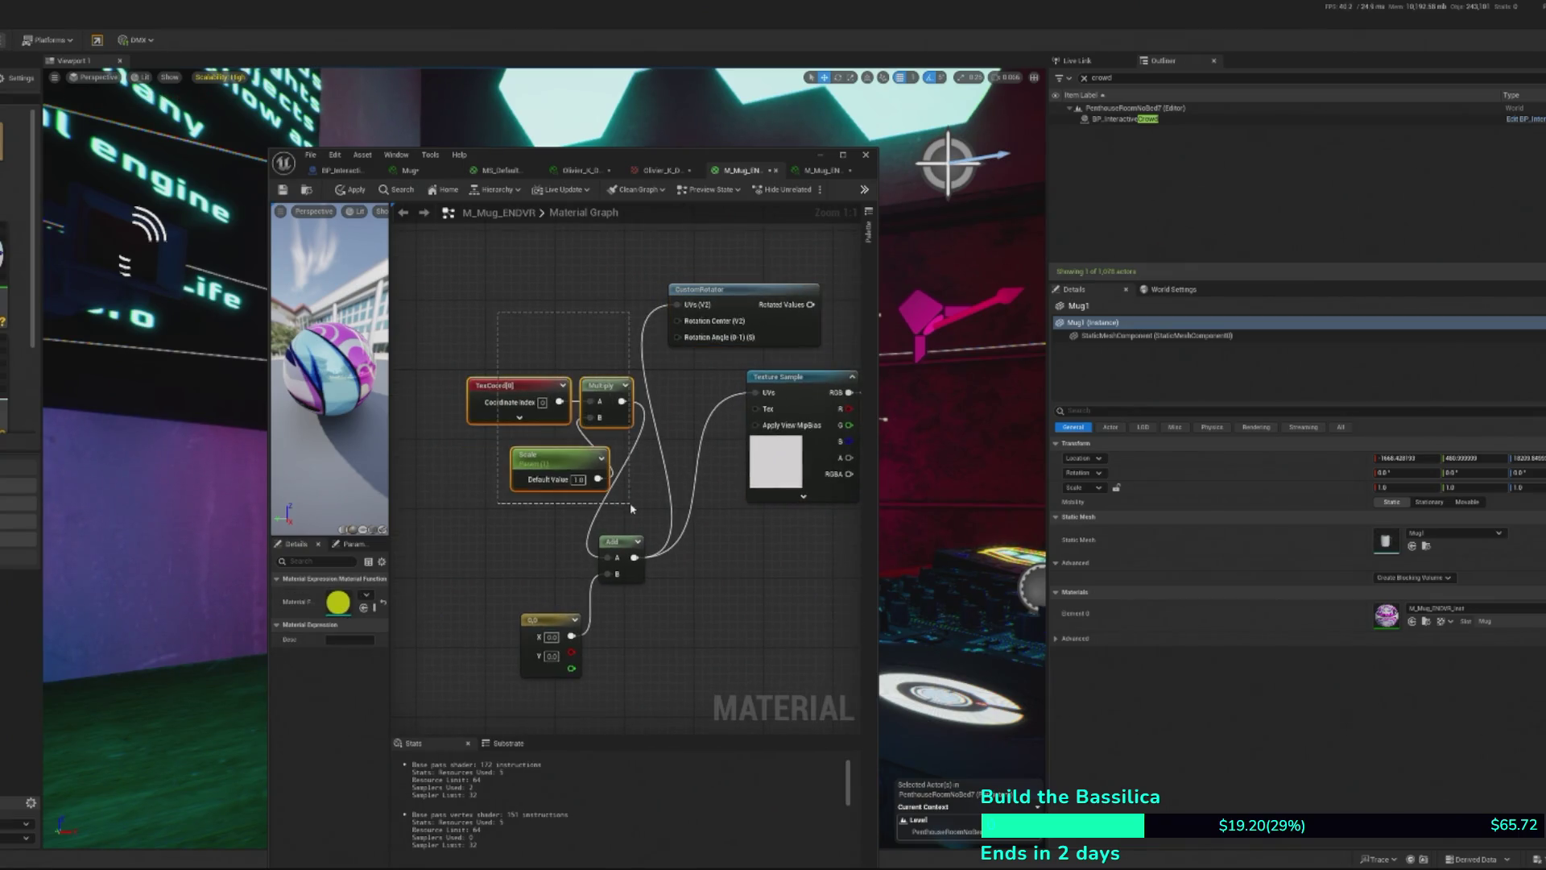
left_click_drag(611, 386, 499, 377)
left_click_drag(631, 548, 580, 383)
mouse_move(543, 616)
left_mouse_down()
mouse_move(540, 407)
mouse_move(540, 440)
left_mouse_up()
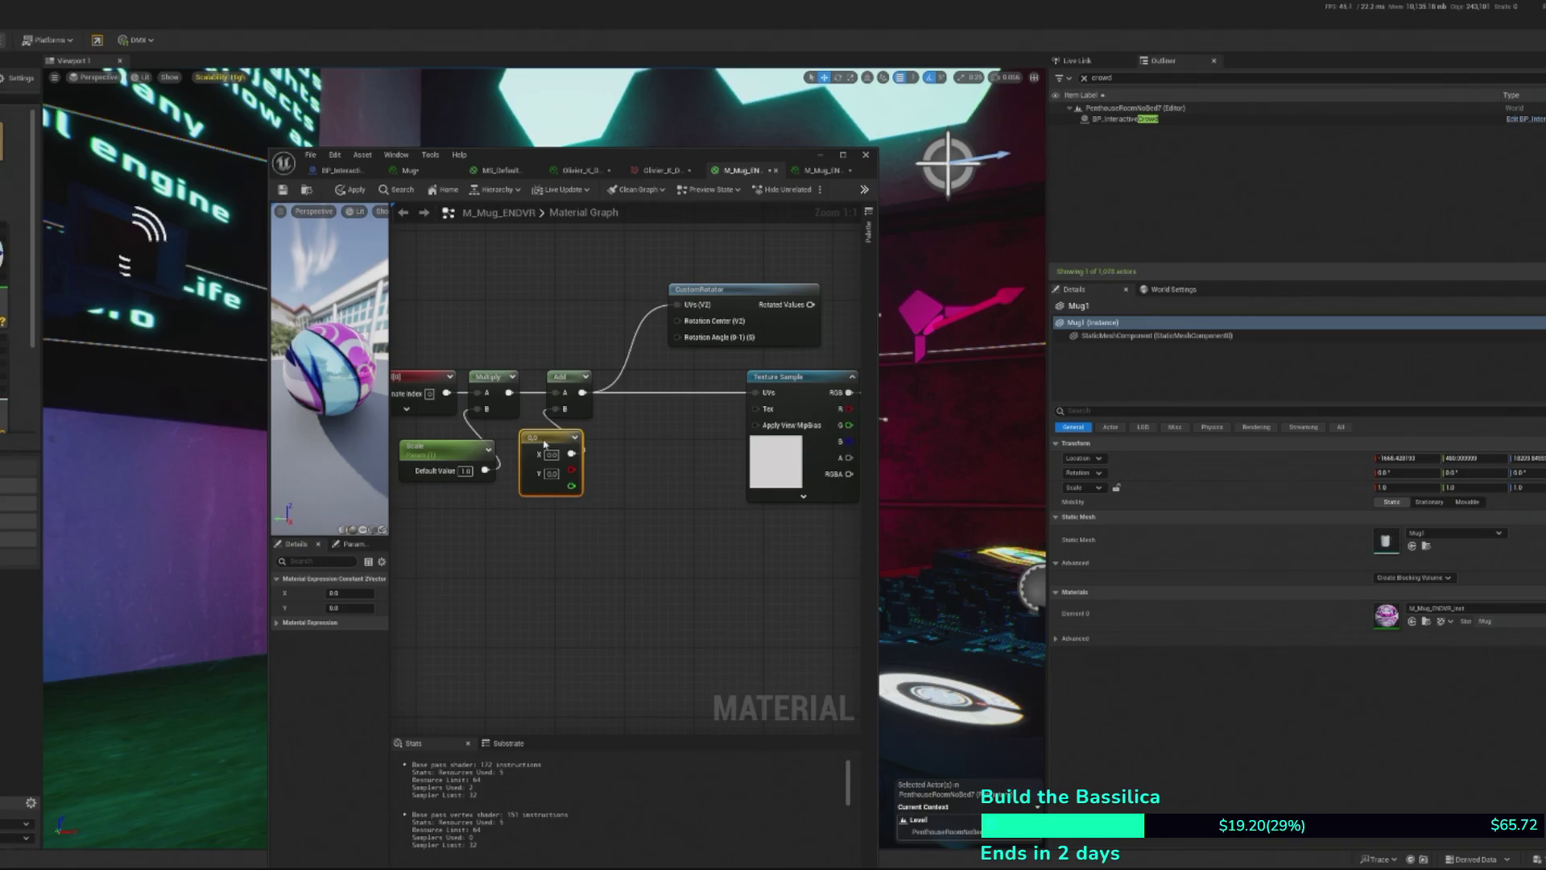
- Convert the 0,0 constant into a parameter named Offset and apply, dismissing the compile error
right_click(542, 442)
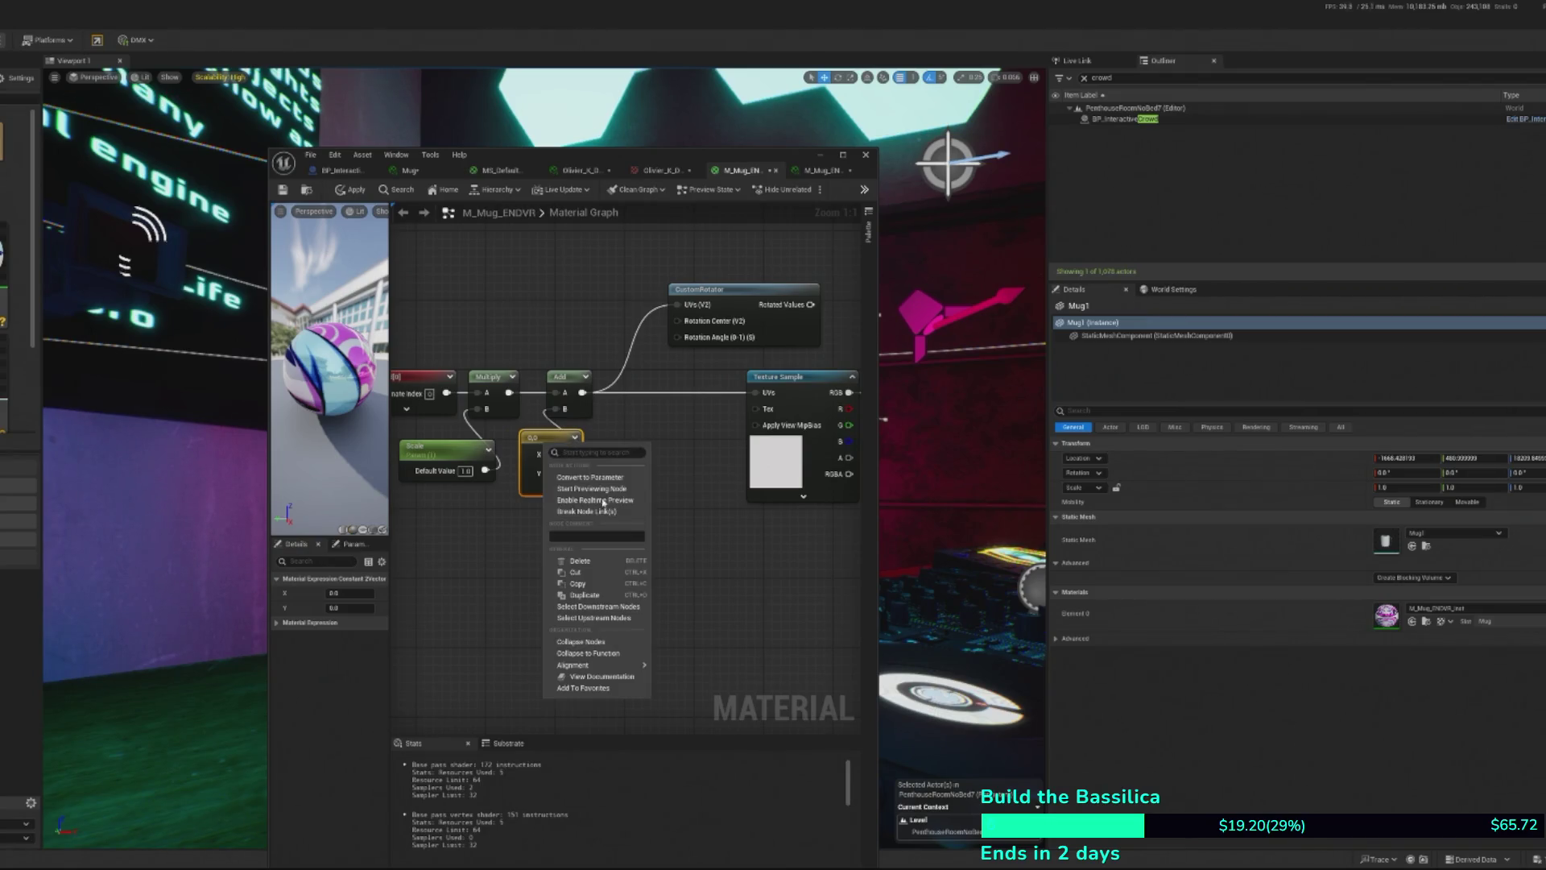
left_click(567, 475)
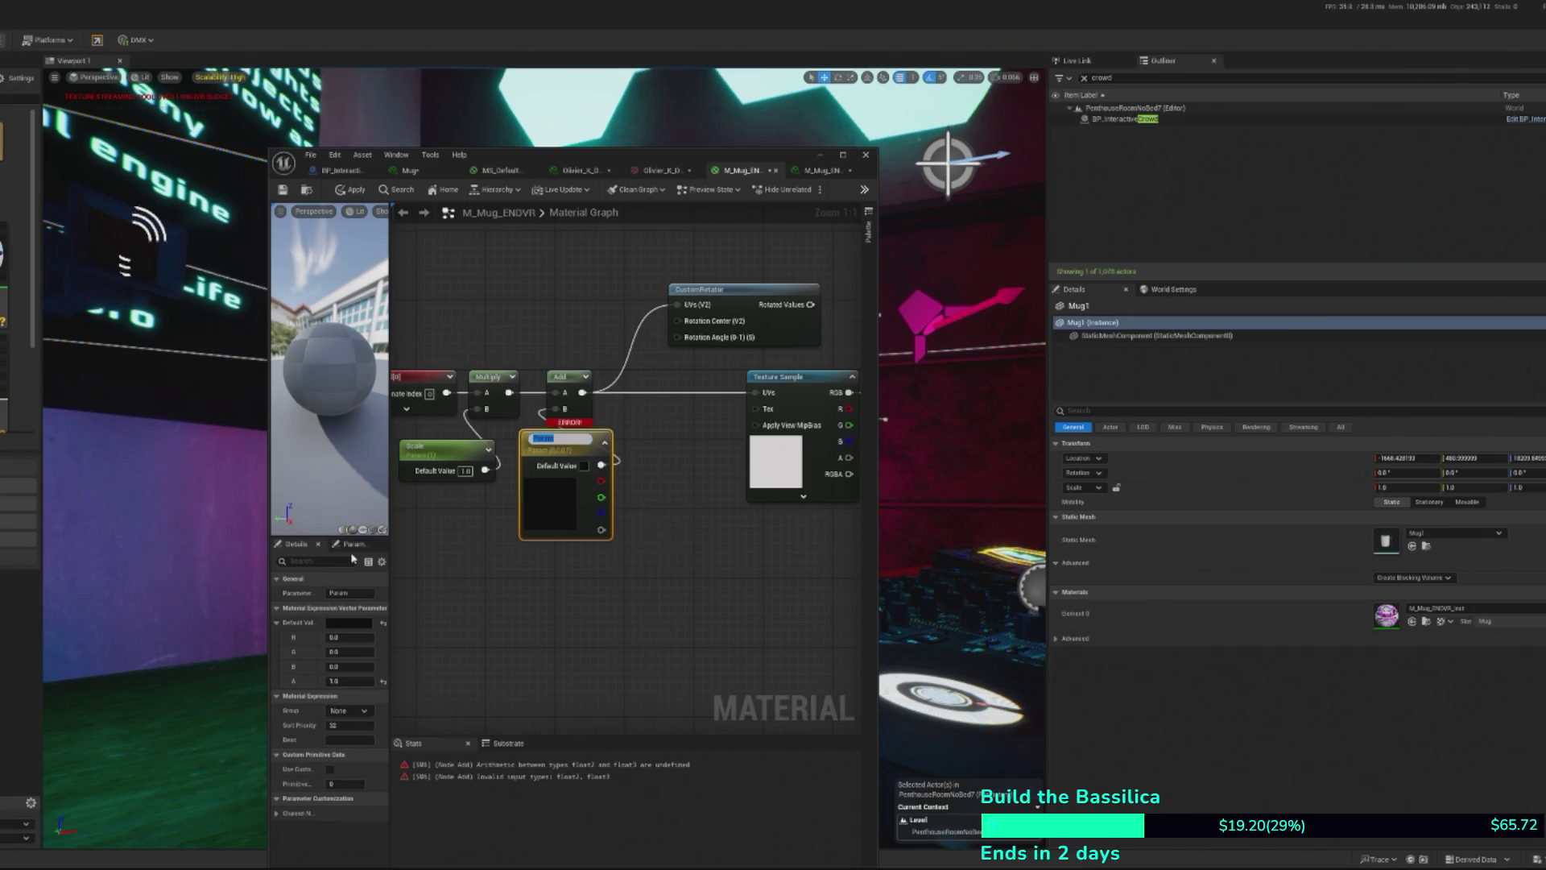
type("Offset")
key("Return")
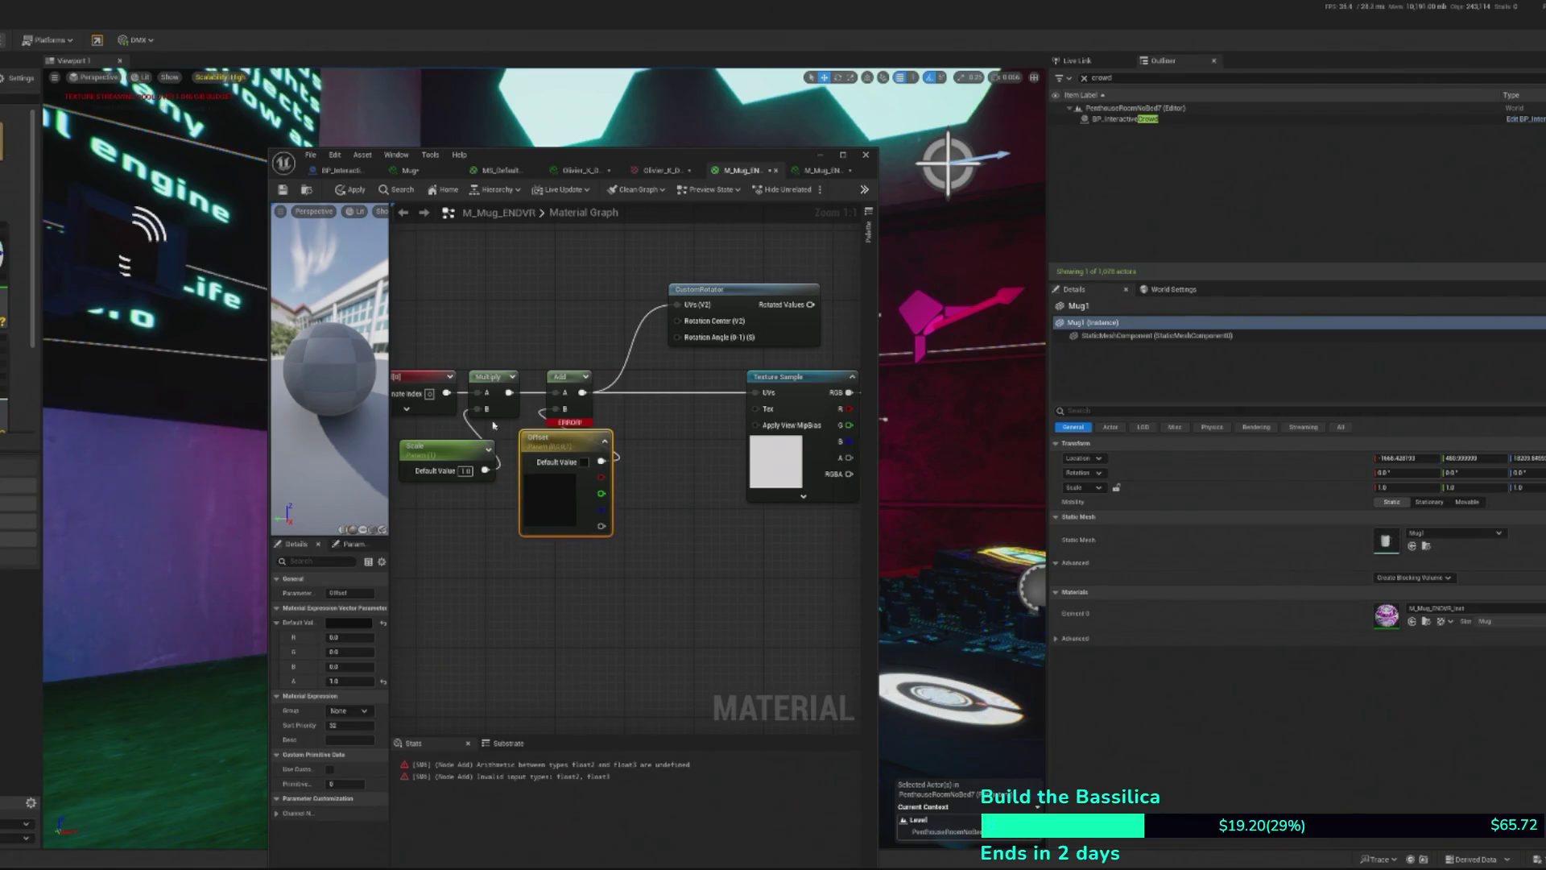
left_click_drag(563, 439, 556, 457)
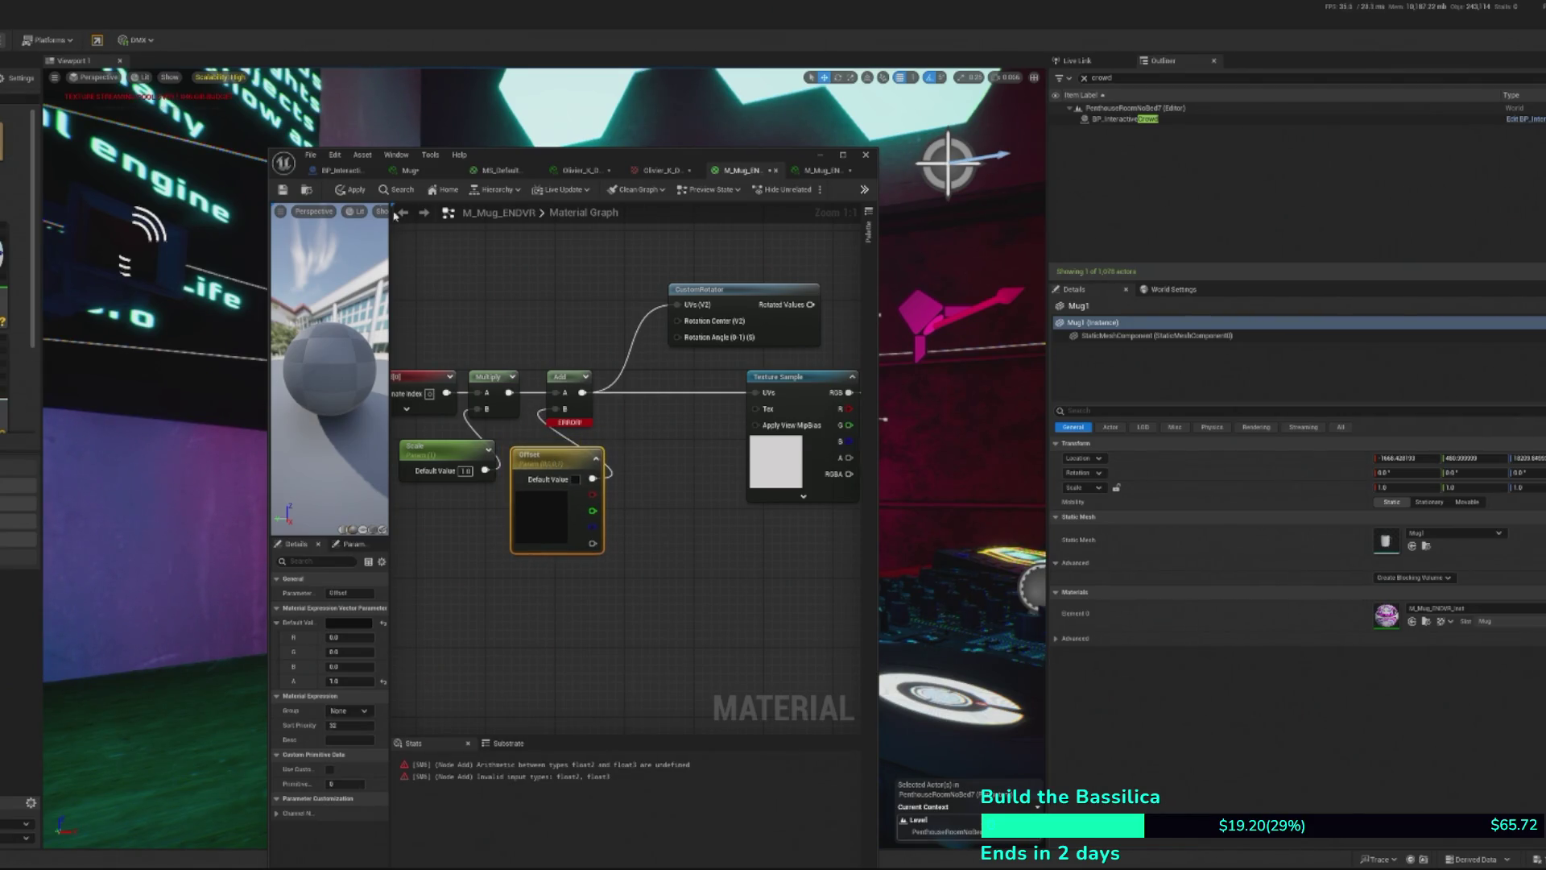
left_click(340, 195)
left_click(678, 465)
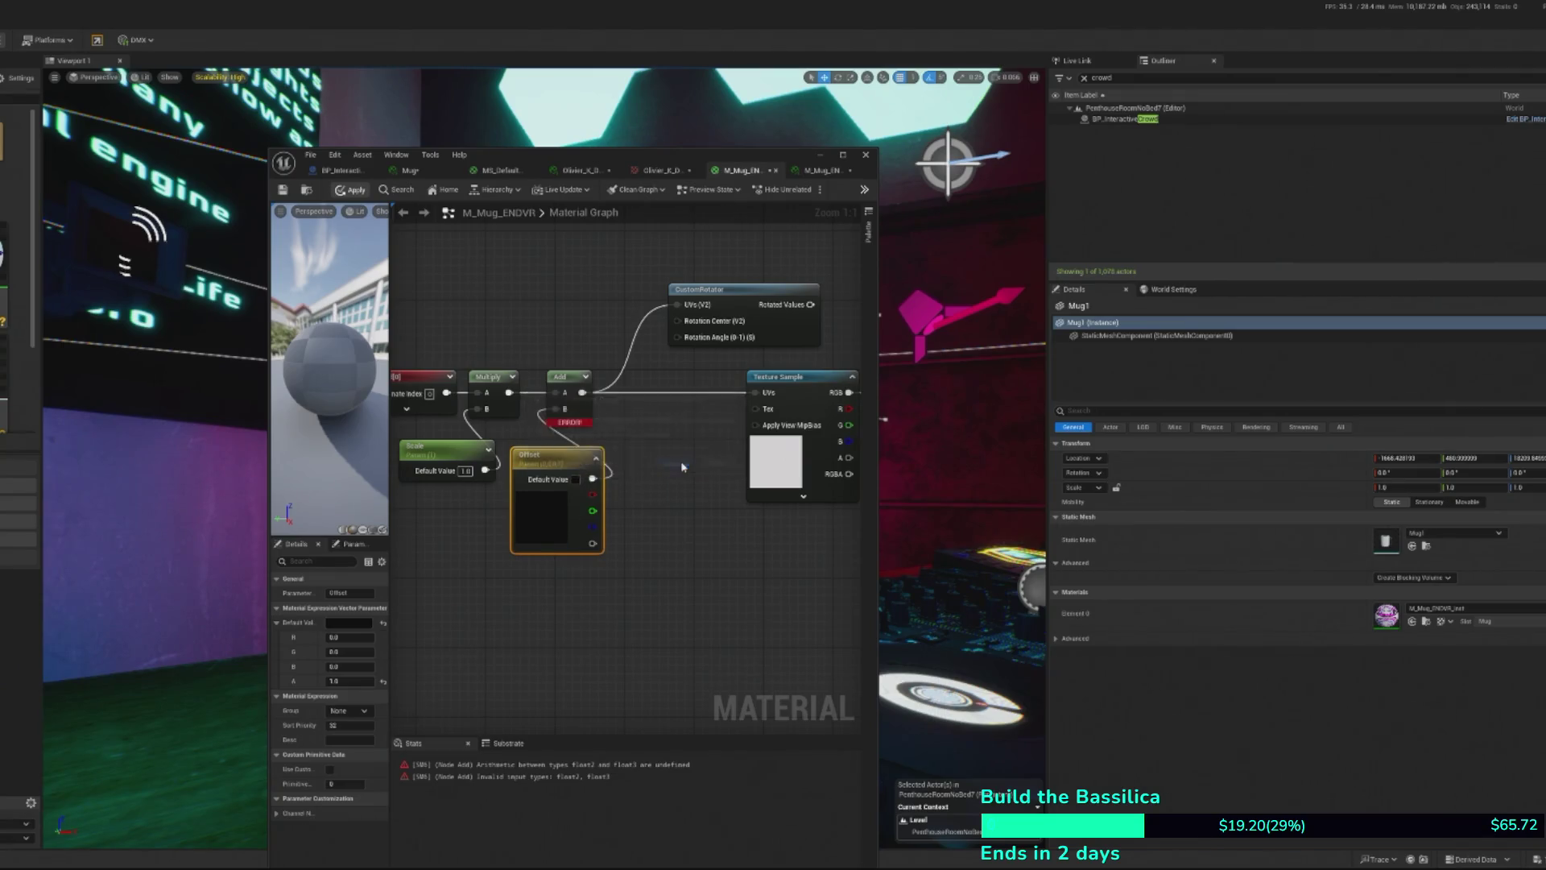
- Replace the broken Offset parameter with a new Constant2Vector wired into Add's B input
left_click(569, 390)
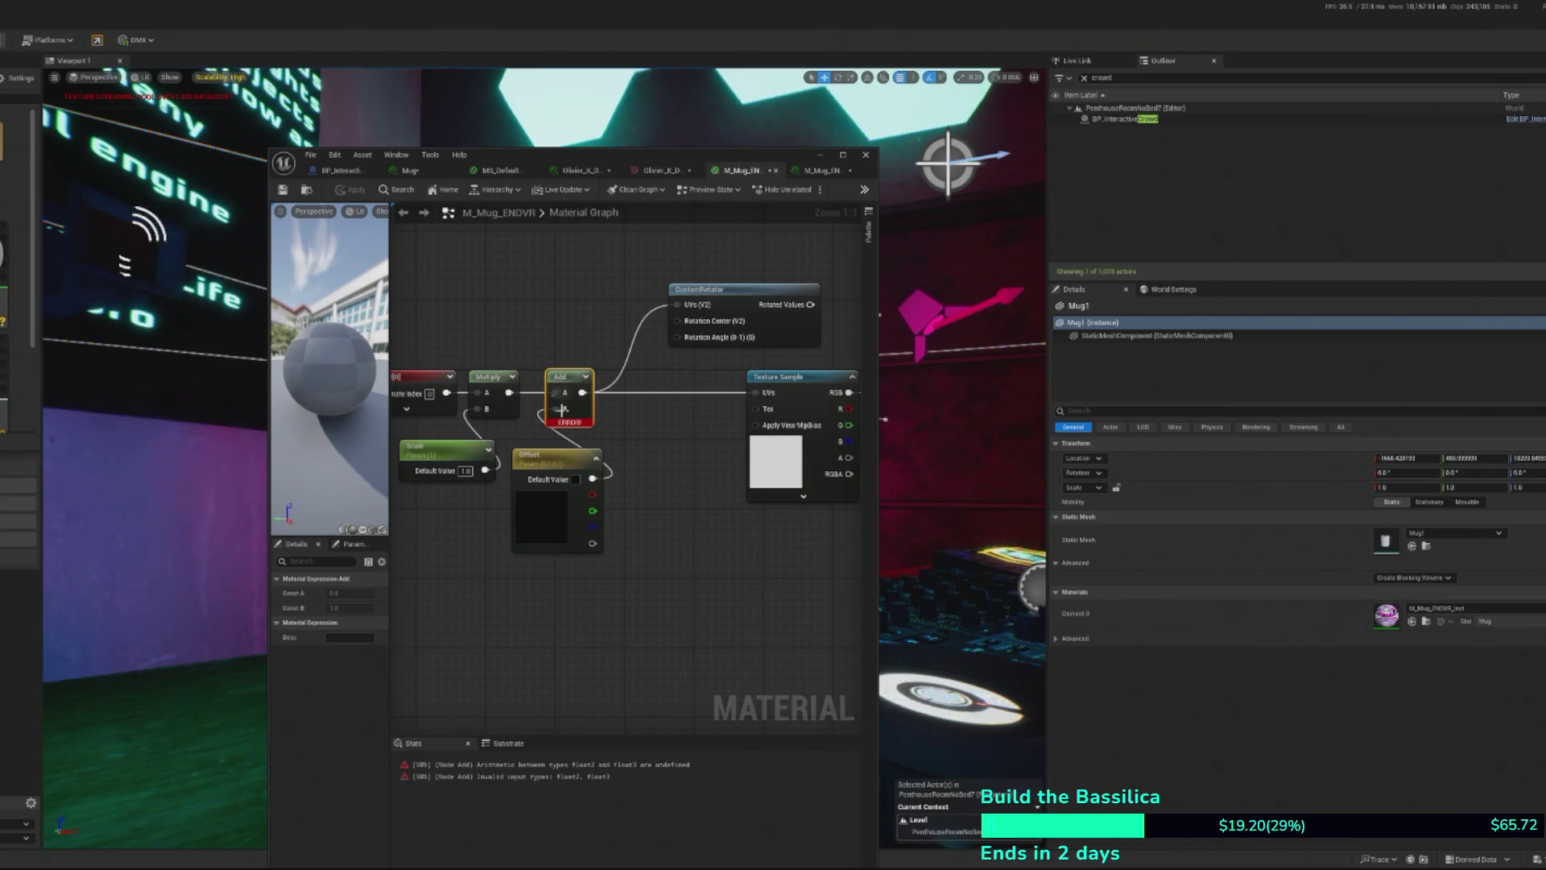
right_click(583, 613)
type("2vector")
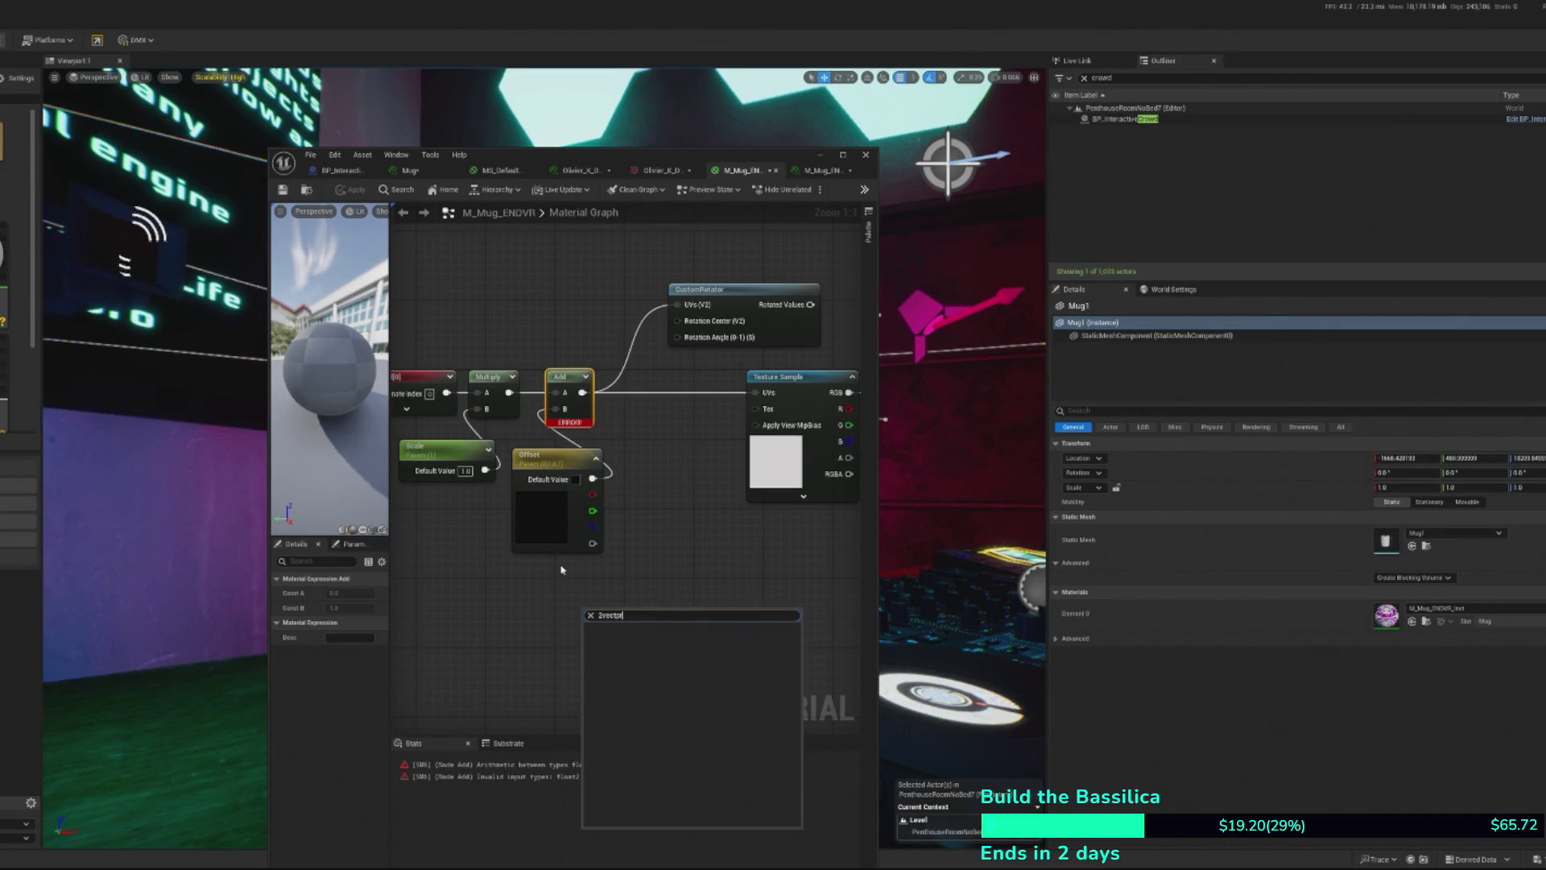
key("BackSpace")
key("BackSpace")
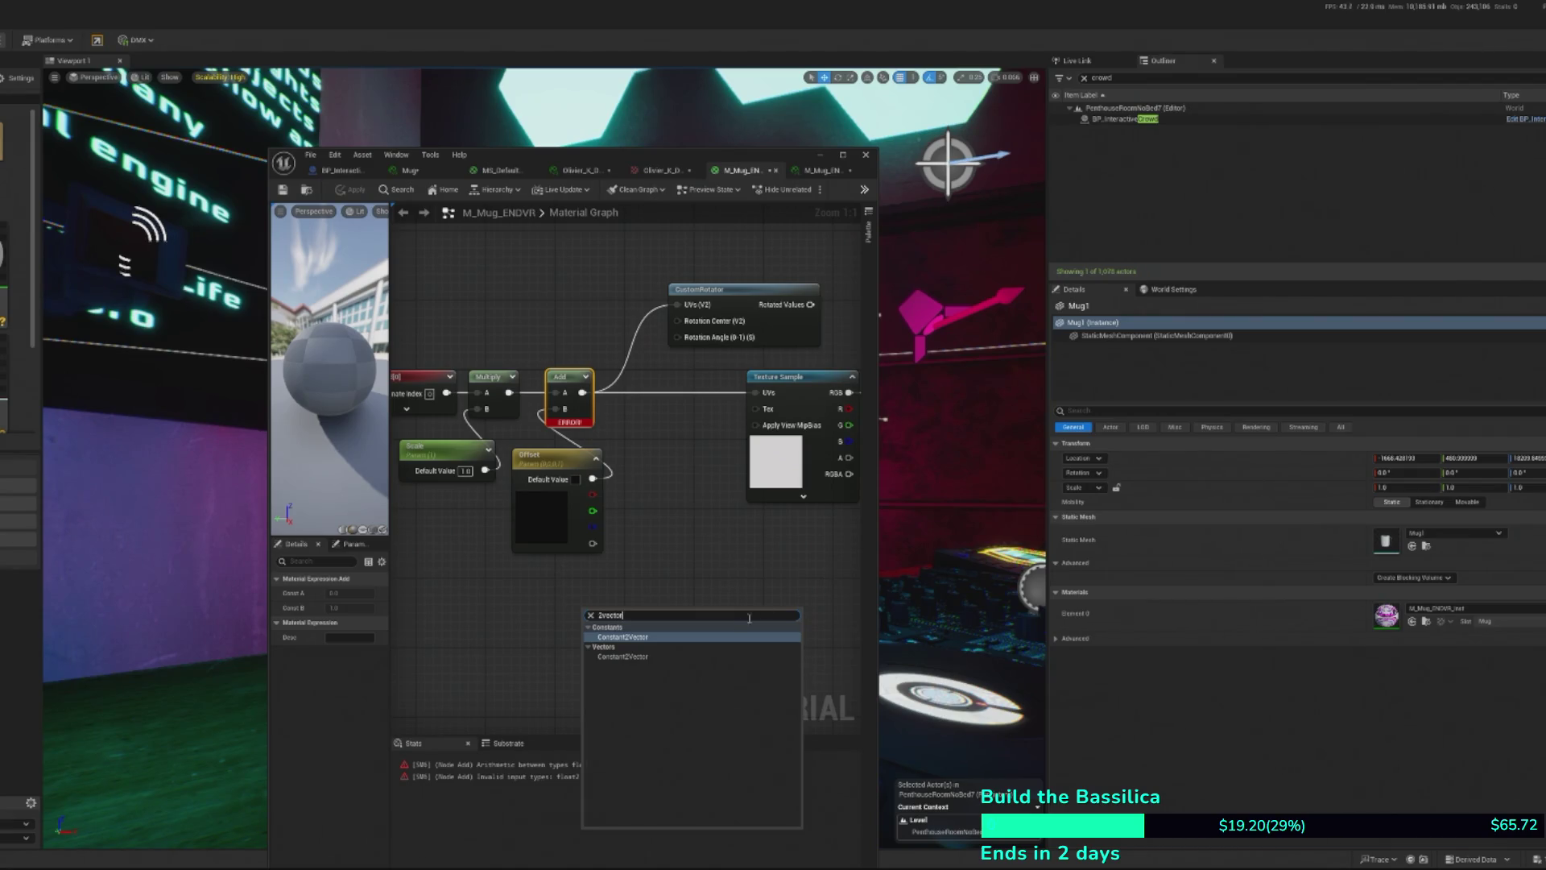
left_click(646, 637)
left_click_drag(605, 603, 542, 603)
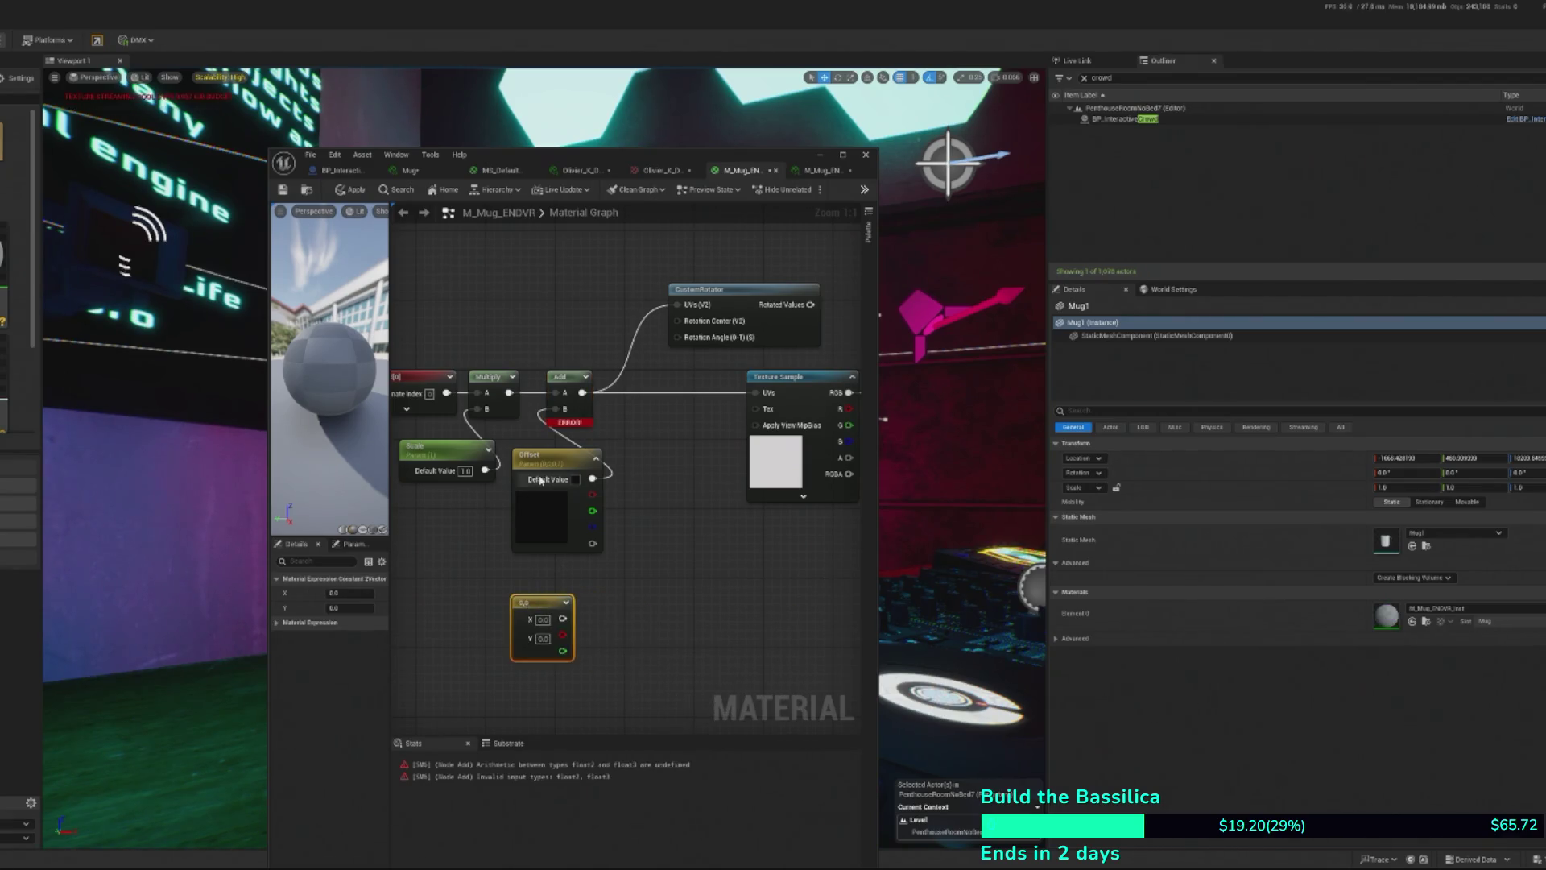
left_click(556, 458)
key("Delete")
left_click_drag(542, 601, 558, 443)
mouse_move(579, 462)
left_mouse_down()
mouse_move(669, 495)
mouse_move(556, 409)
left_mouse_up()
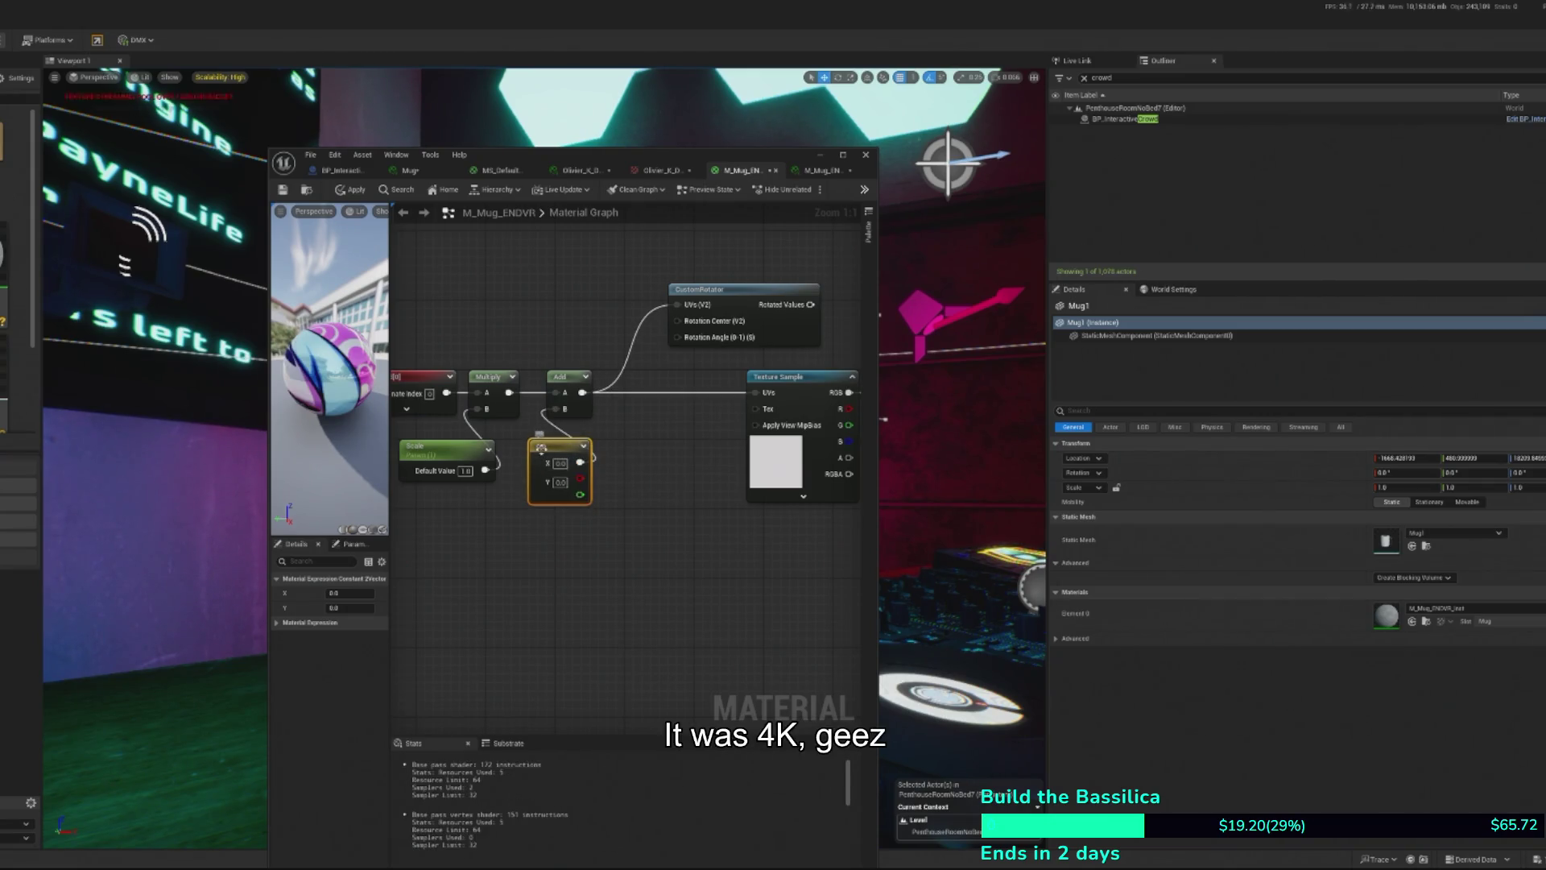
- Convert the new constant into the Param vector parameter, wire it into Add, and apply
right_click(547, 456)
left_click(587, 484)
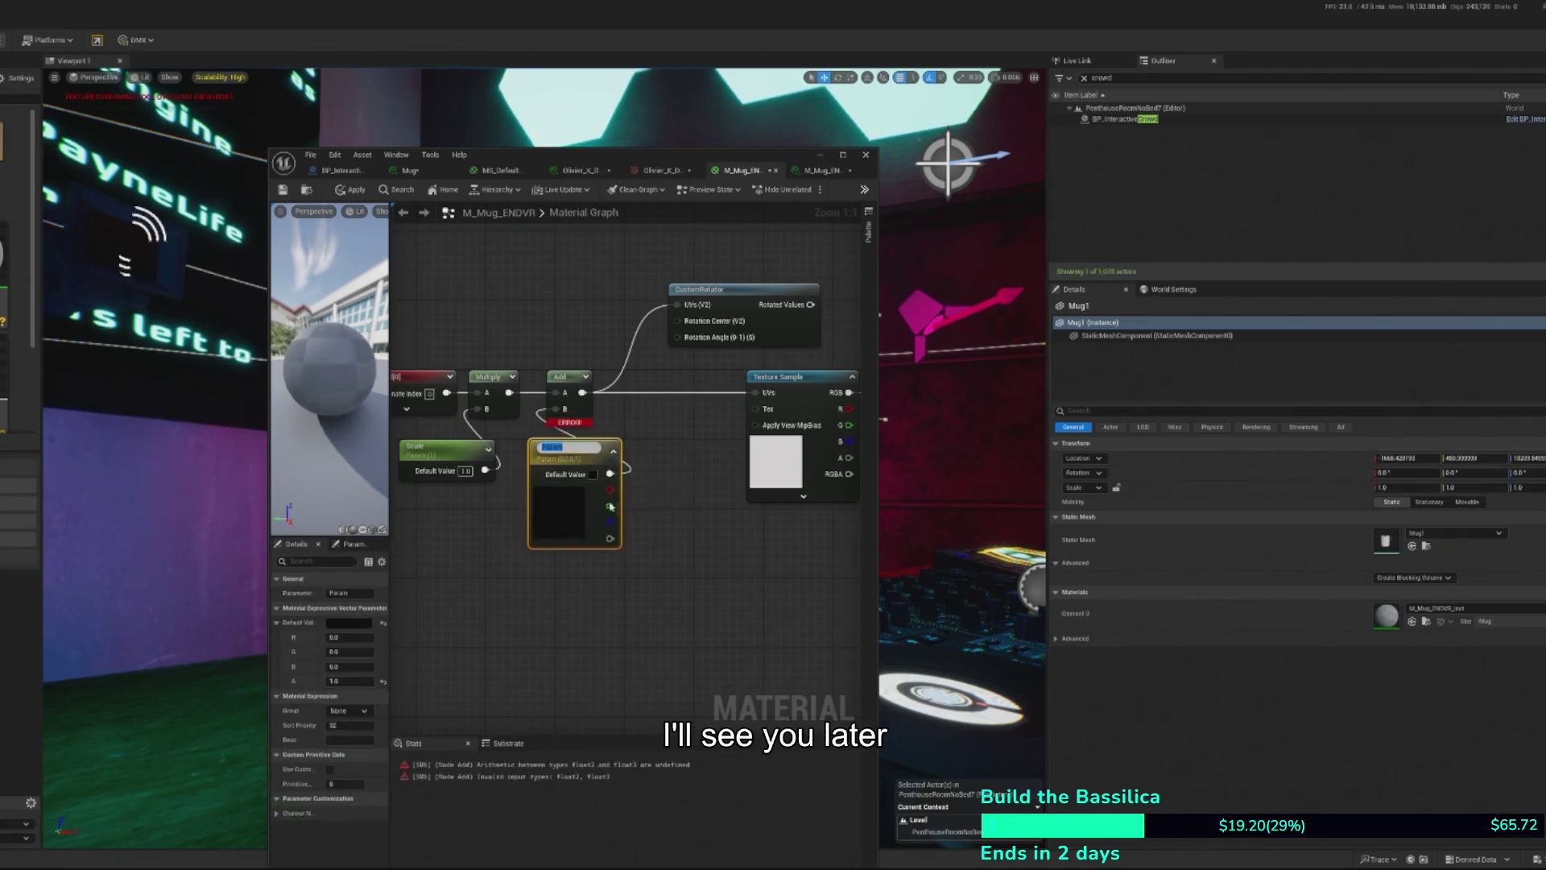
left_click_drag(554, 510, 530, 547)
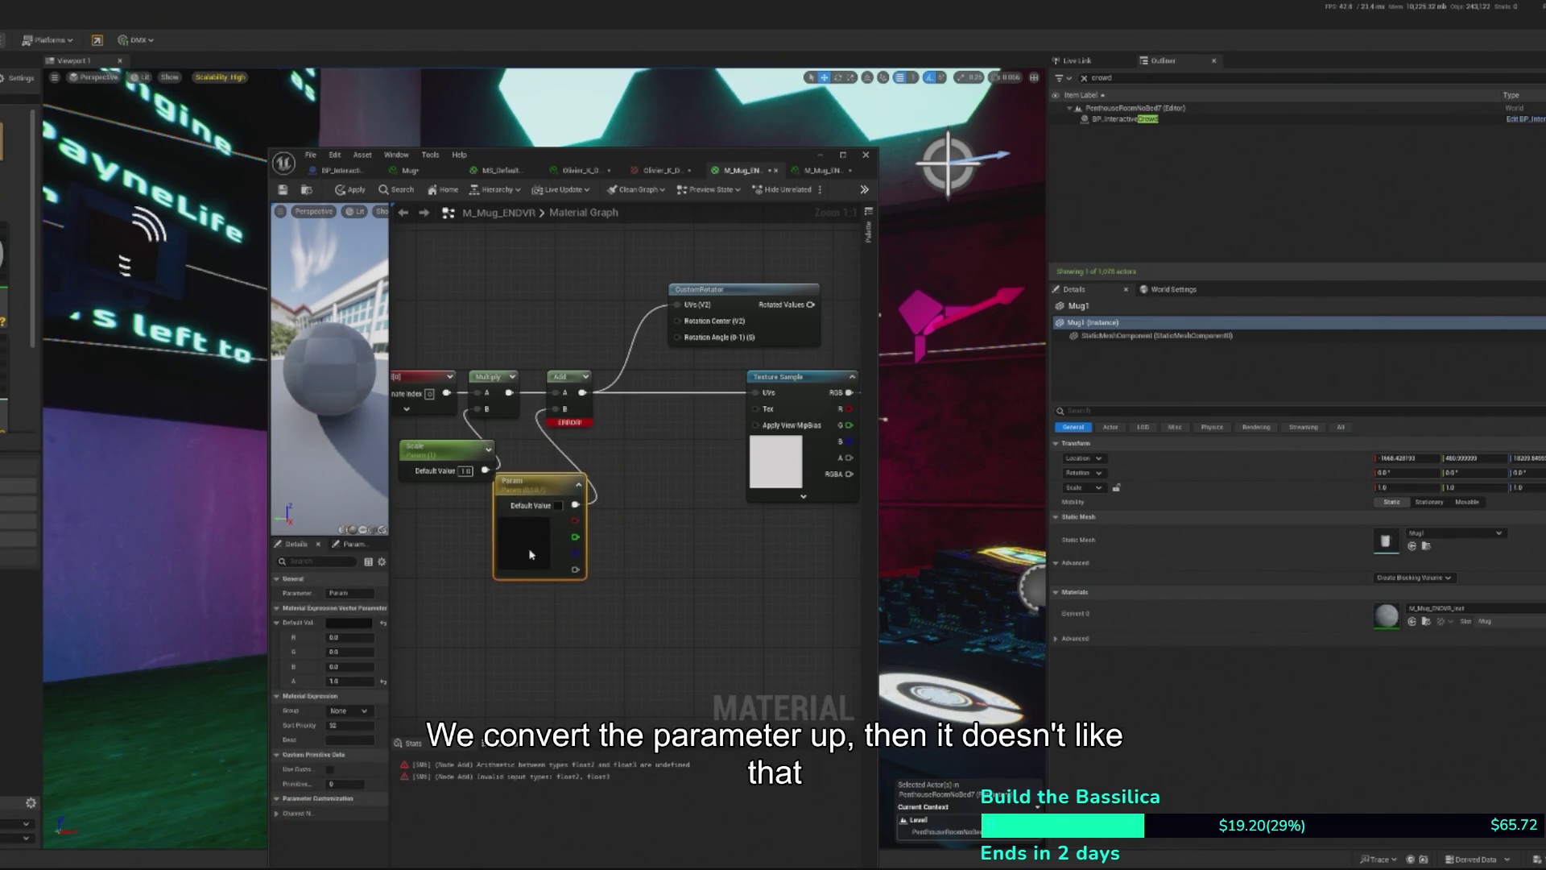
left_click(541, 471)
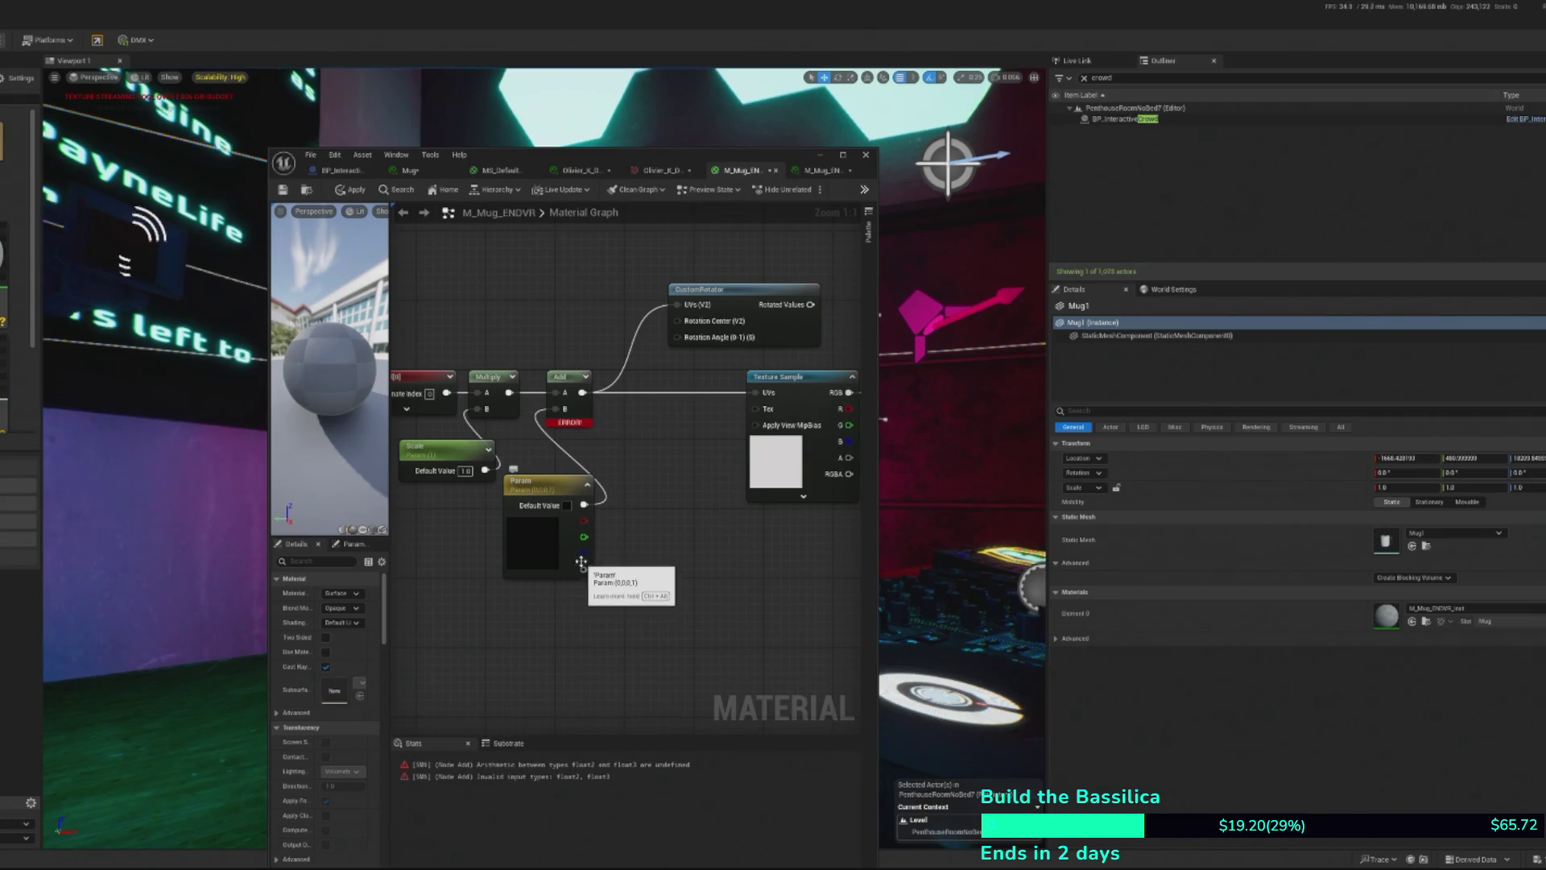
left_click_drag(584, 570, 555, 409)
left_click(352, 194)
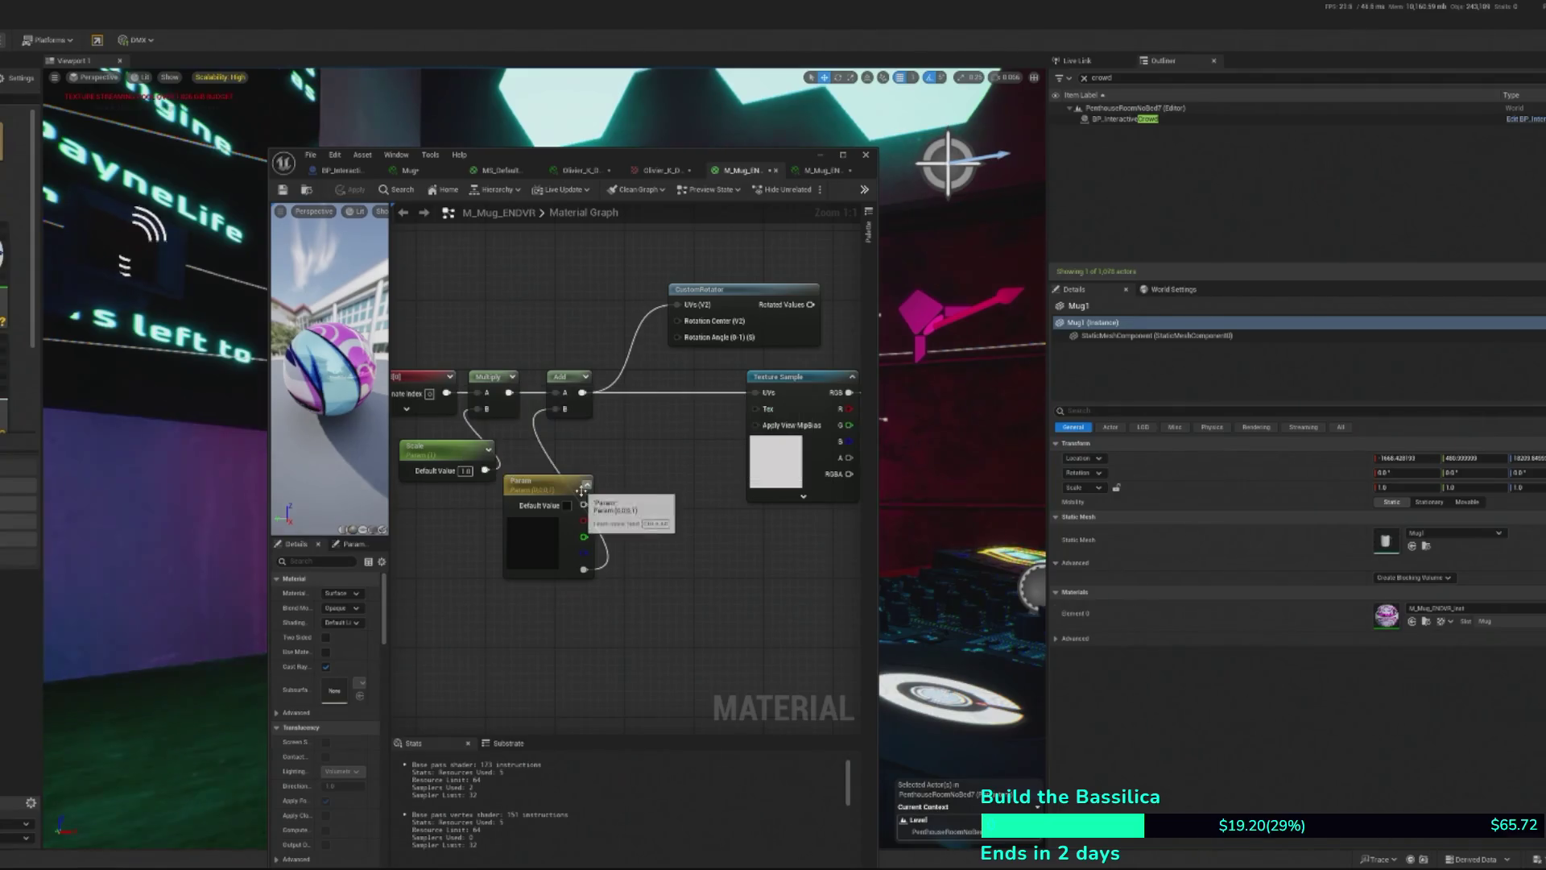
left_click_drag(564, 487, 581, 452)
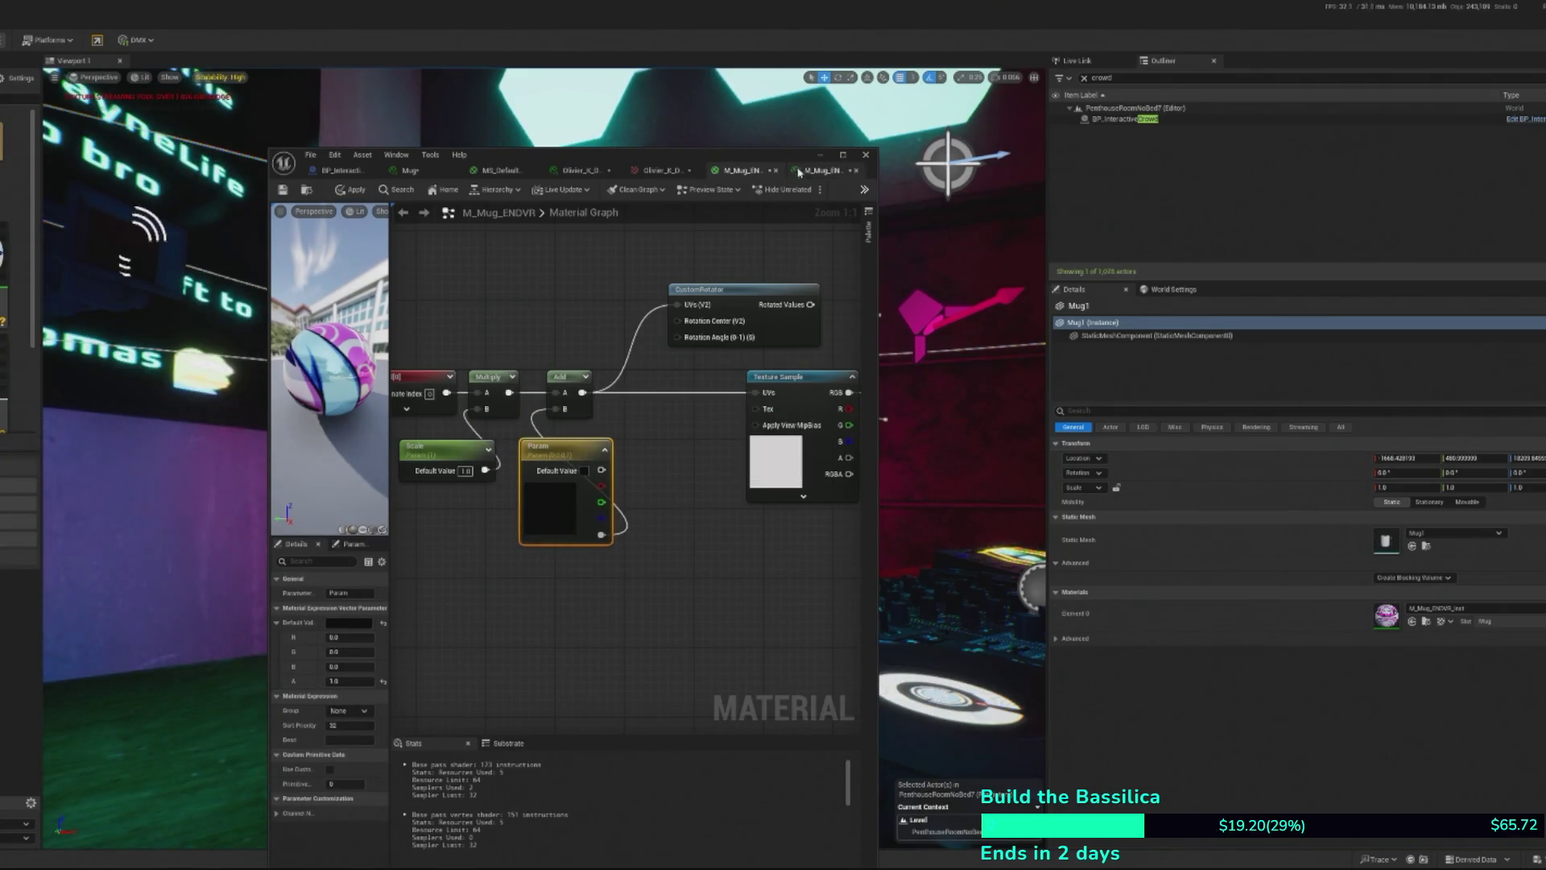
- Check the mug material instance, close it, then return to M_Mug_ENDVR and apply it
left_click(822, 170)
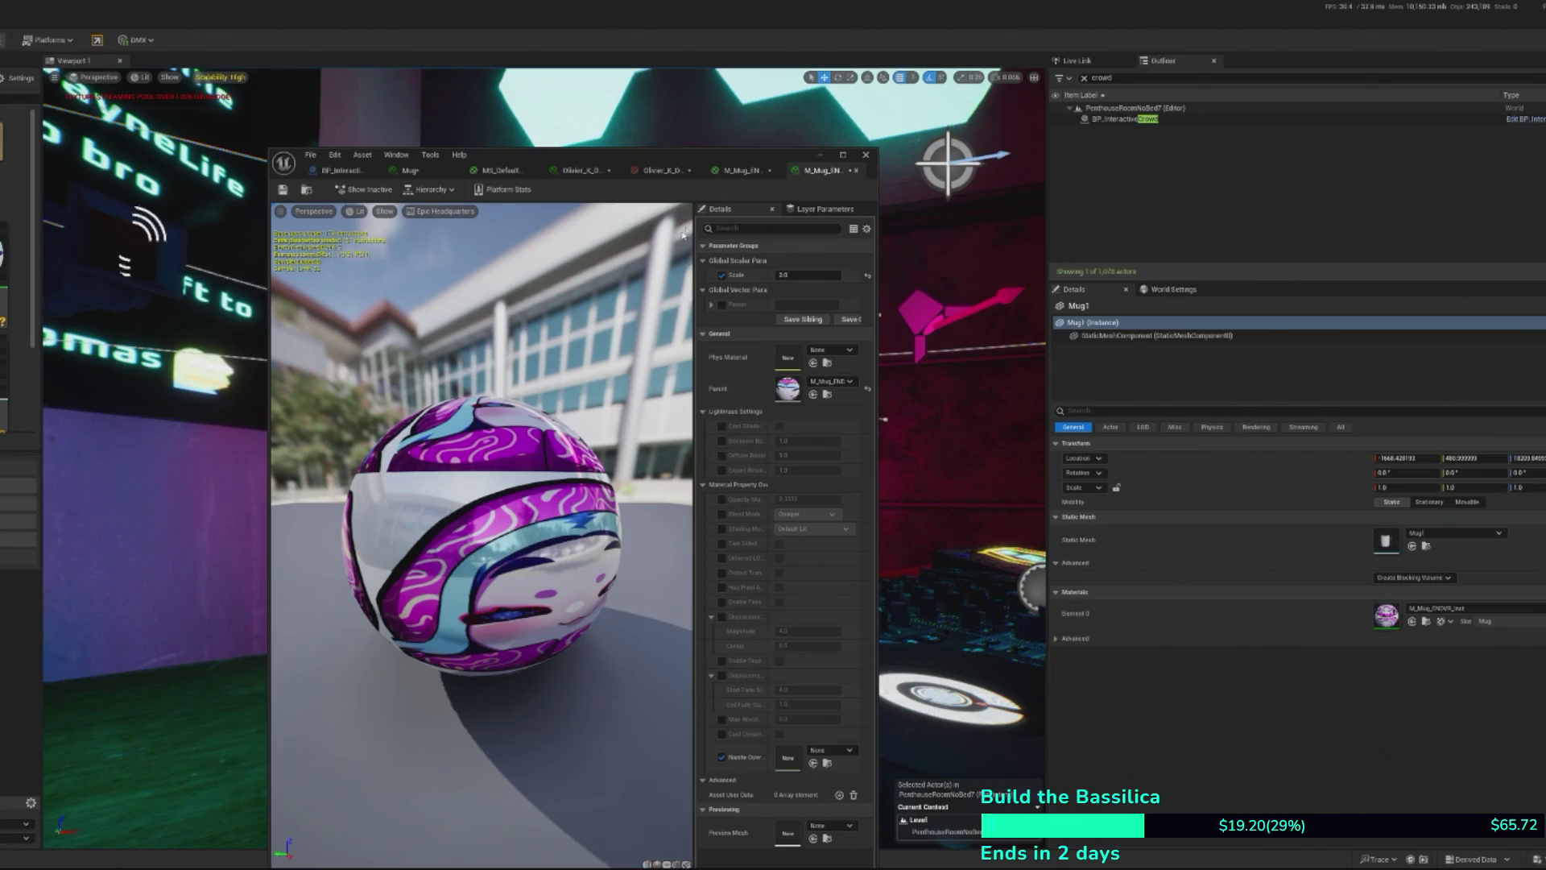
left_click(739, 170)
left_click(822, 170)
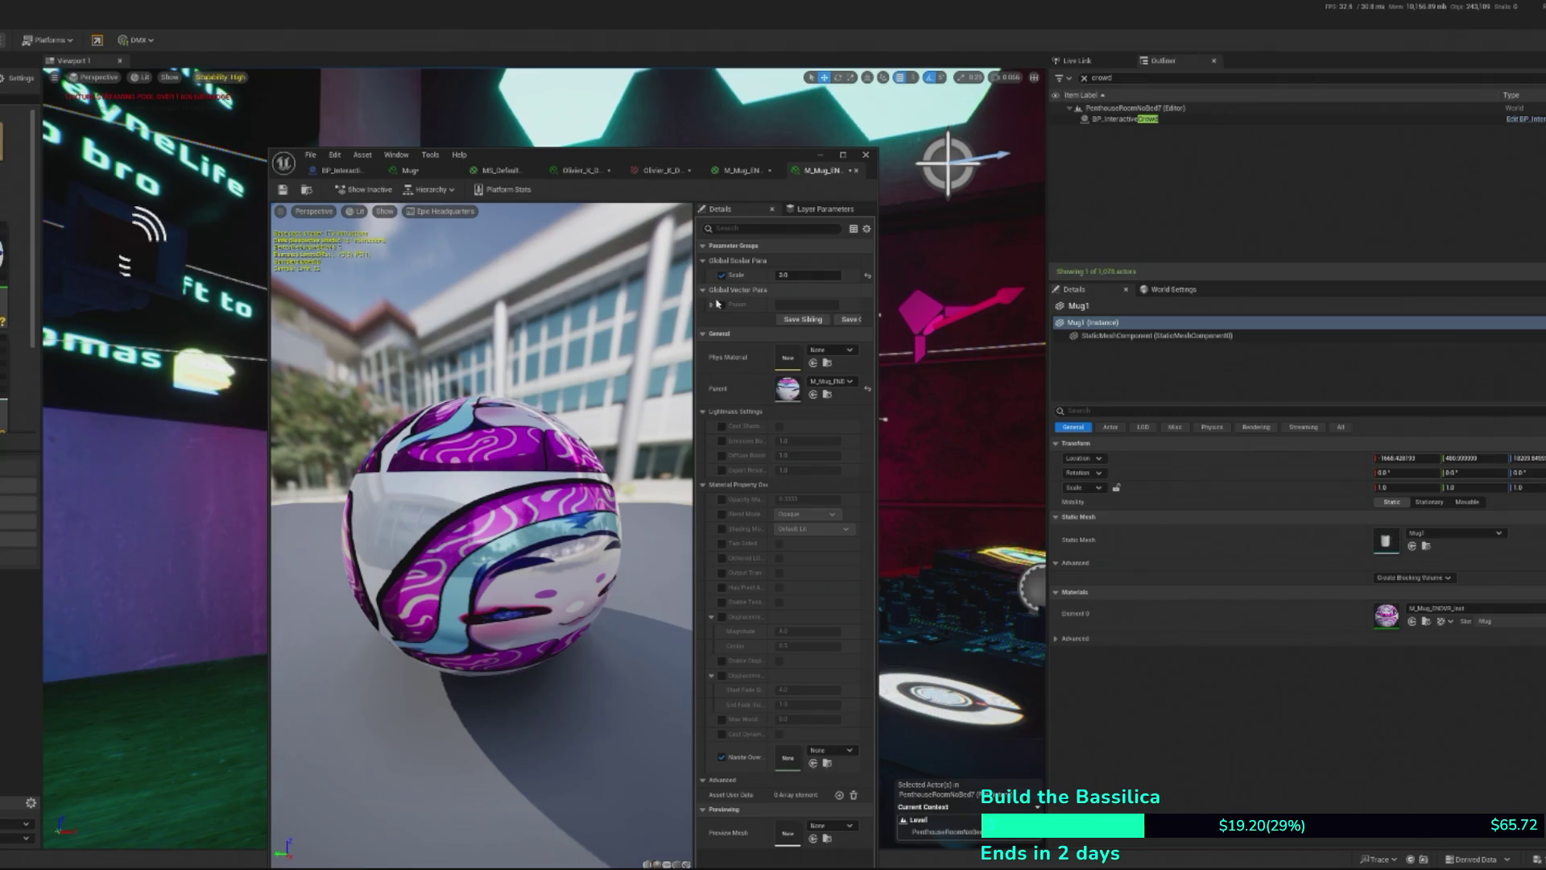
left_click(866, 155)
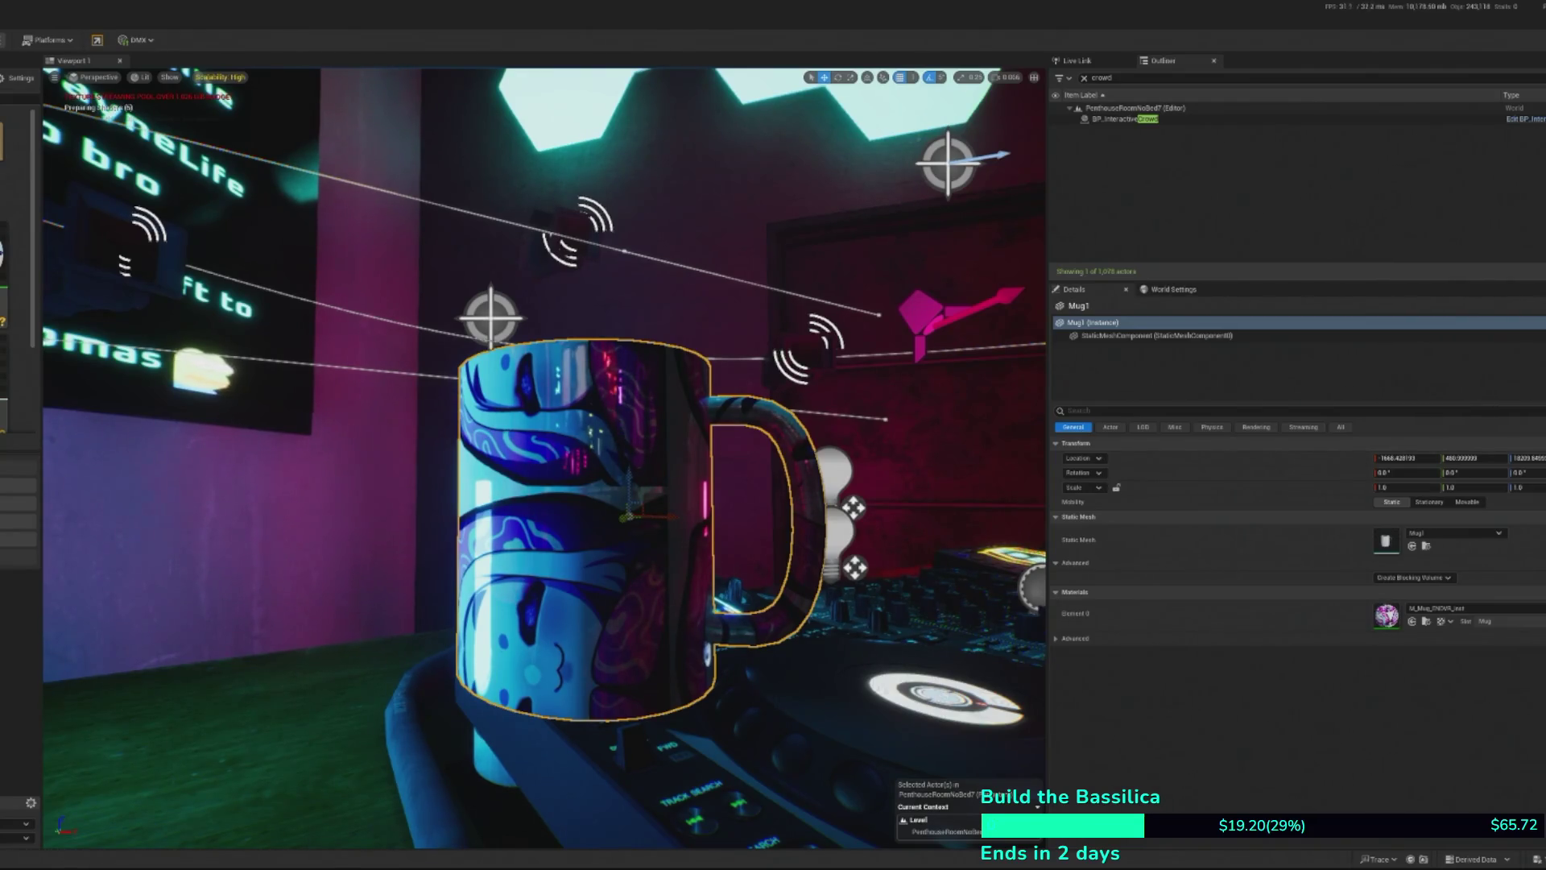
key("alt+Tab")
left_click(66, 106)
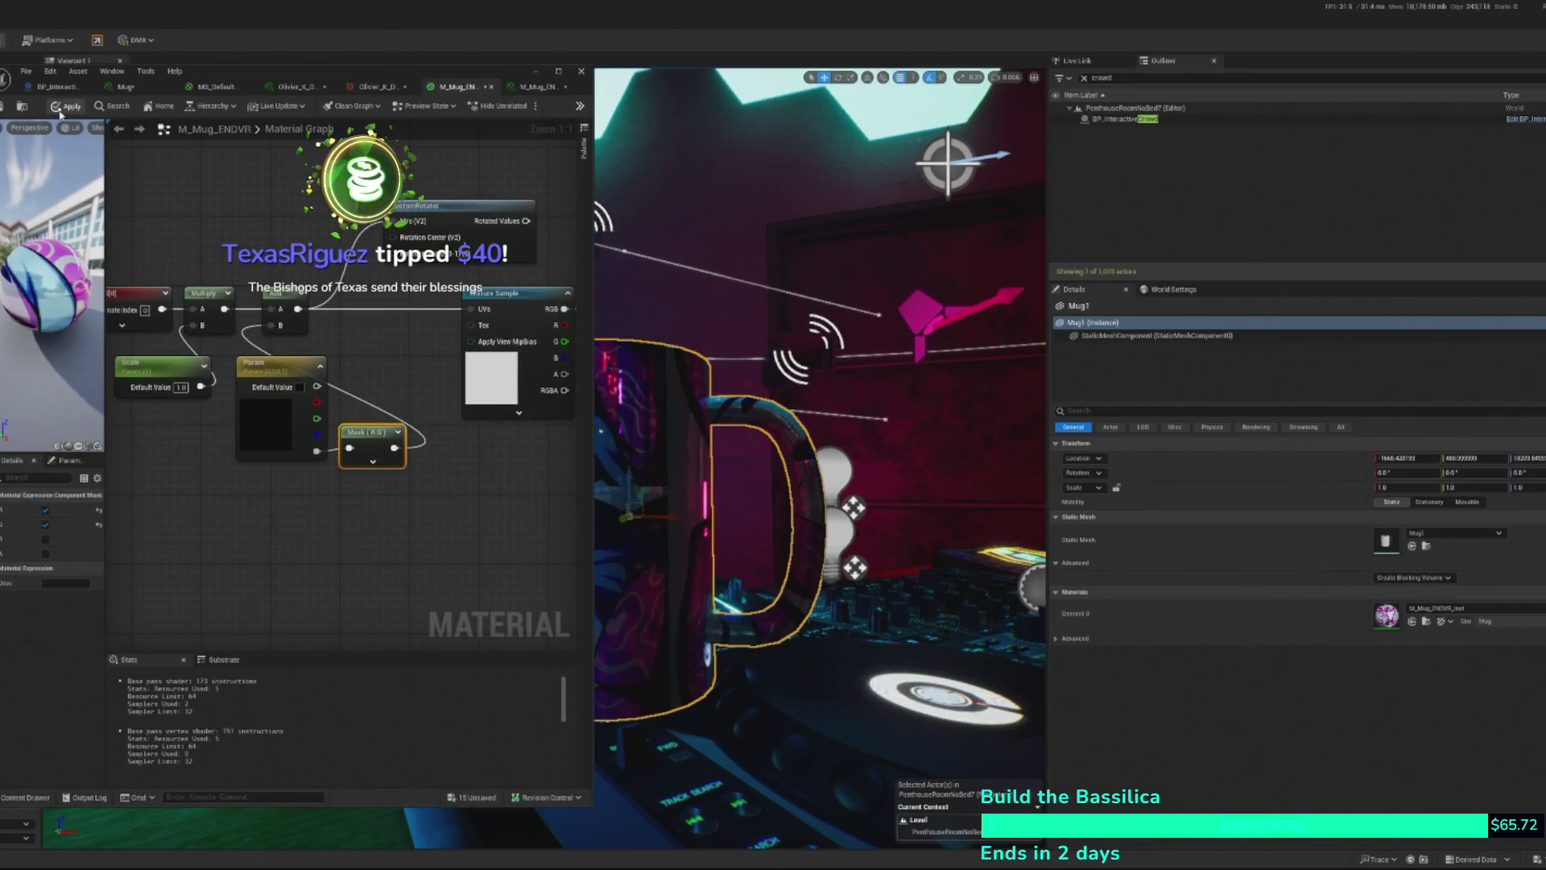
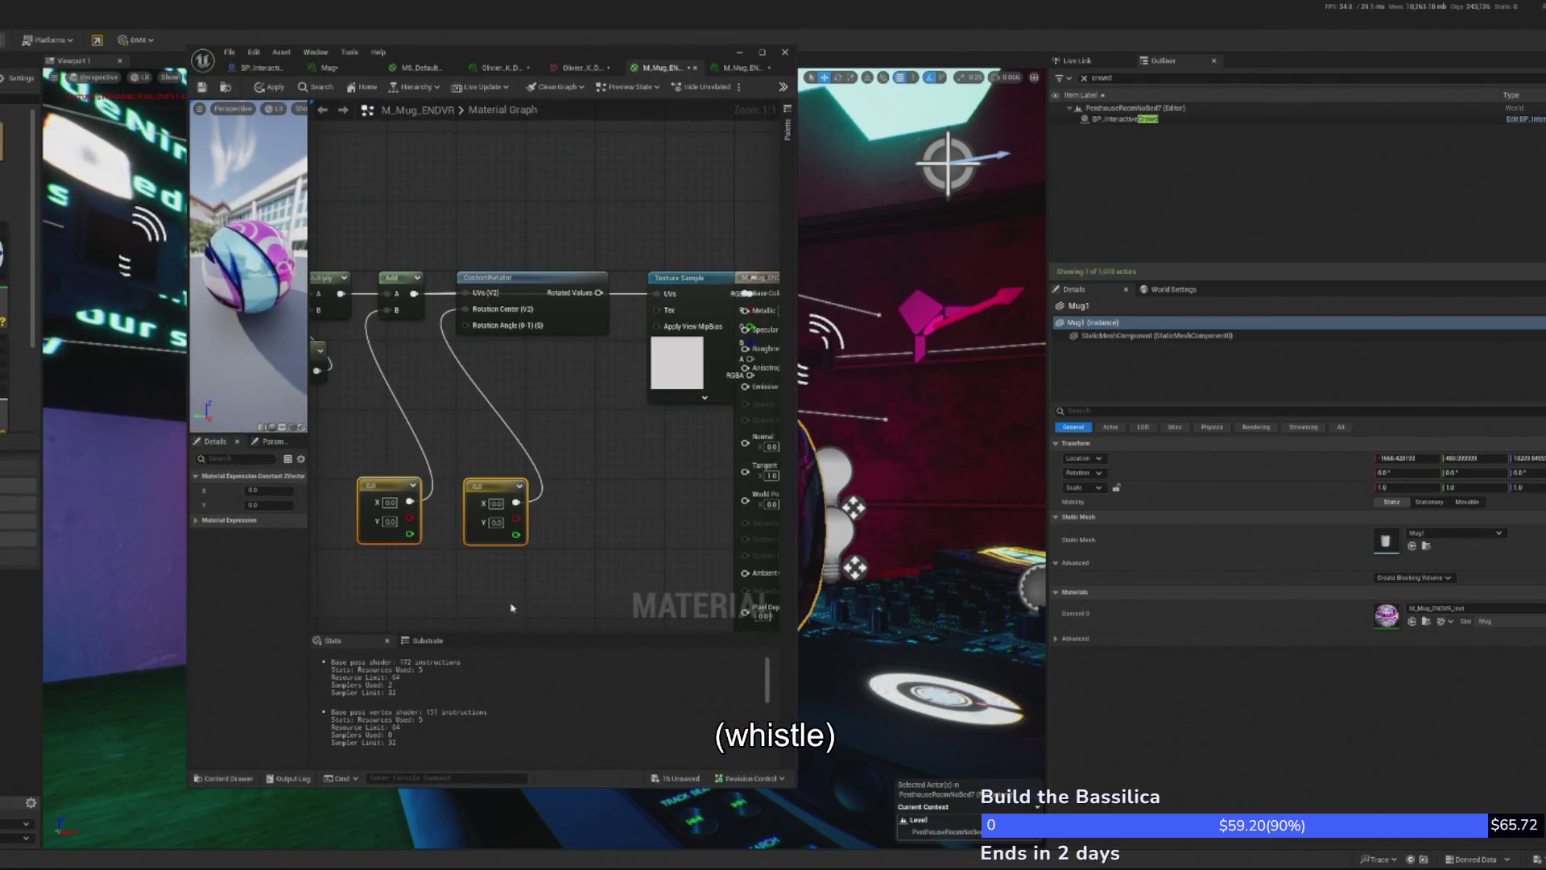
- Delete the fixed vector constants and add a Constant converted to an 'X Offset' parameter
key("Delete")
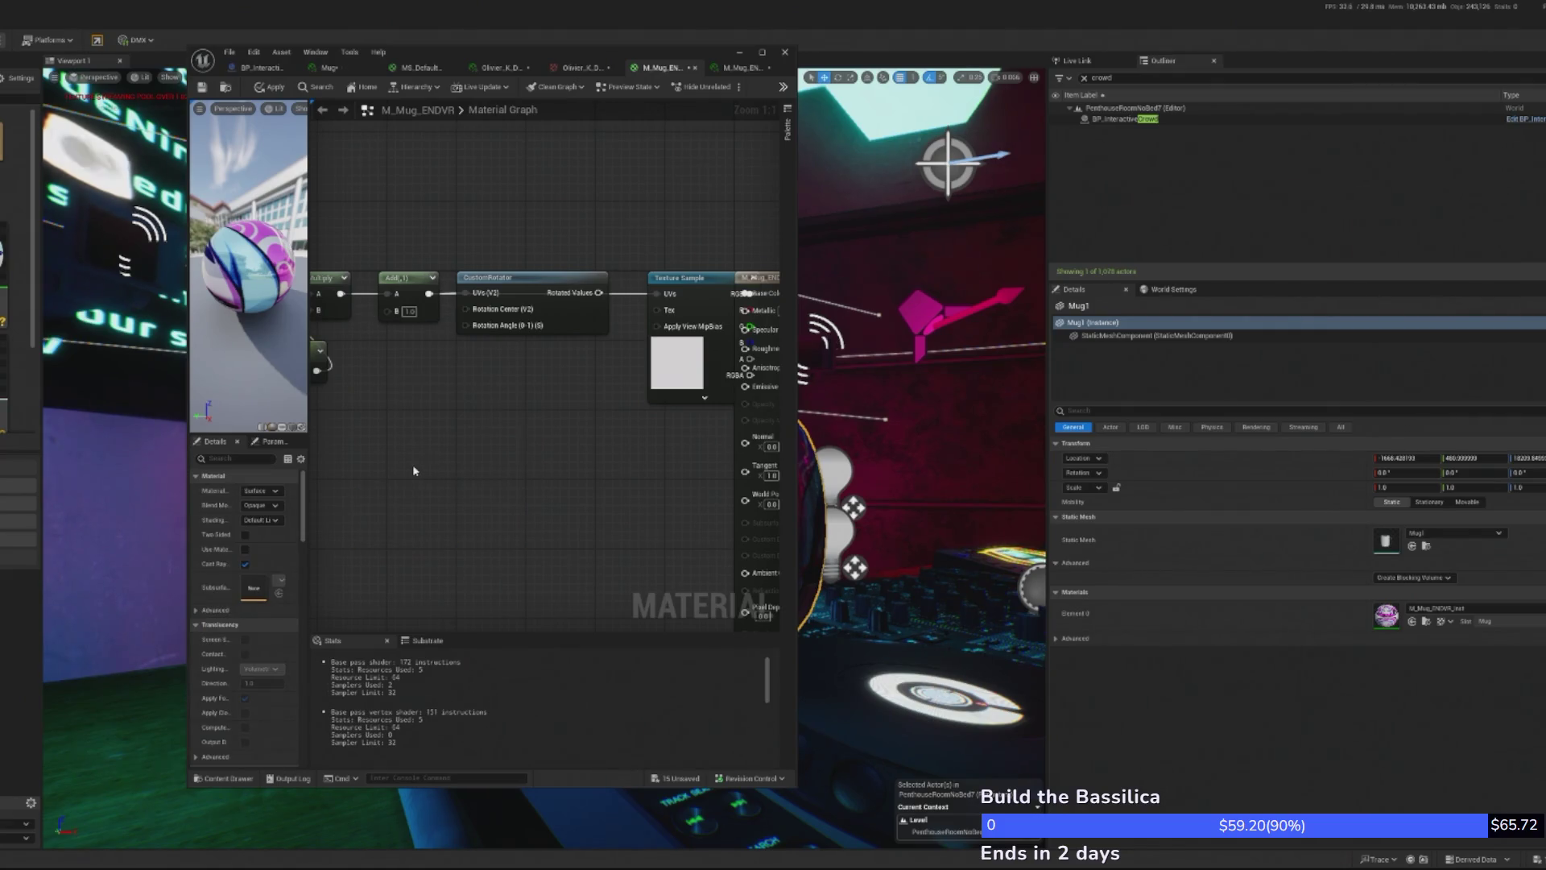
left_click(376, 469)
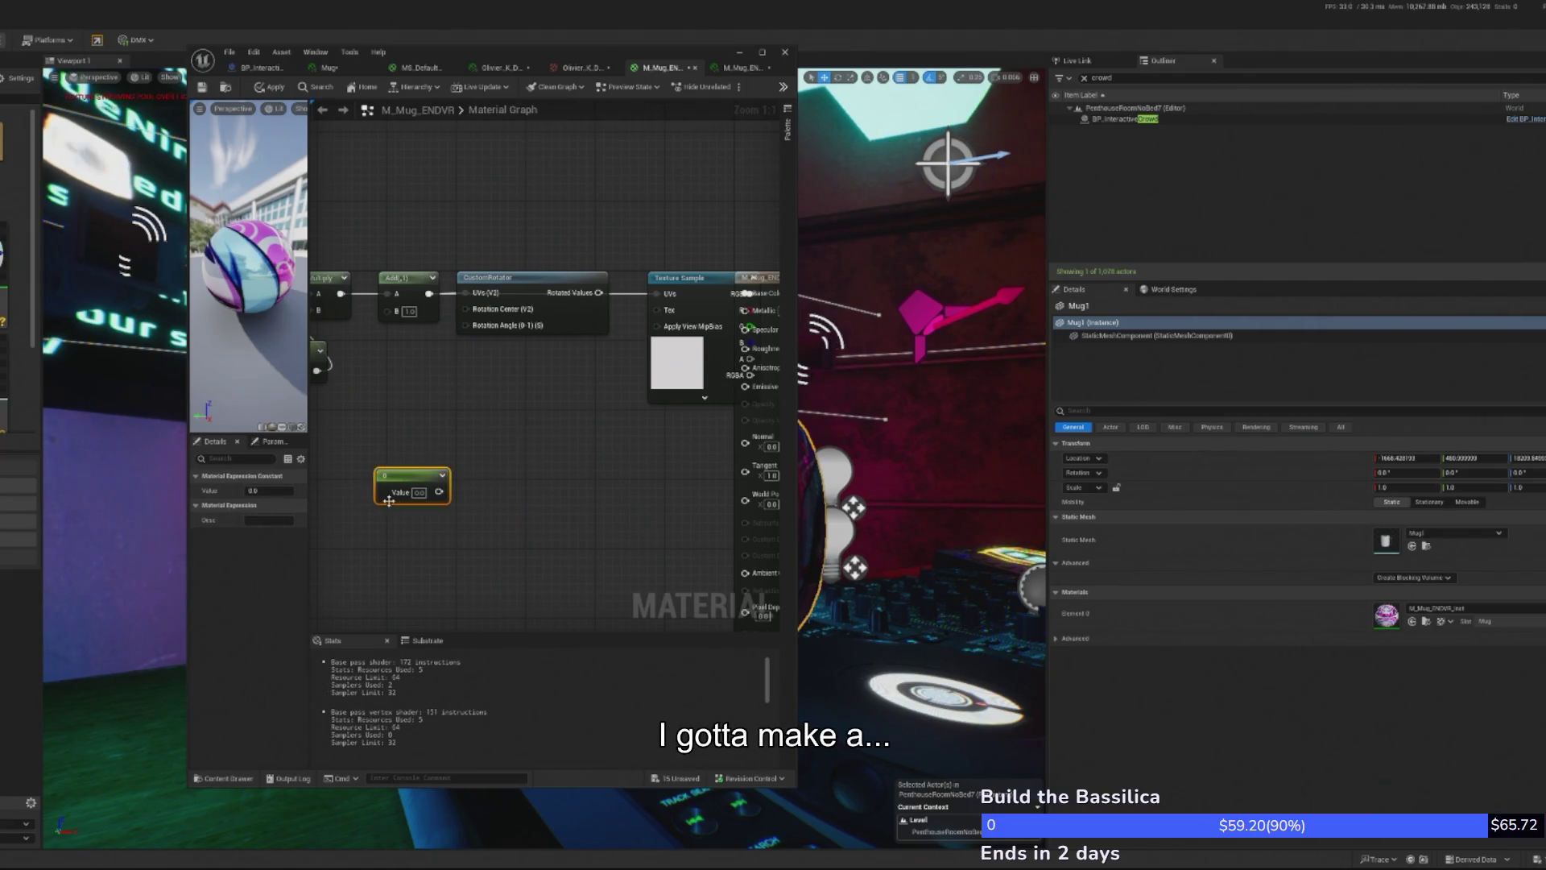
right_click(397, 470)
left_click(416, 517)
type("X O")
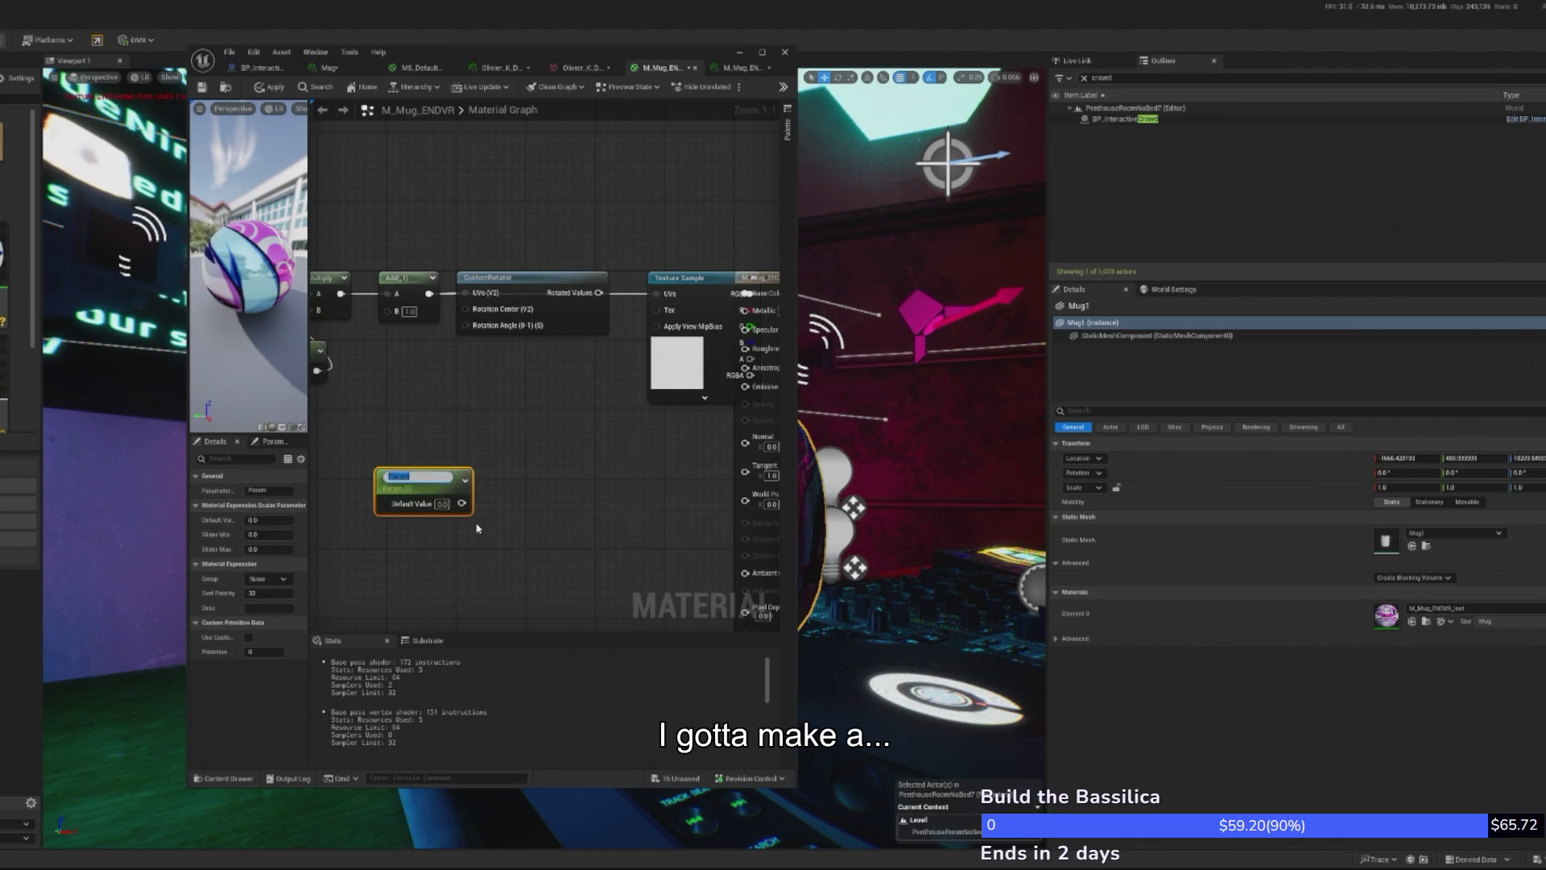
type("ffset")
key("Return")
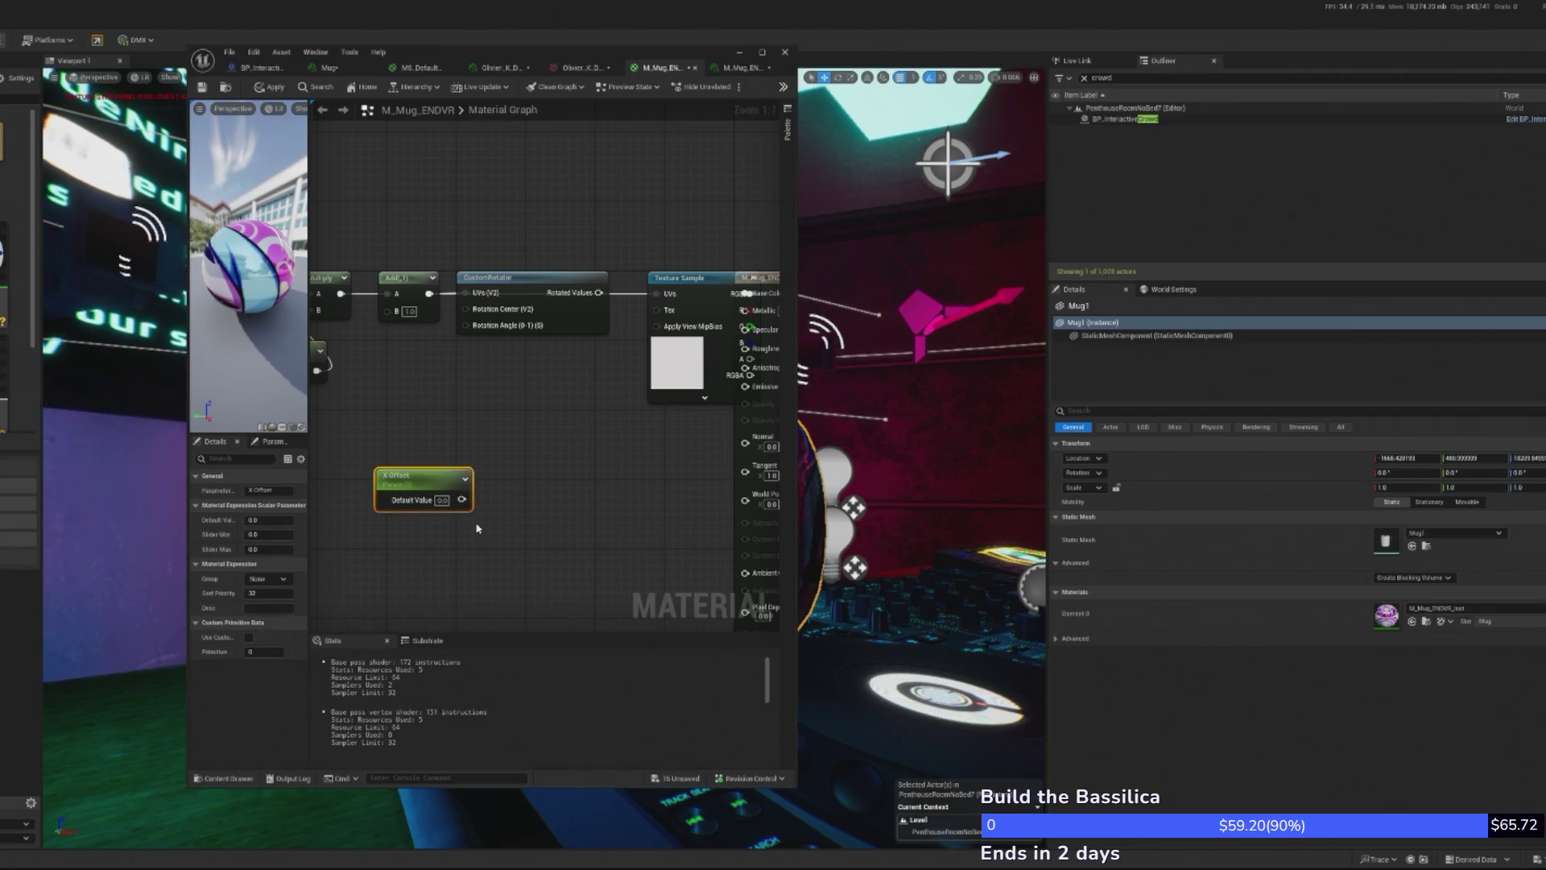
- Add a second Constant converted to a 'Y Offset' parameter beside X Offset
left_click(419, 543)
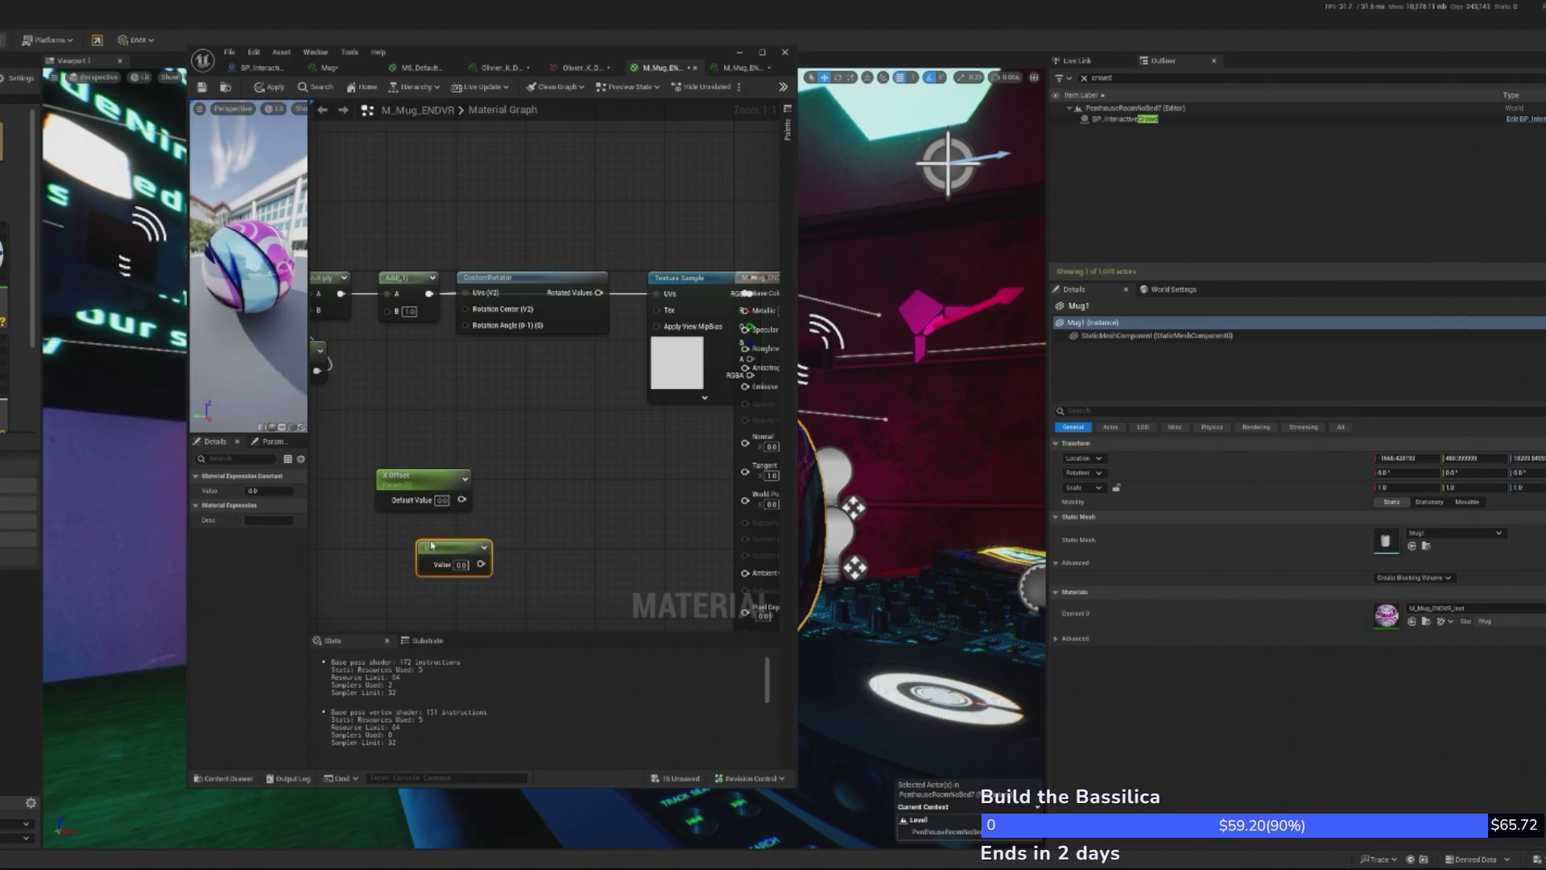
right_click(434, 543)
left_click(477, 576)
type("Y Offset")
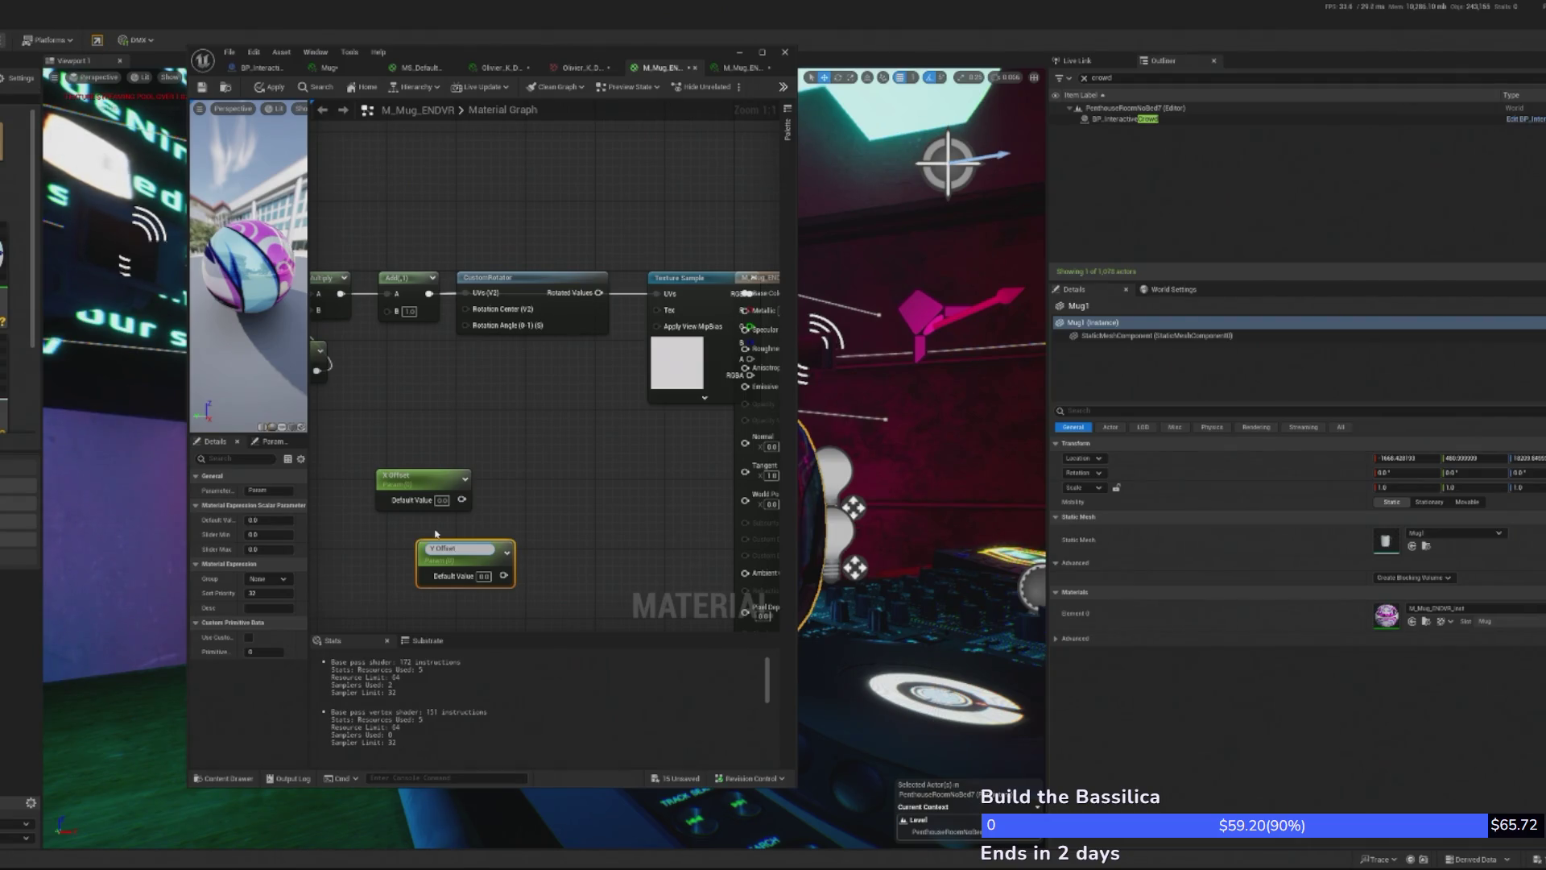
key("Return")
left_click_drag(427, 553, 379, 535)
- Append X Offset and Y Offset and wire the result into Add's B input
left_click_drag(463, 499, 520, 509)
type("append")
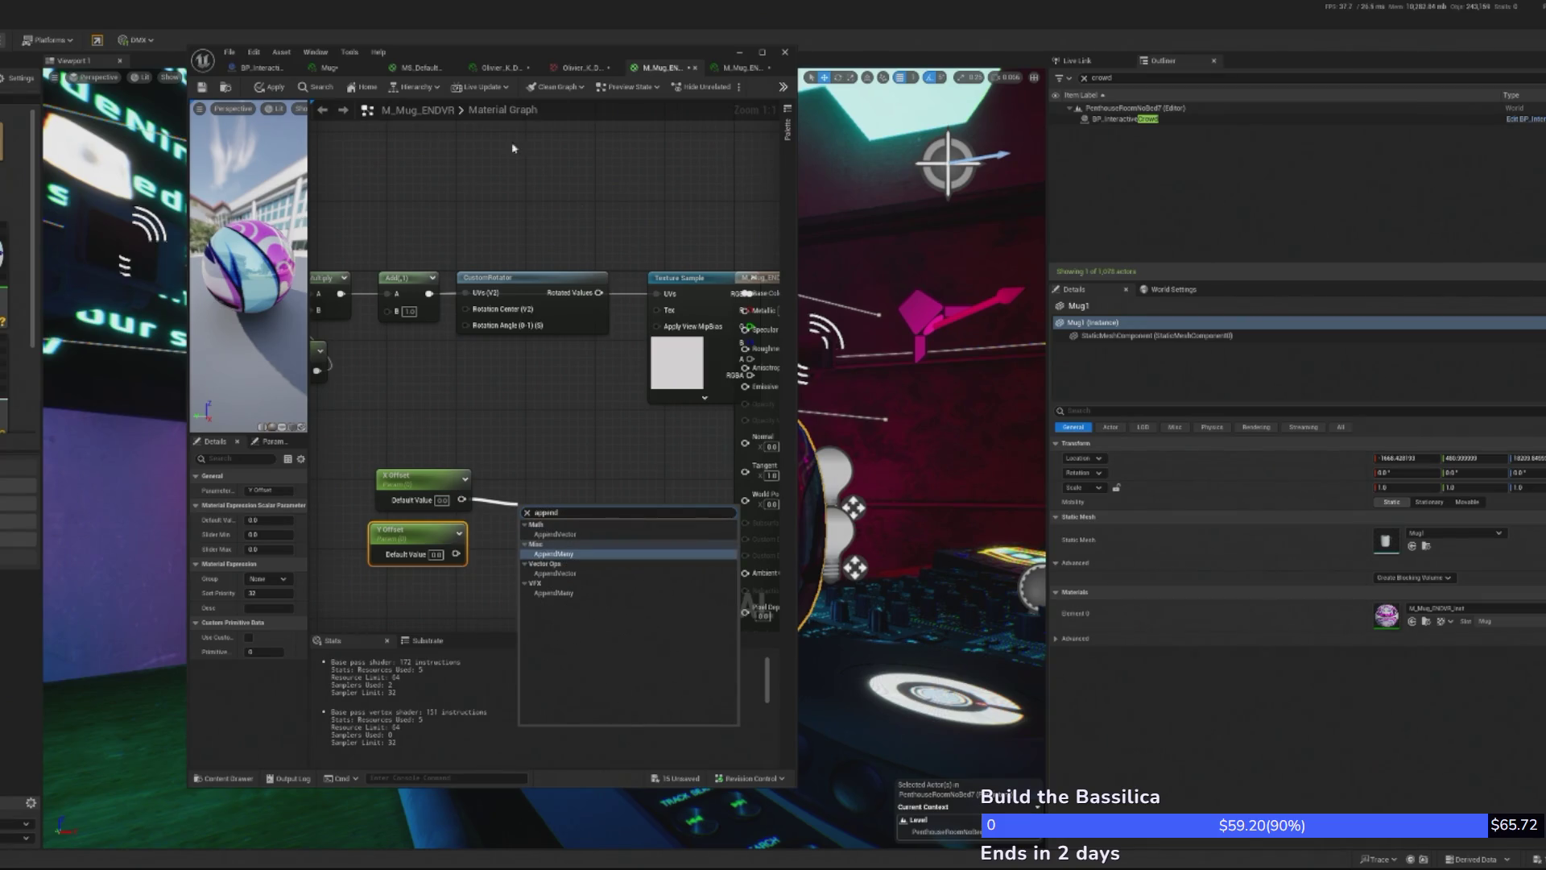
left_click(555, 534)
mouse_move(456, 553)
left_mouse_down()
mouse_move(527, 545)
mouse_move(377, 316)
mouse_move(390, 311)
left_mouse_up()
left_click_drag(550, 514, 421, 376)
- Tidy the layout of the X Offset, Y Offset and Append nodes
mouse_move(492, 574)
left_mouse_down()
mouse_move(362, 457)
mouse_move(386, 477)
left_mouse_up()
left_click_drag(402, 484, 402, 497)
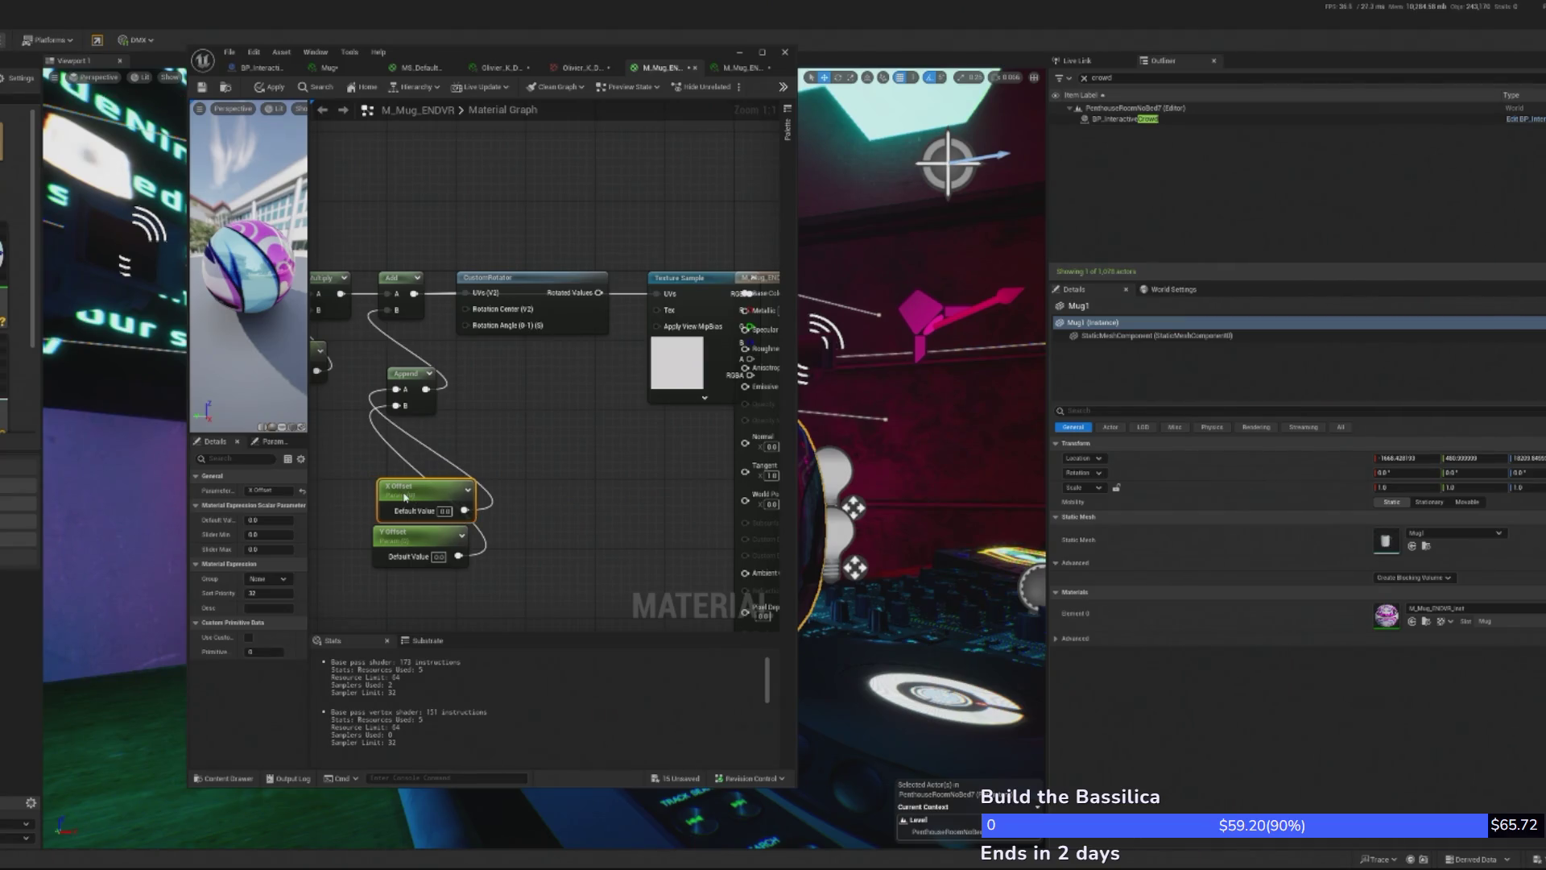
mouse_move(417, 549)
left_mouse_down()
mouse_move(478, 477)
mouse_move(385, 474)
mouse_move(368, 441)
mouse_move(487, 438)
left_mouse_up()
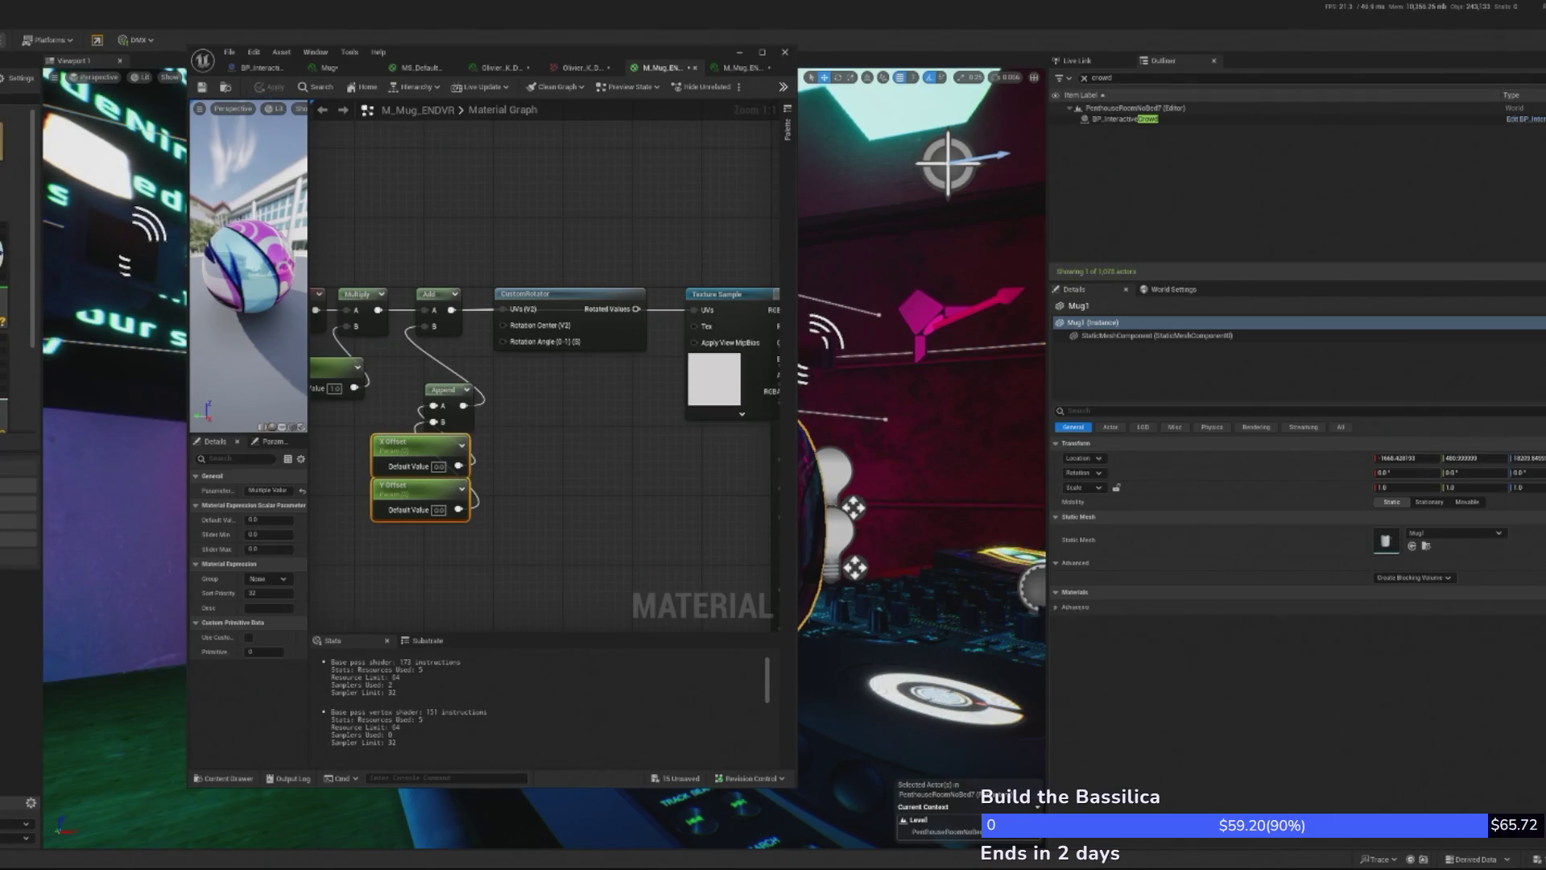
left_click(737, 68)
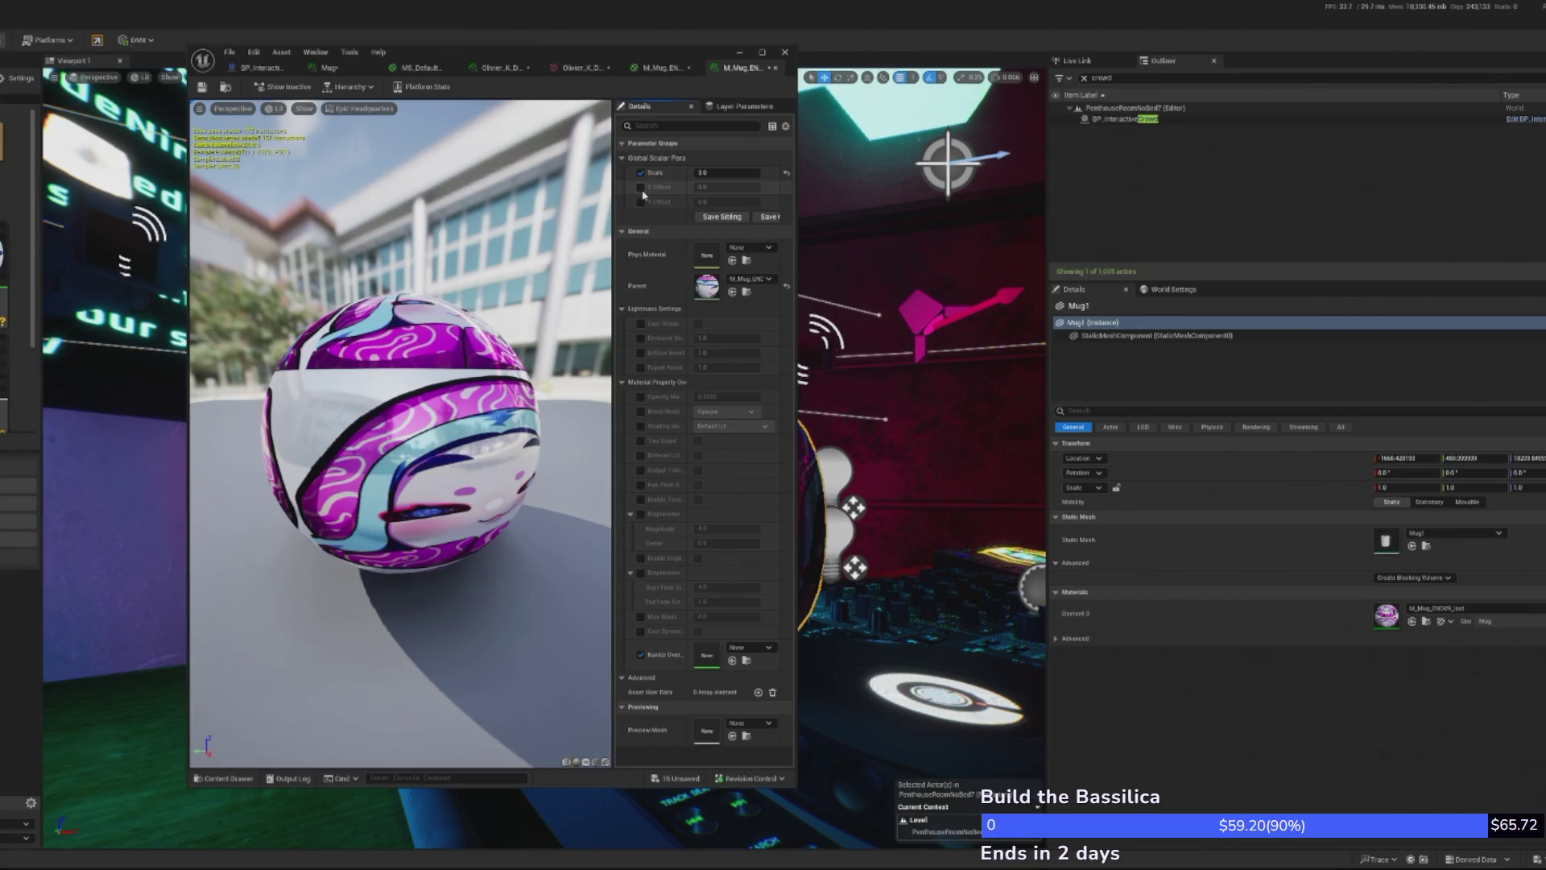
- Preview X Offset at 0.50 on the mug, then select the CustomRotator node
left_click_drag(697, 188, 749, 189)
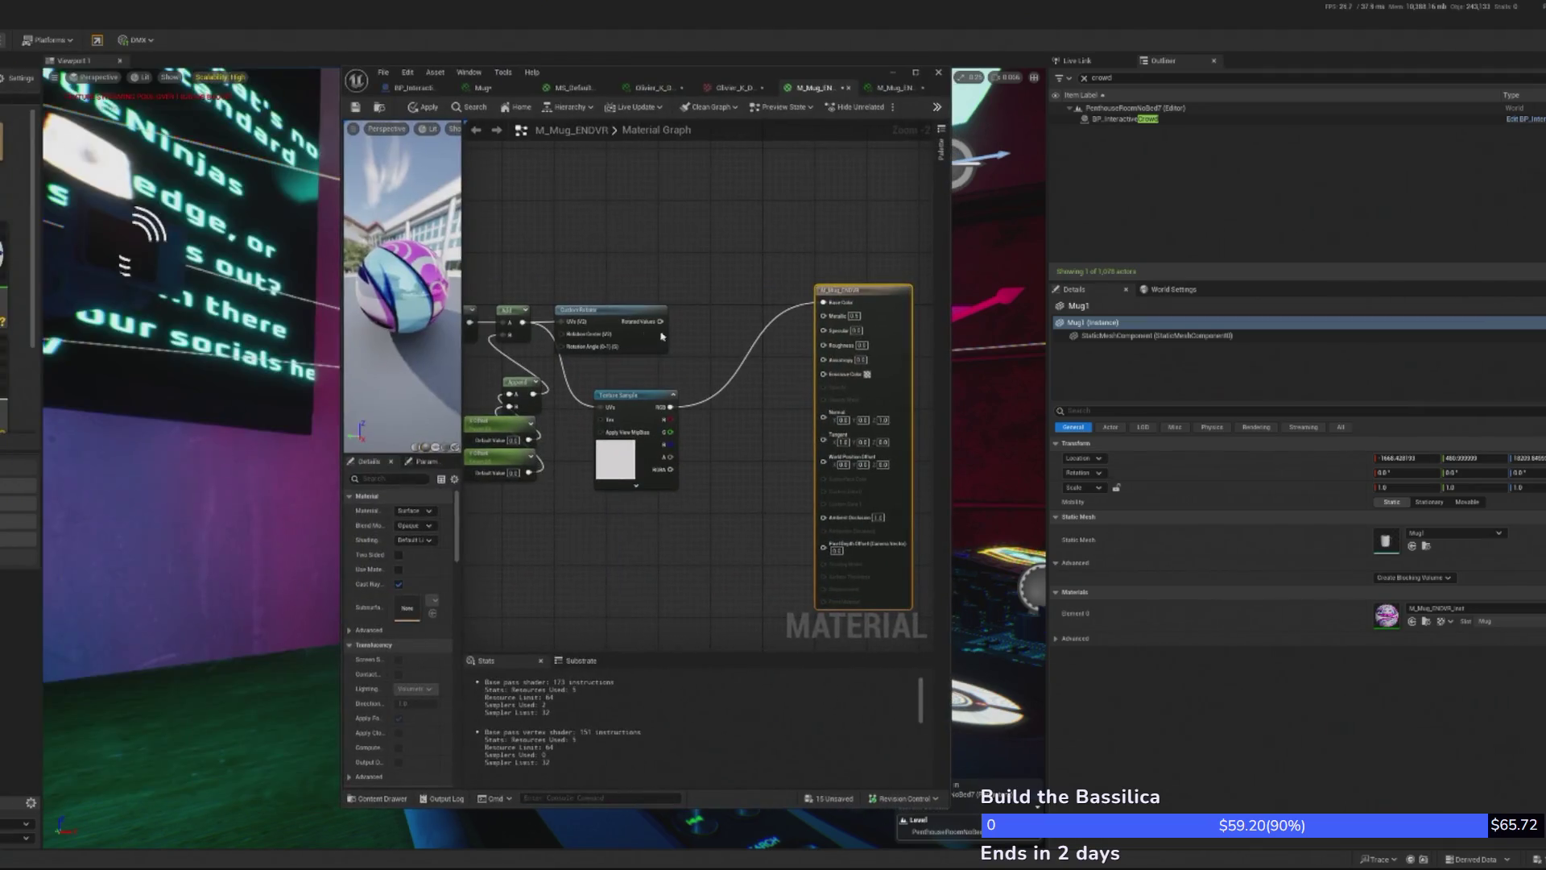
left_click(708, 317)
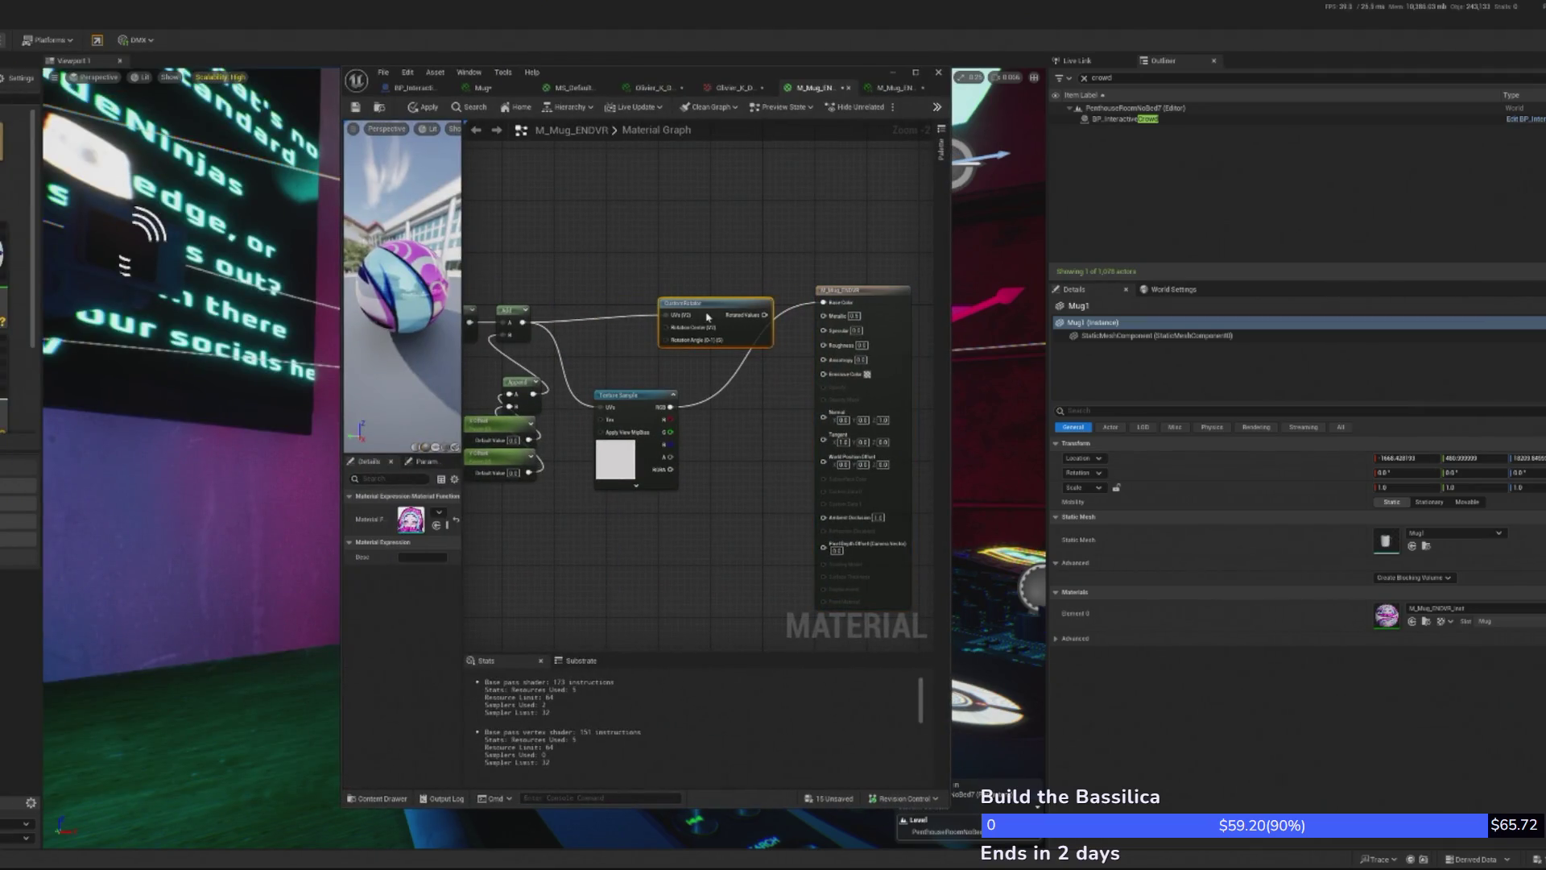
- Wire CustomRotator's Rotated Values into the Texture Sample's UVs
left_click_drag(708, 317, 615, 320)
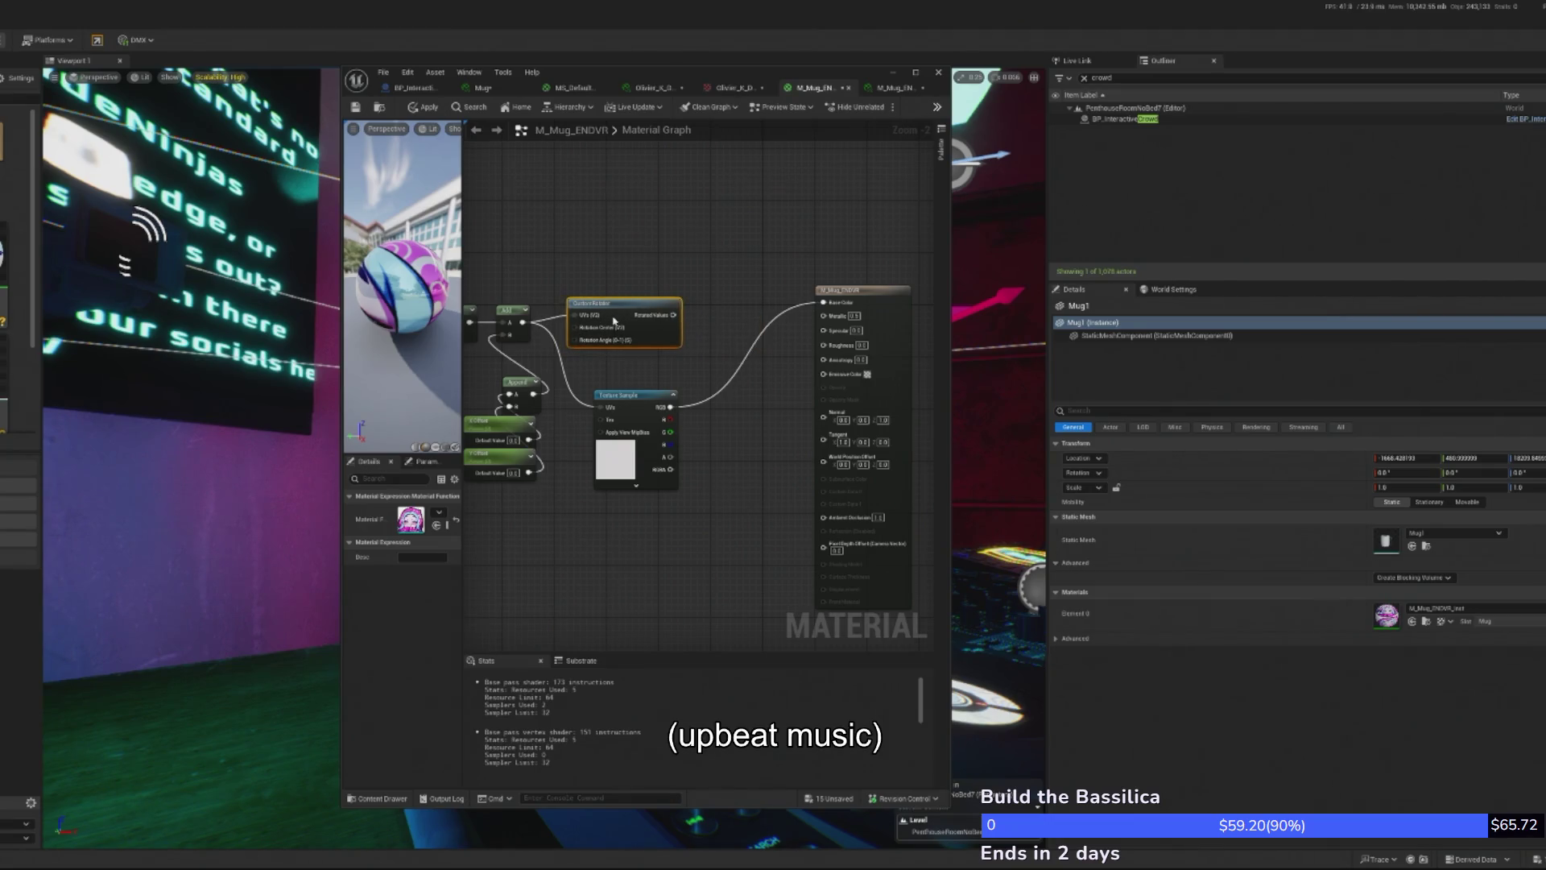
scroll(620, 316, "up", 2)
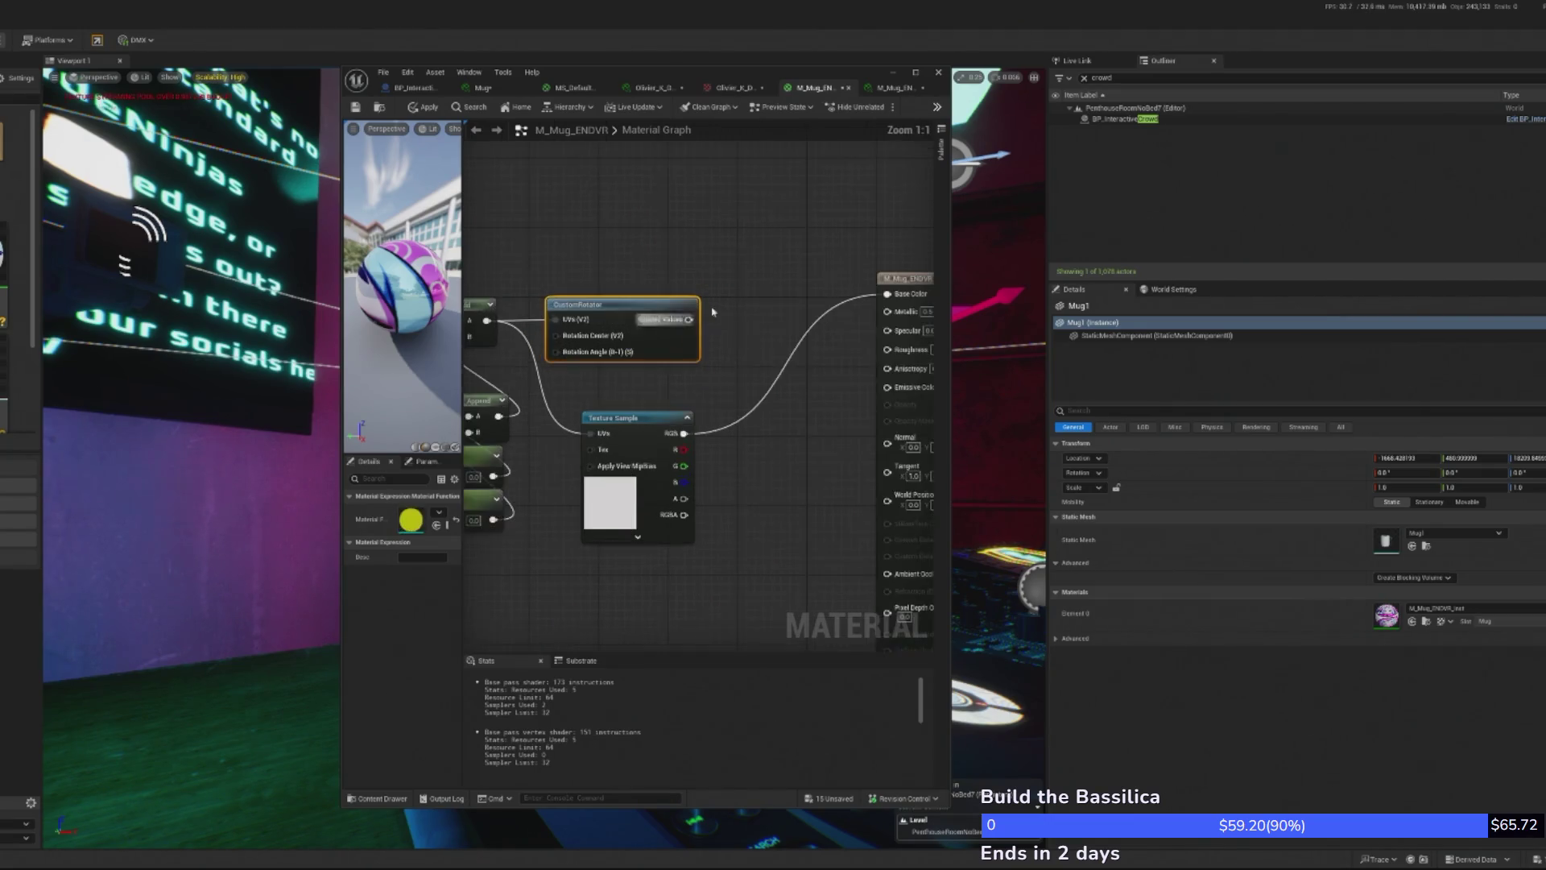
mouse_move(689, 319)
left_mouse_down()
mouse_move(597, 439)
mouse_move(766, 305)
left_mouse_up()
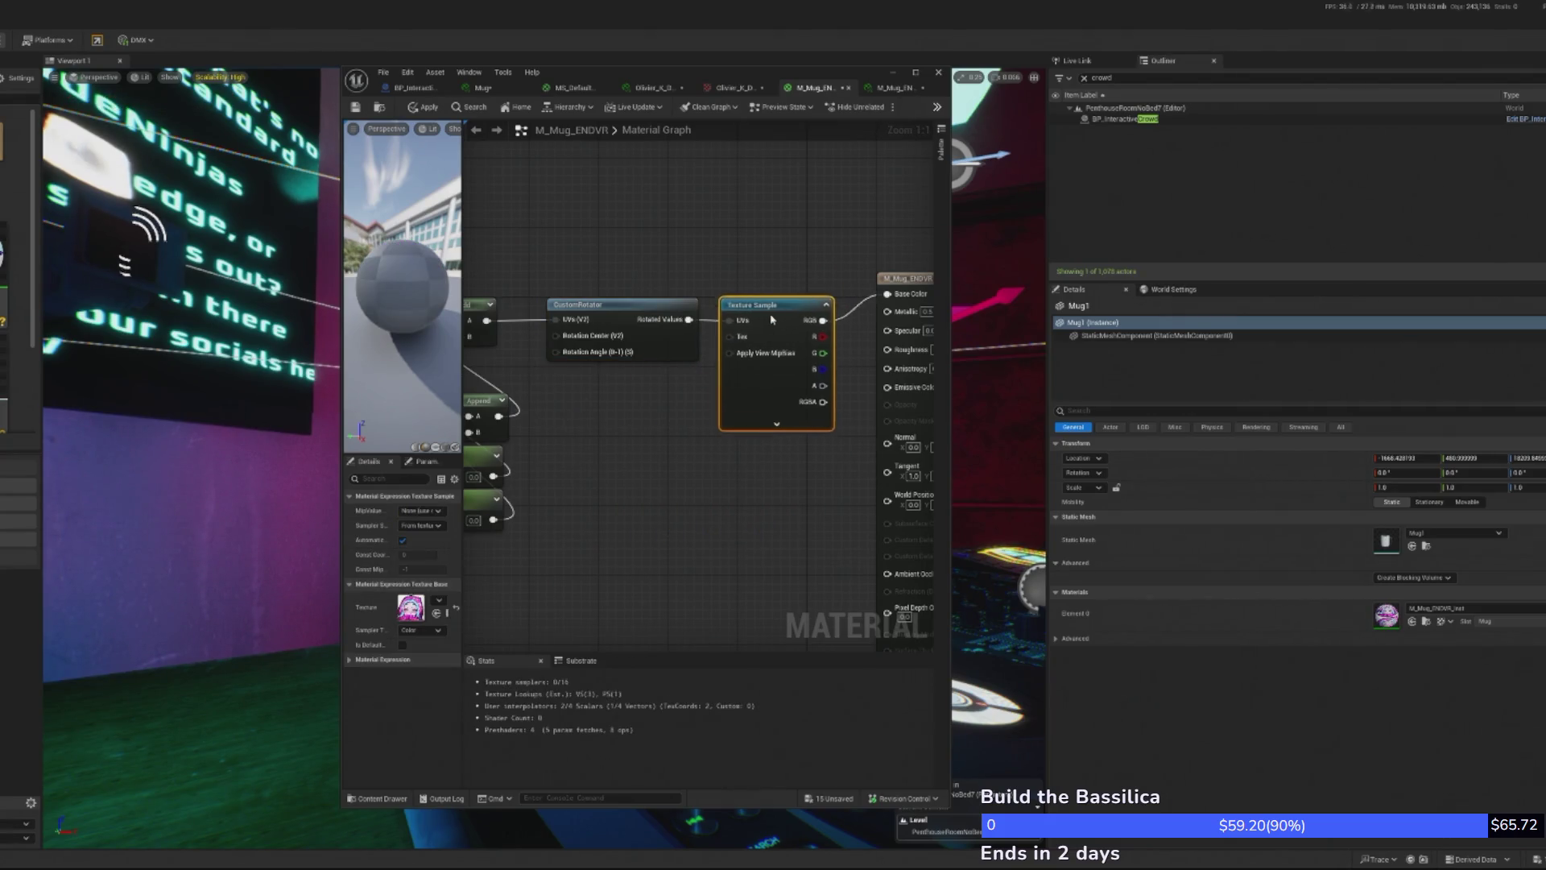
left_click_drag(653, 453, 729, 457)
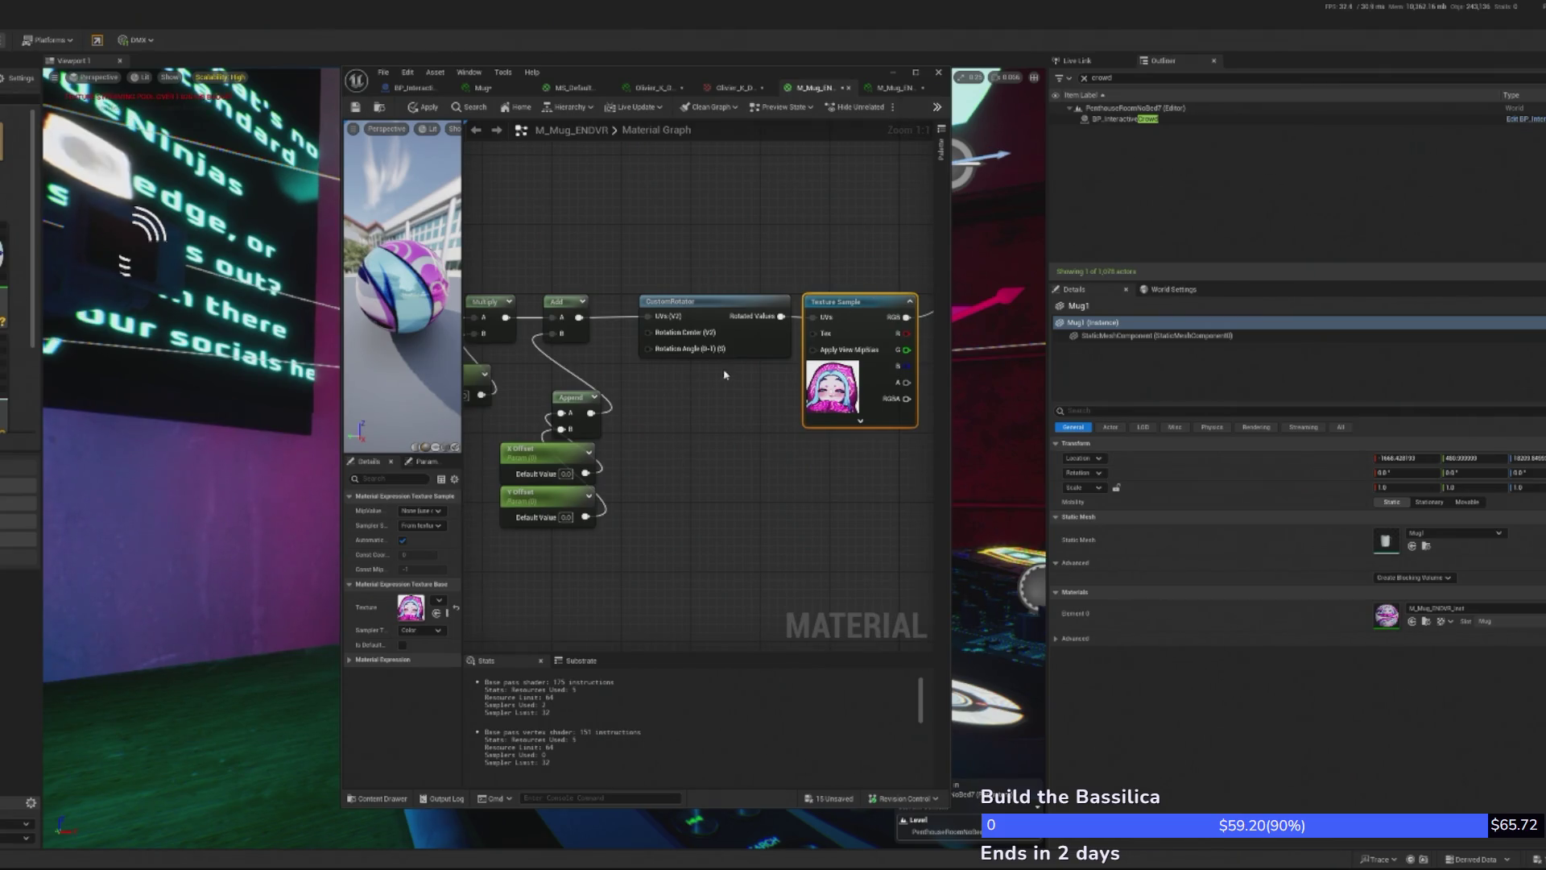
right_click(651, 352)
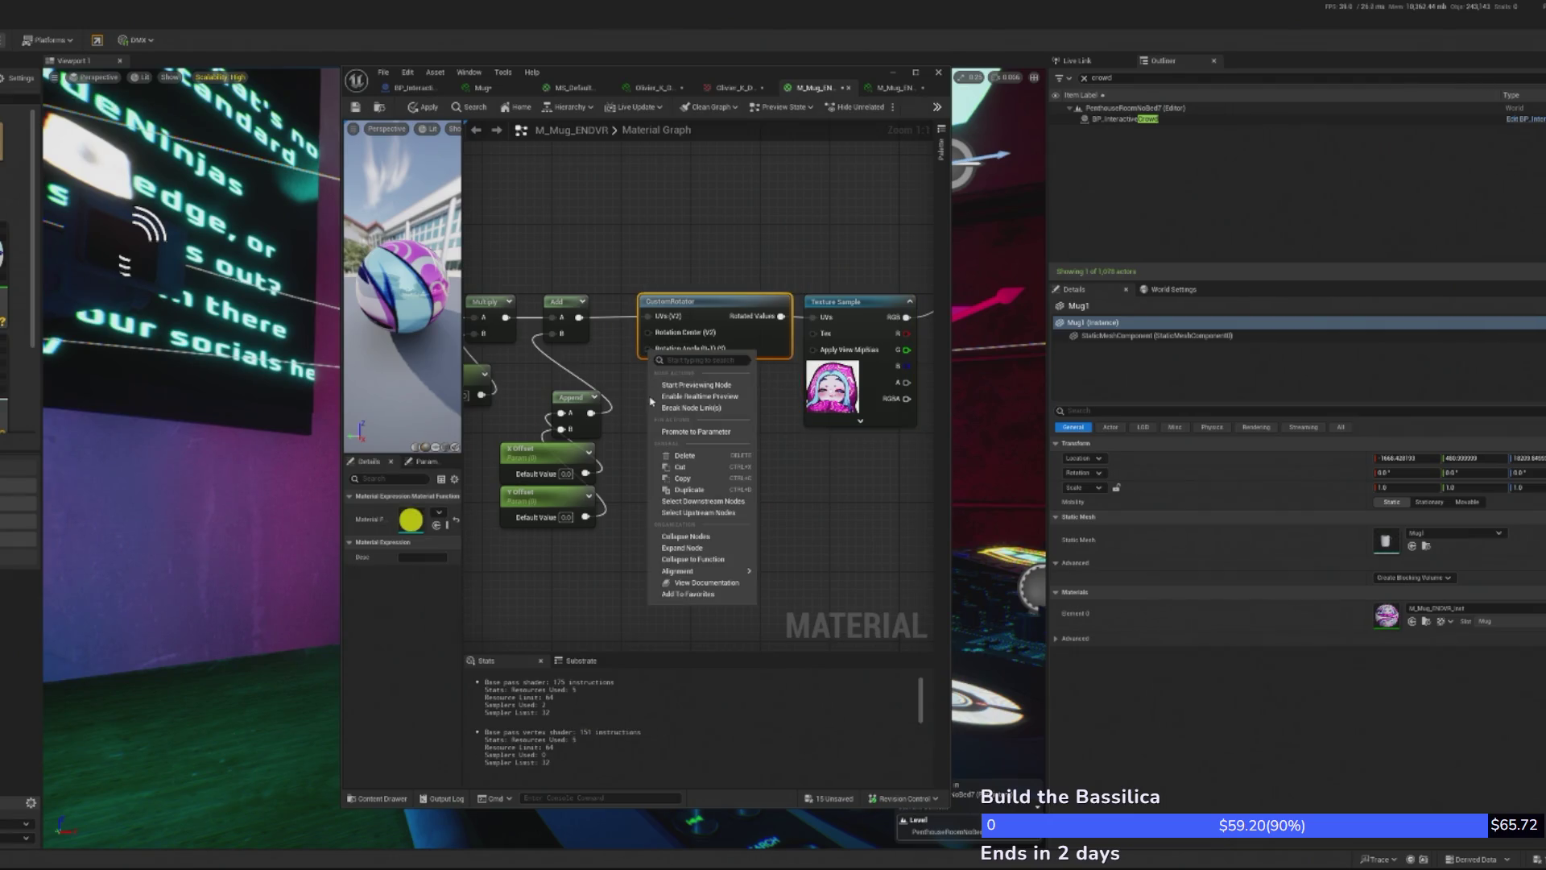
key("Escape")
left_click(687, 474)
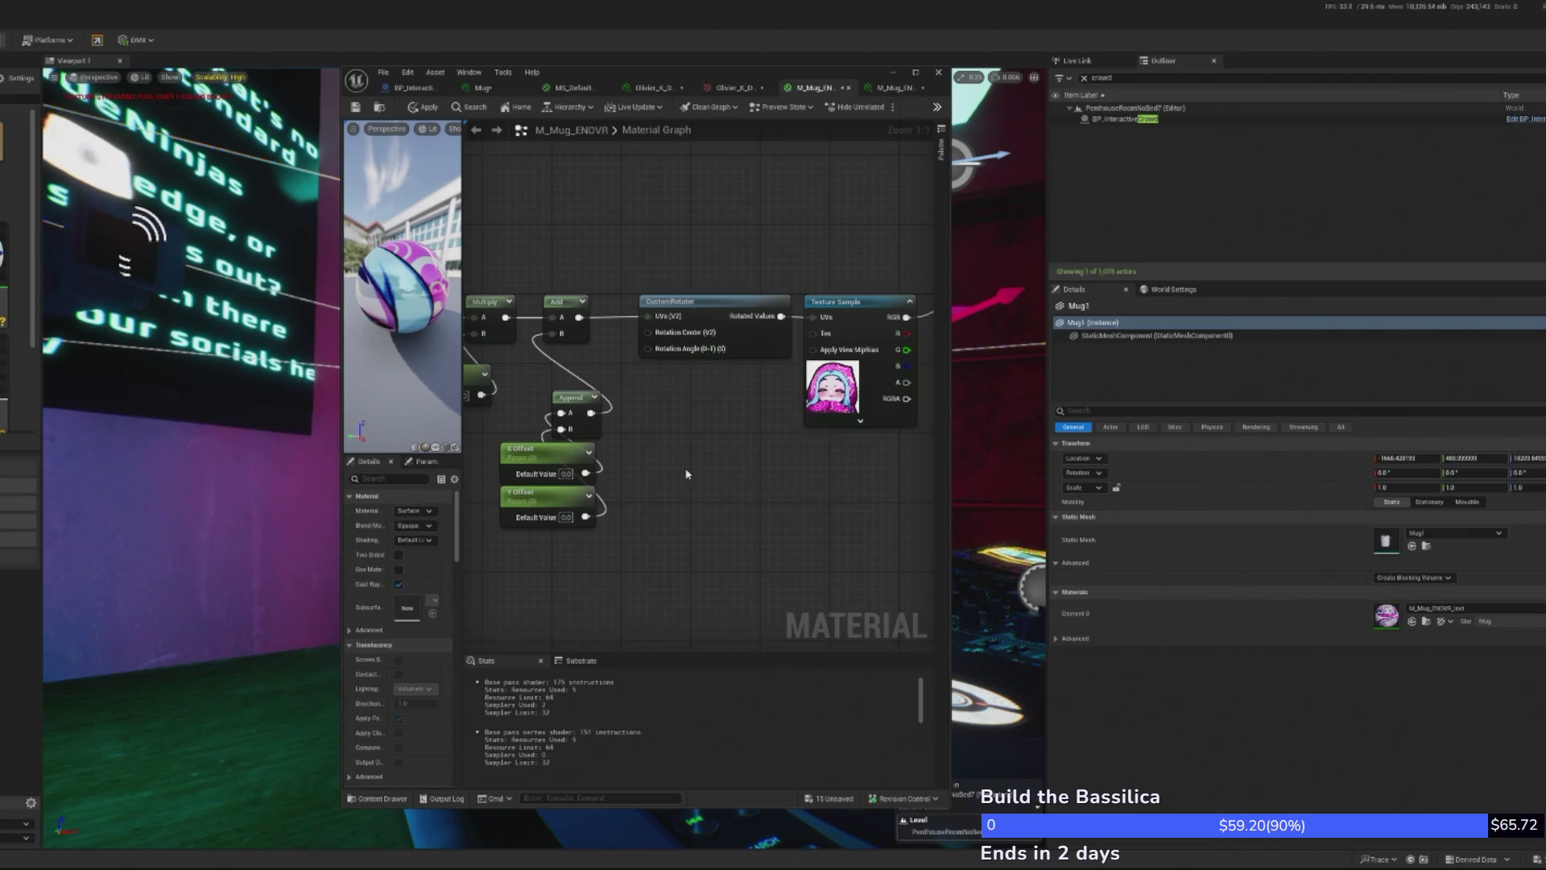
- Add a Constant converted to a 'Rotation' parameter for the rotation angle and apply the material
left_click(680, 519)
left_click_drag(741, 543, 648, 349)
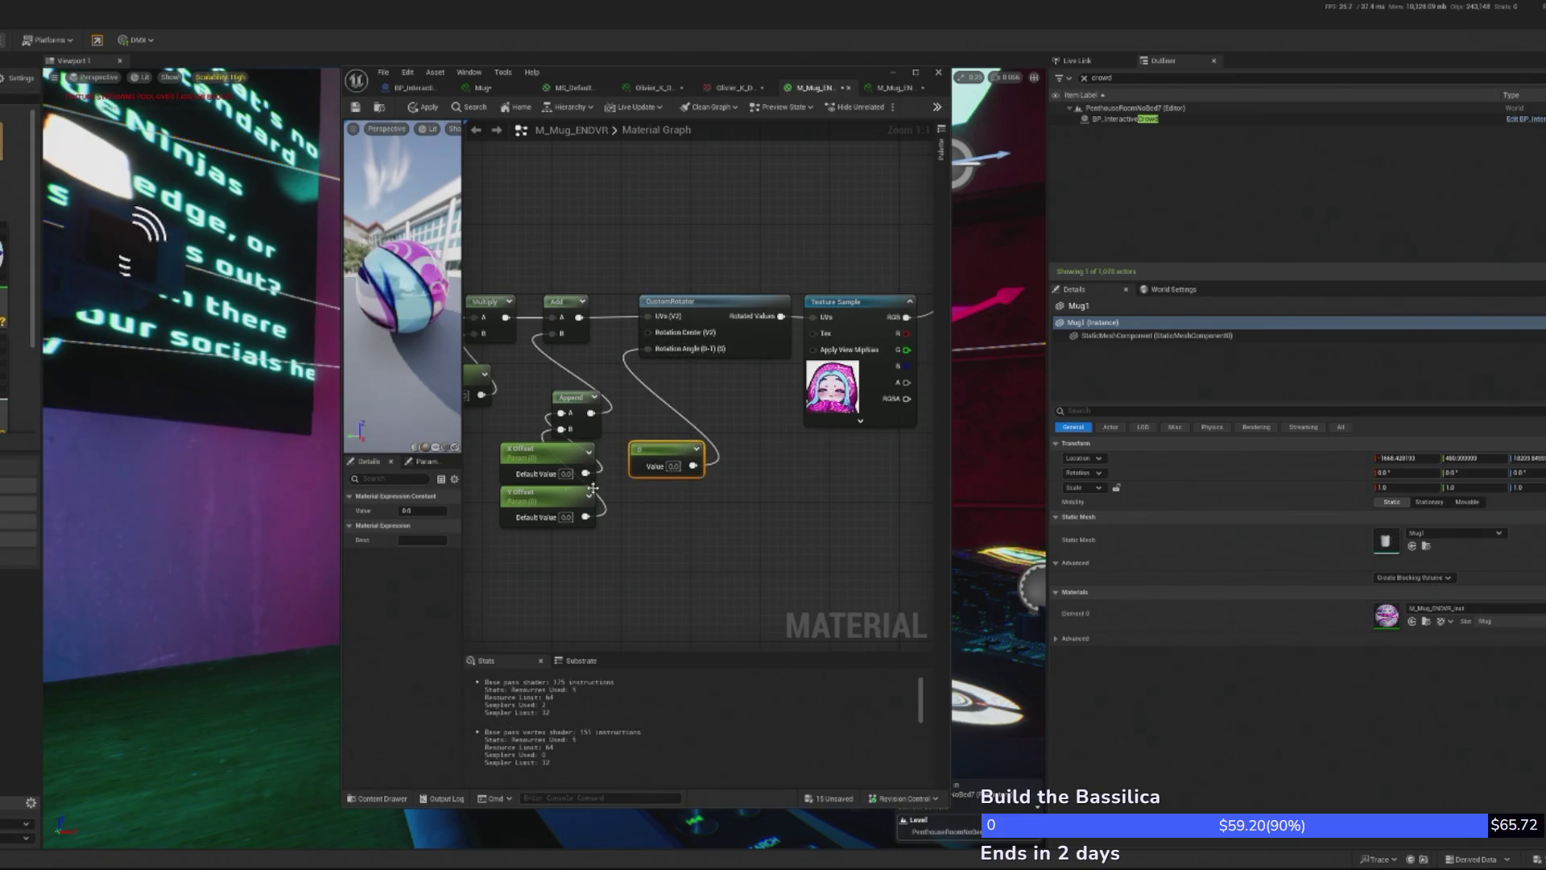
right_click(644, 449)
left_click(685, 504)
type("Rotatio")
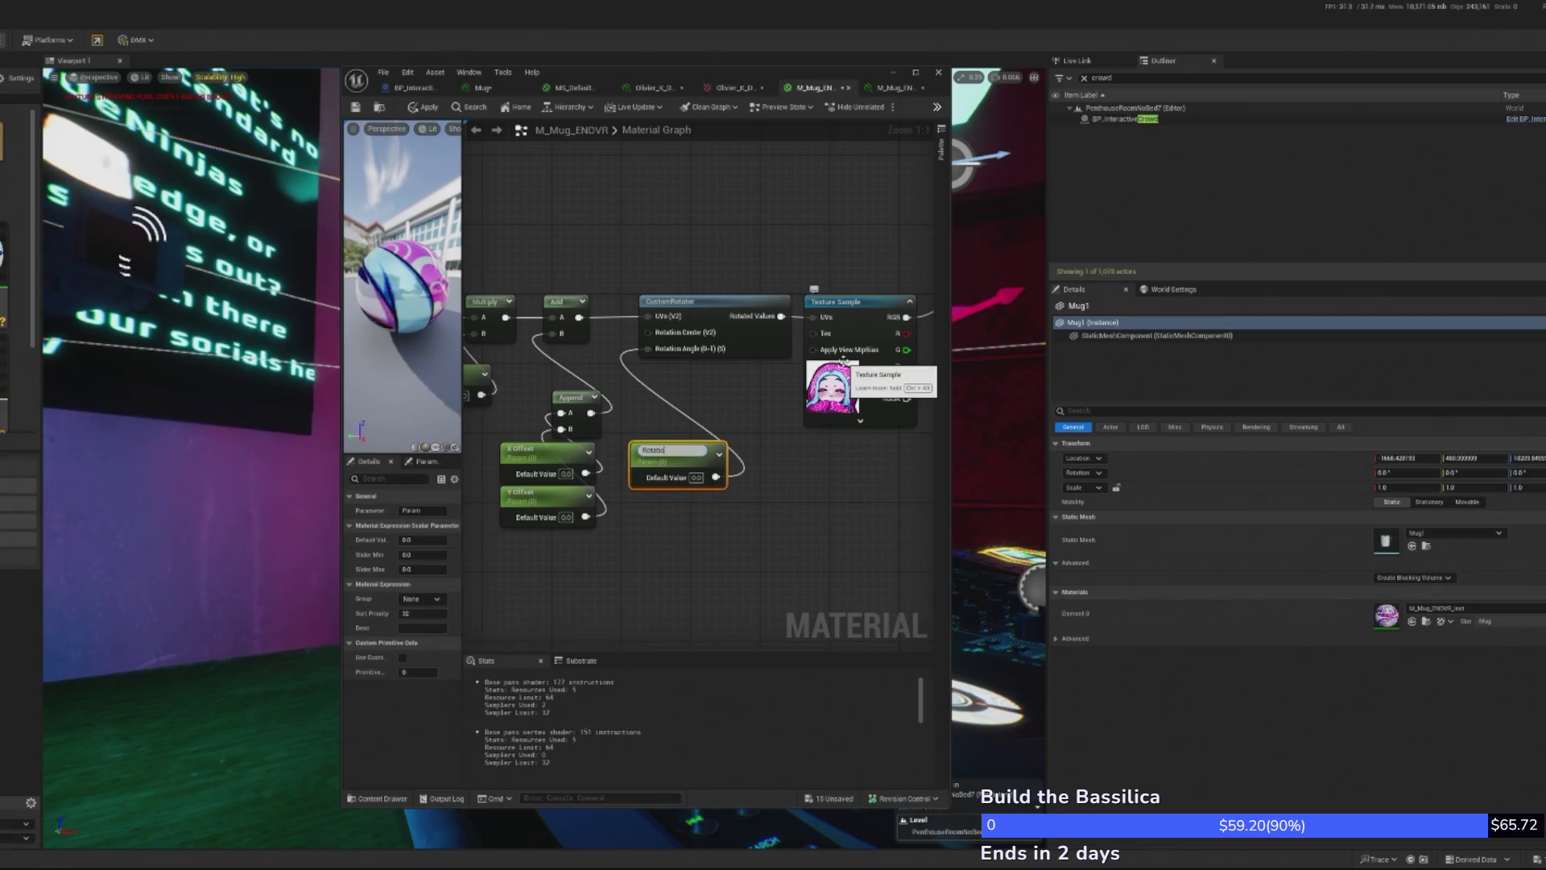
type("n")
key("Return")
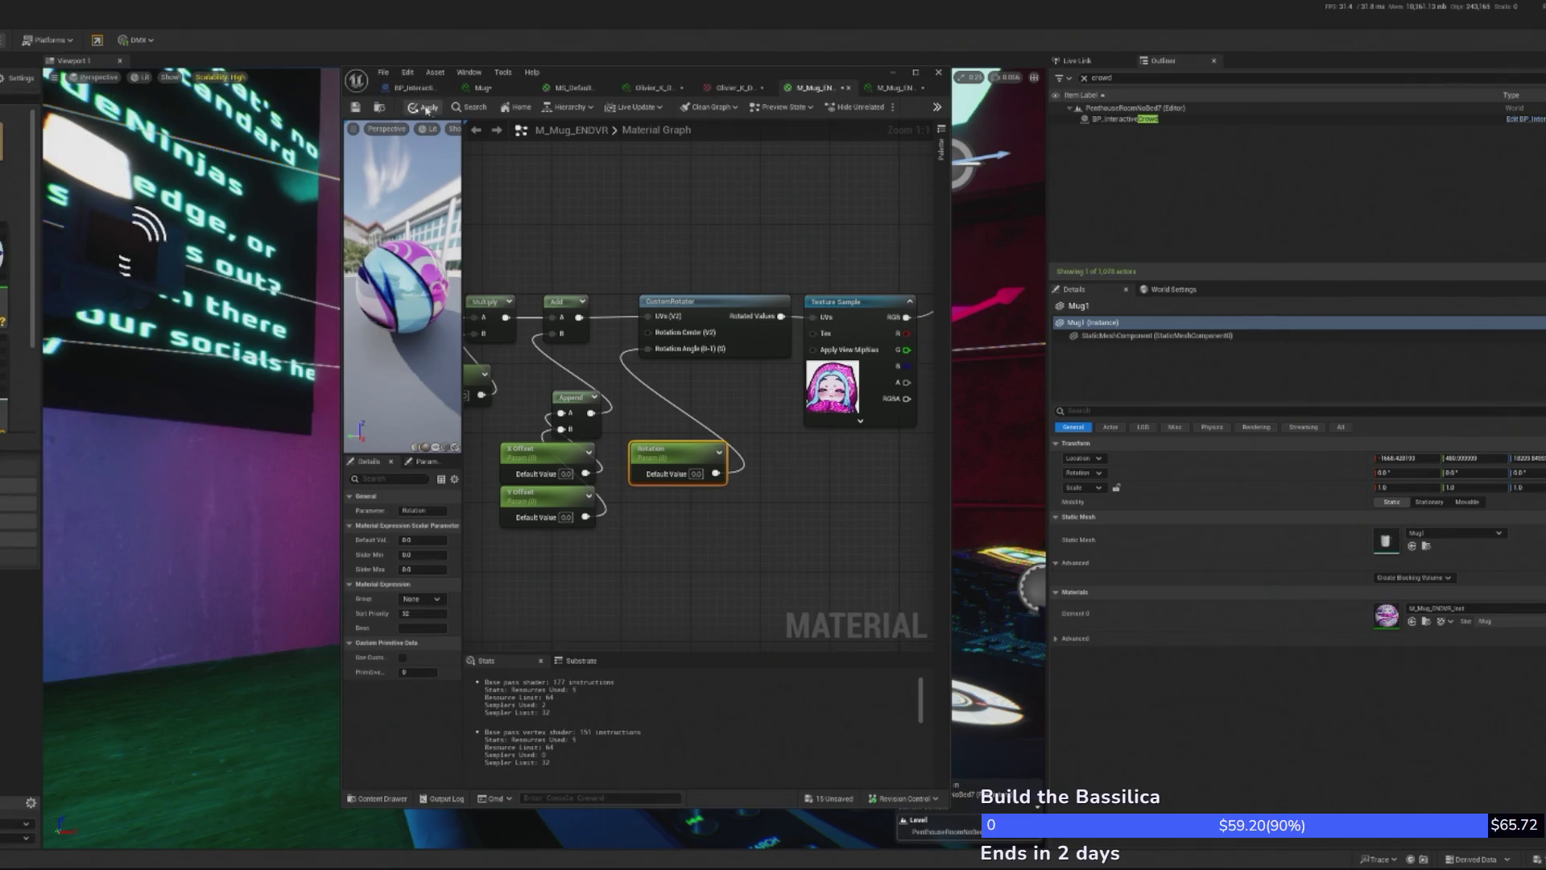
left_click(426, 108)
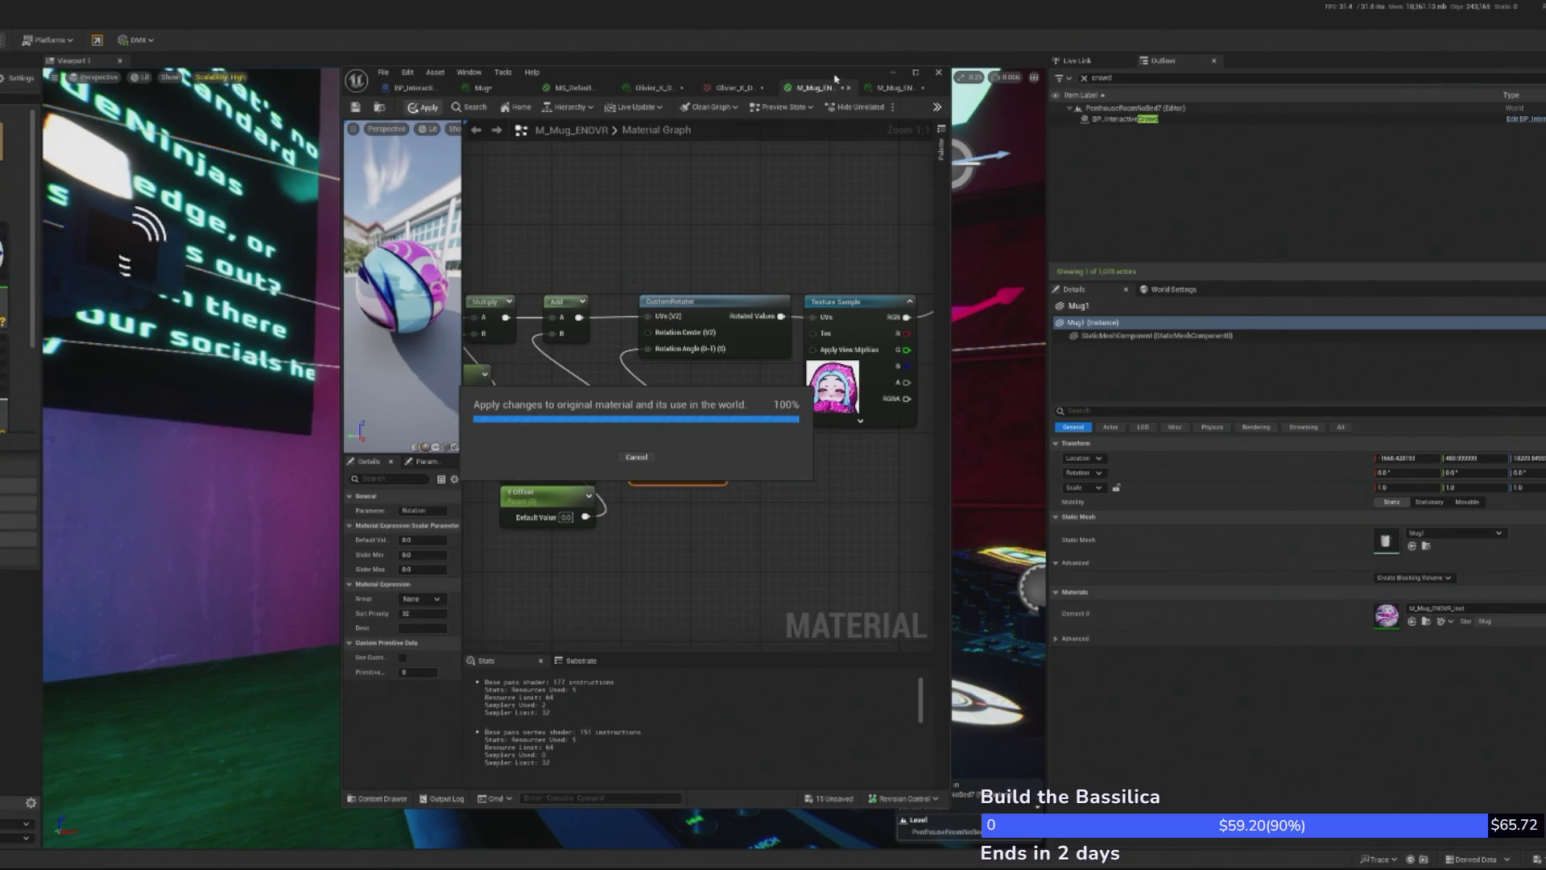
left_click(938, 72)
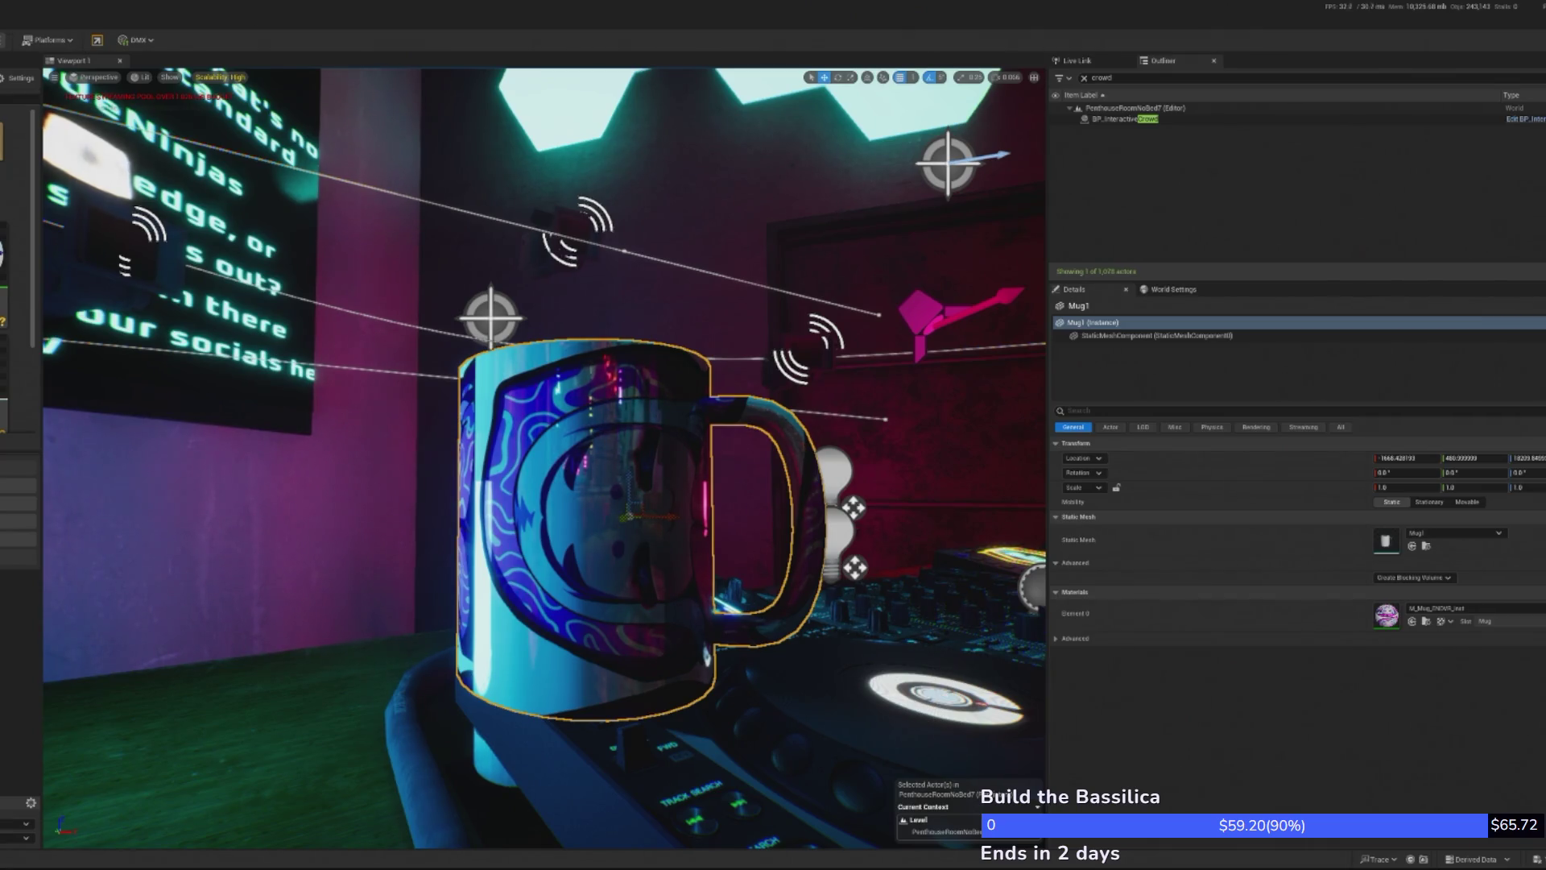
- In the widened M_Mug_ENDVR graph, wire the Append output into CustomRotator's Rotation Center and apply
left_click_drag(0, 49, 692, 49)
left_click(769, 66)
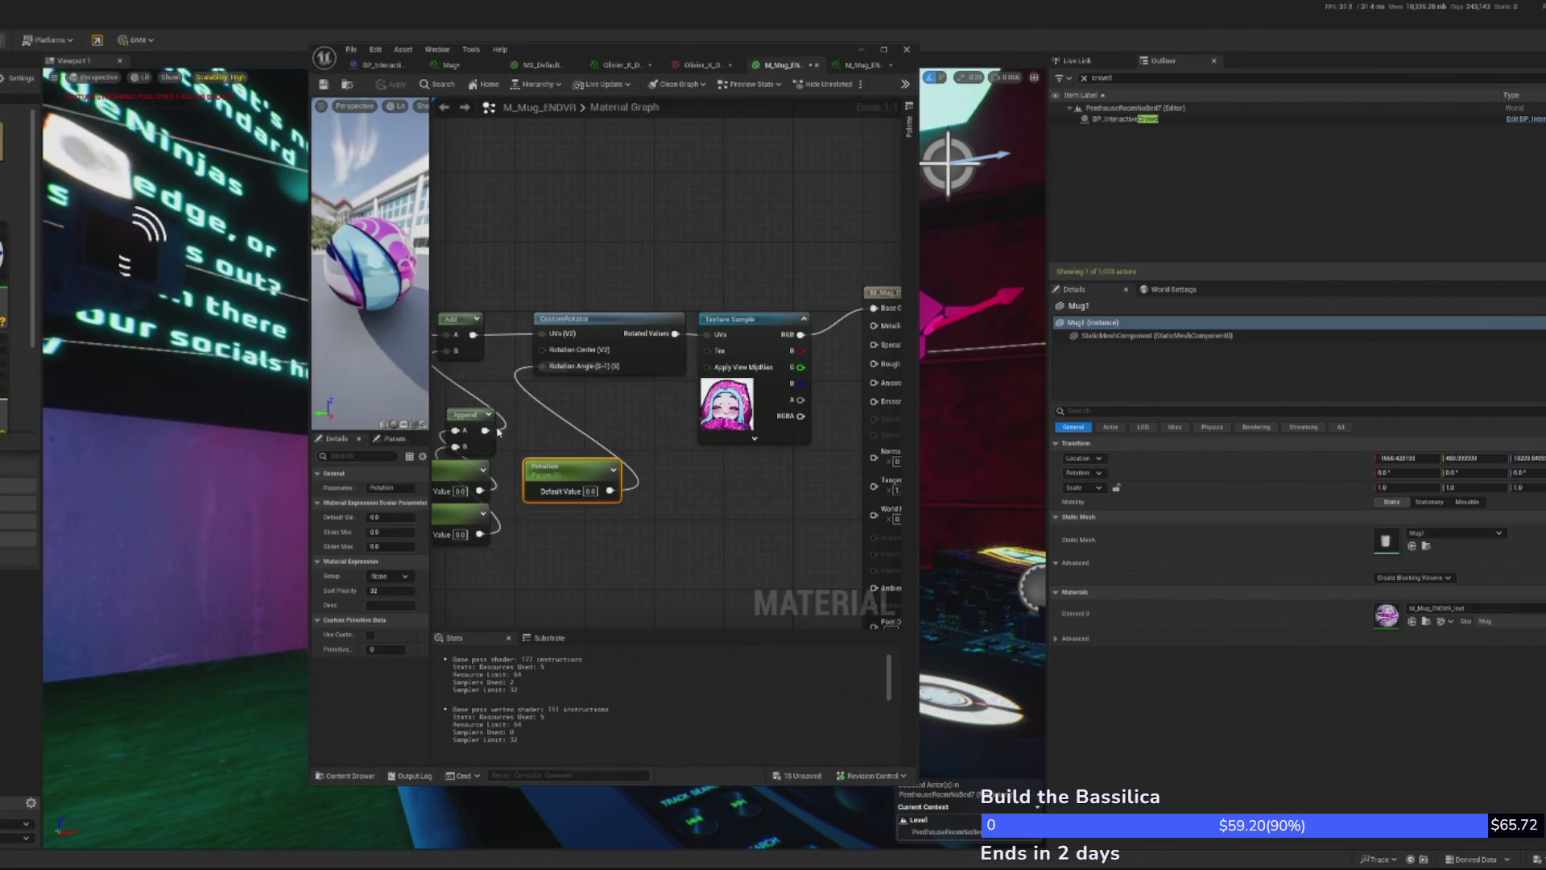
left_click(306, 167)
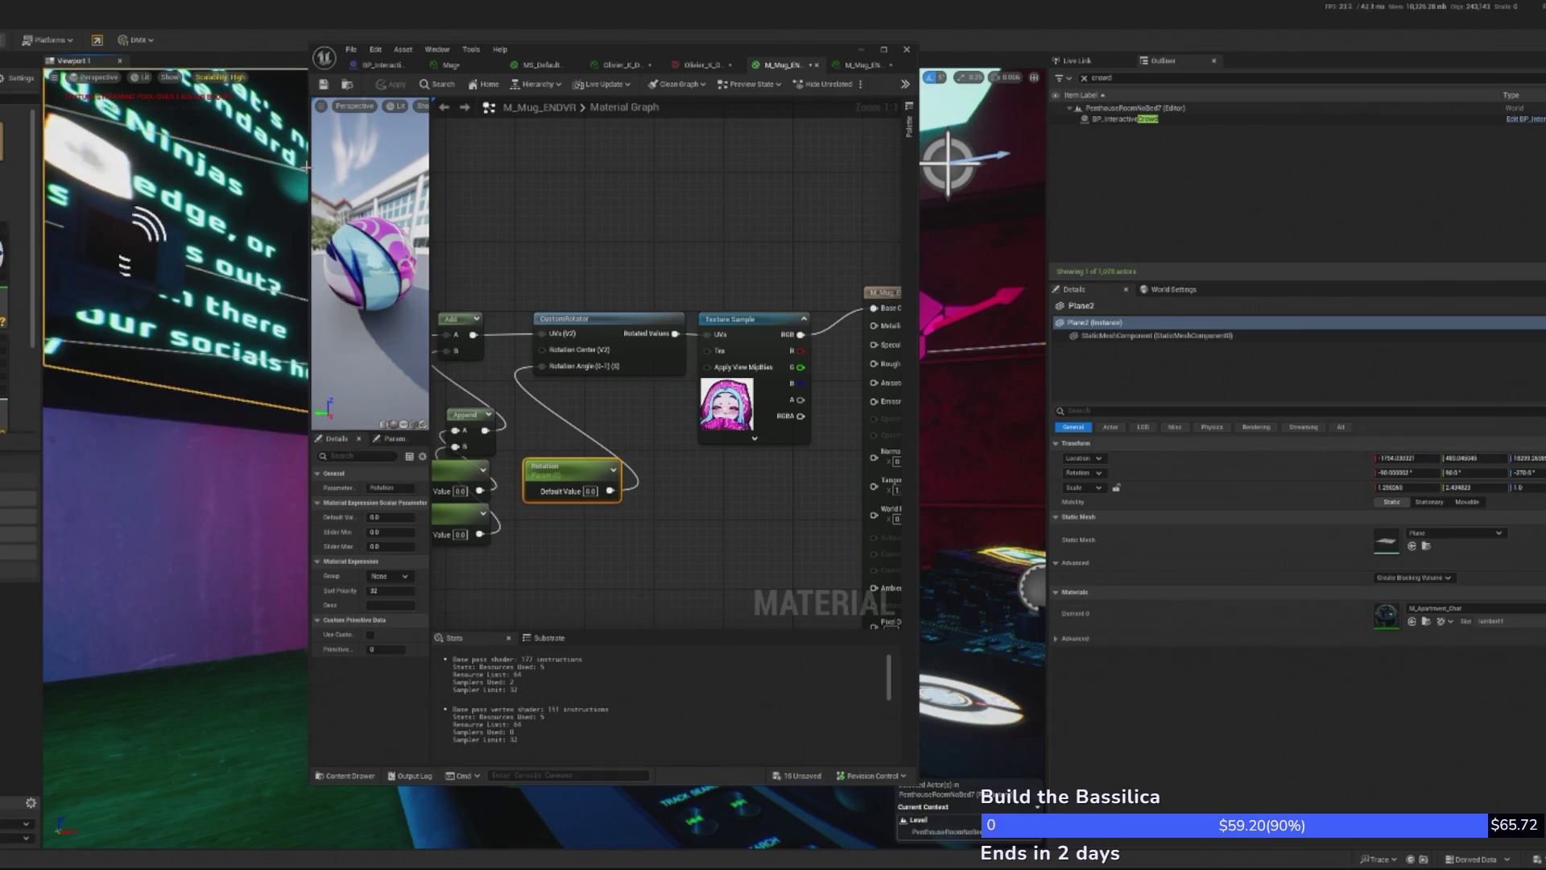
mouse_move(310, 139)
left_mouse_down()
mouse_move(4, 138)
mouse_move(29, 139)
left_mouse_up()
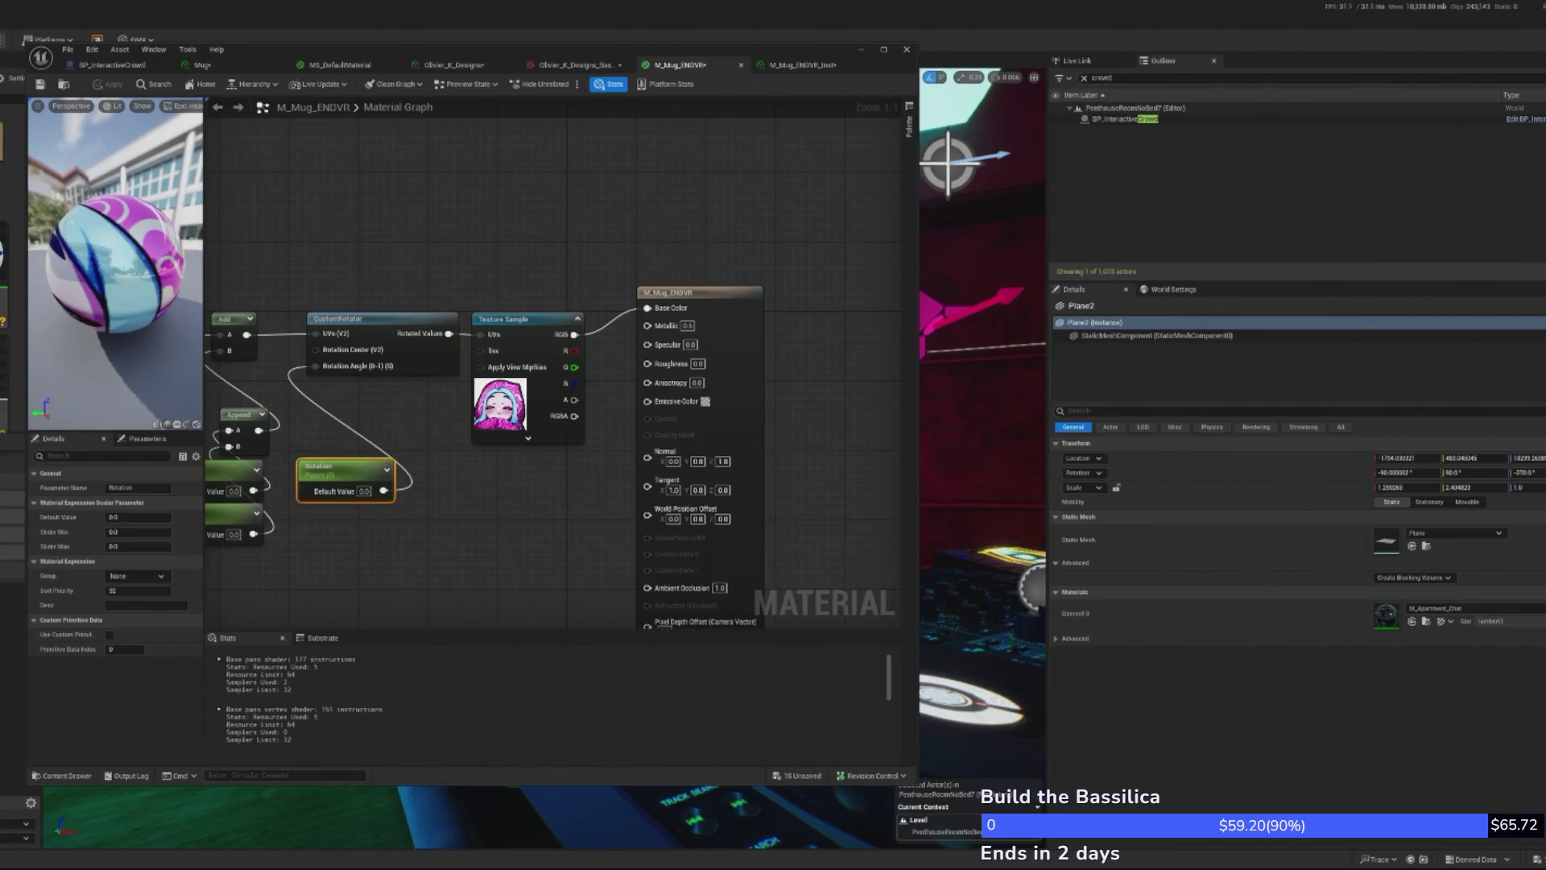
left_click_drag(436, 575, 506, 537)
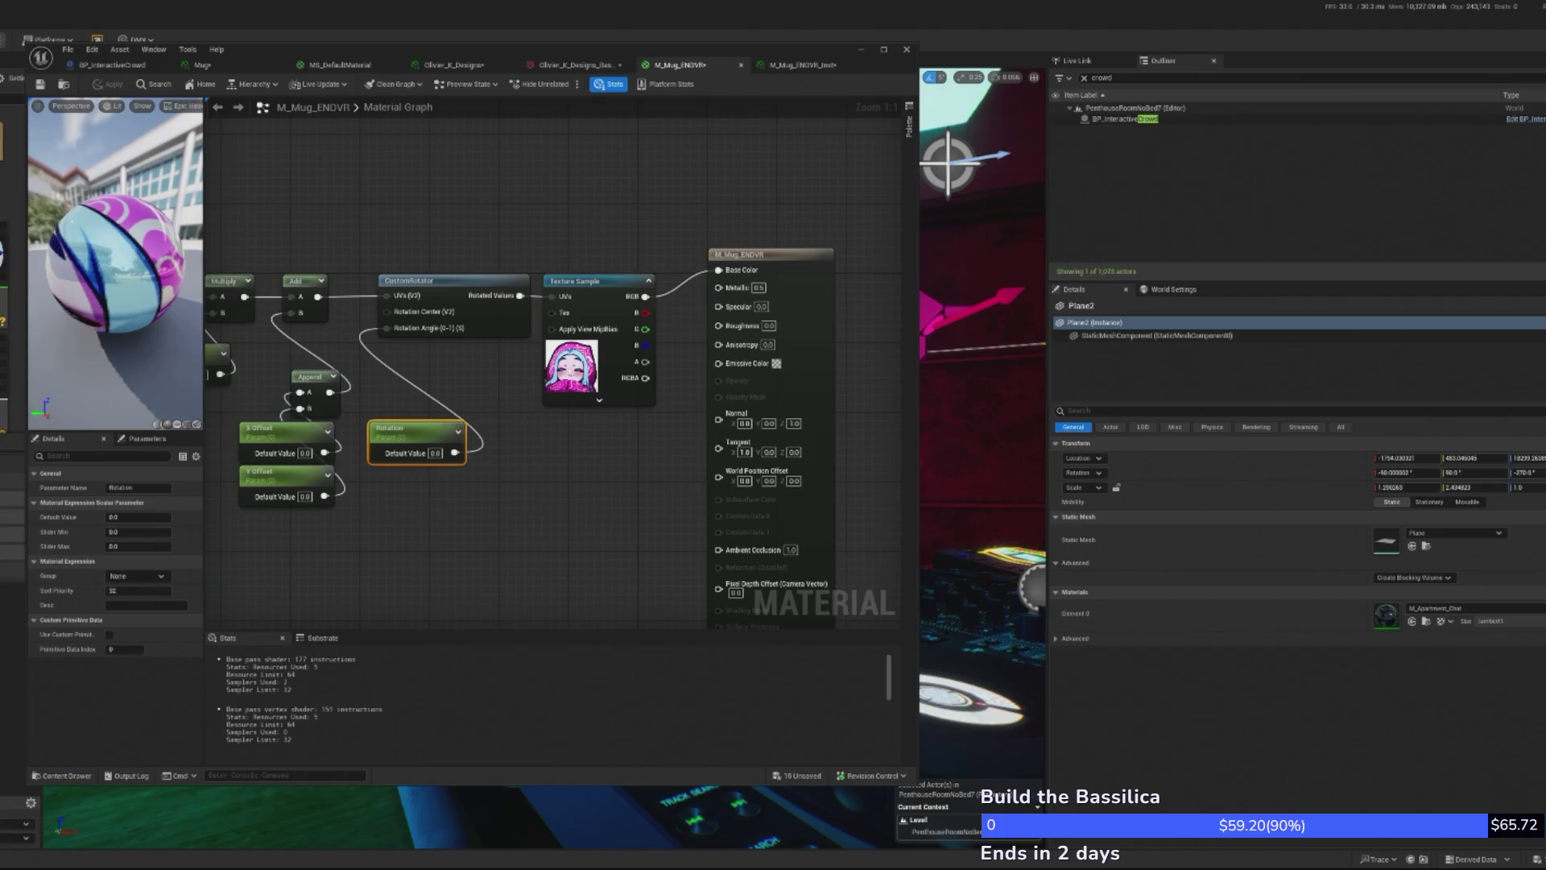
left_click_drag(203, 306, 248, 375)
mouse_move(376, 461)
left_mouse_down()
mouse_move(407, 482)
mouse_move(444, 384)
left_mouse_up()
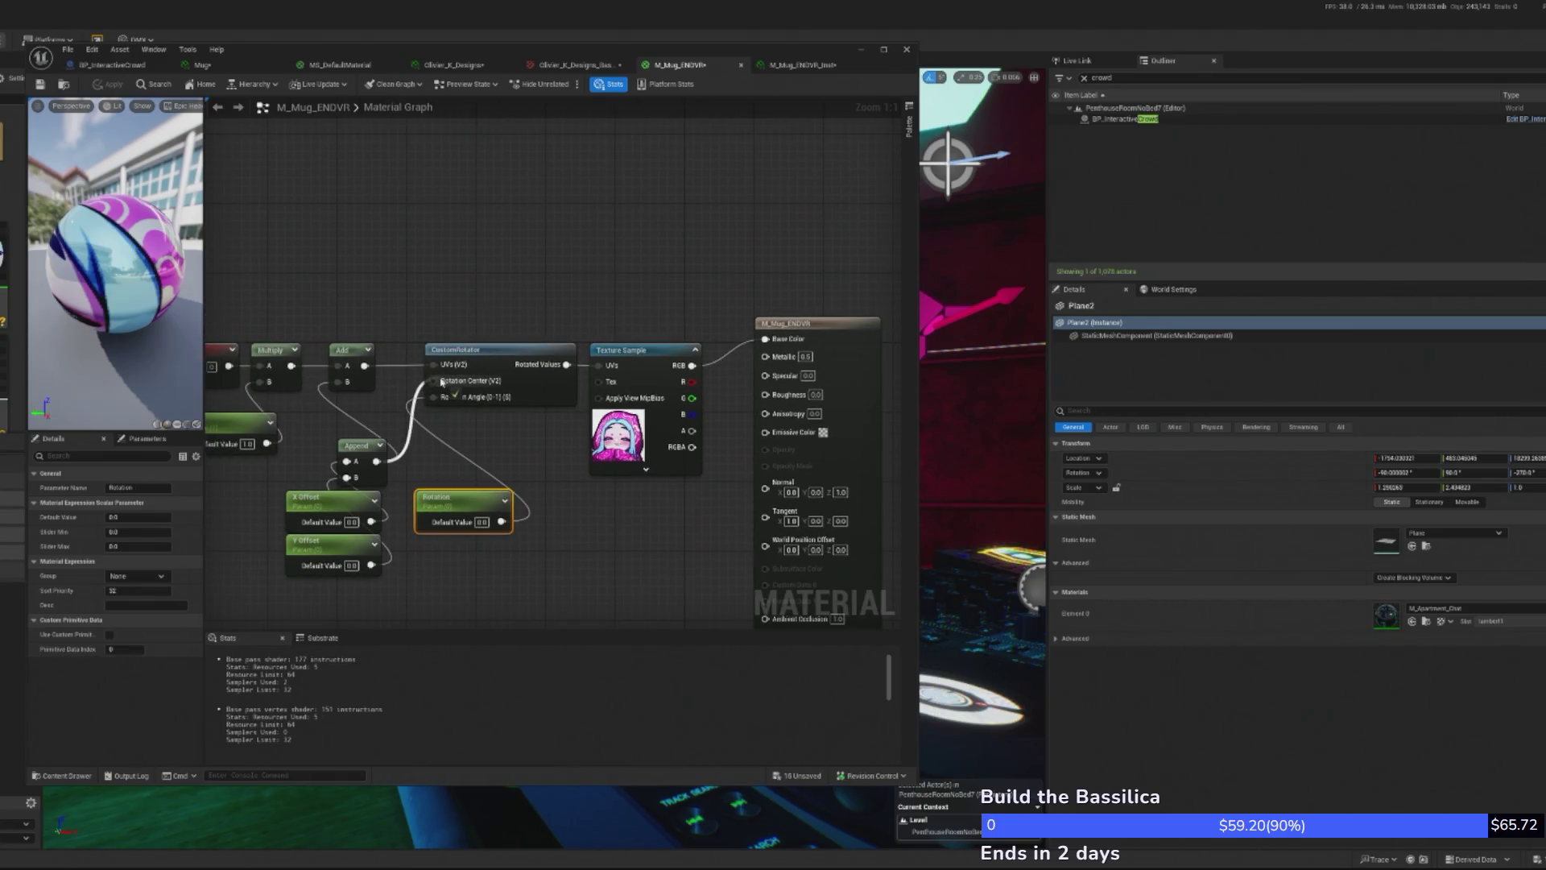
left_click(109, 83)
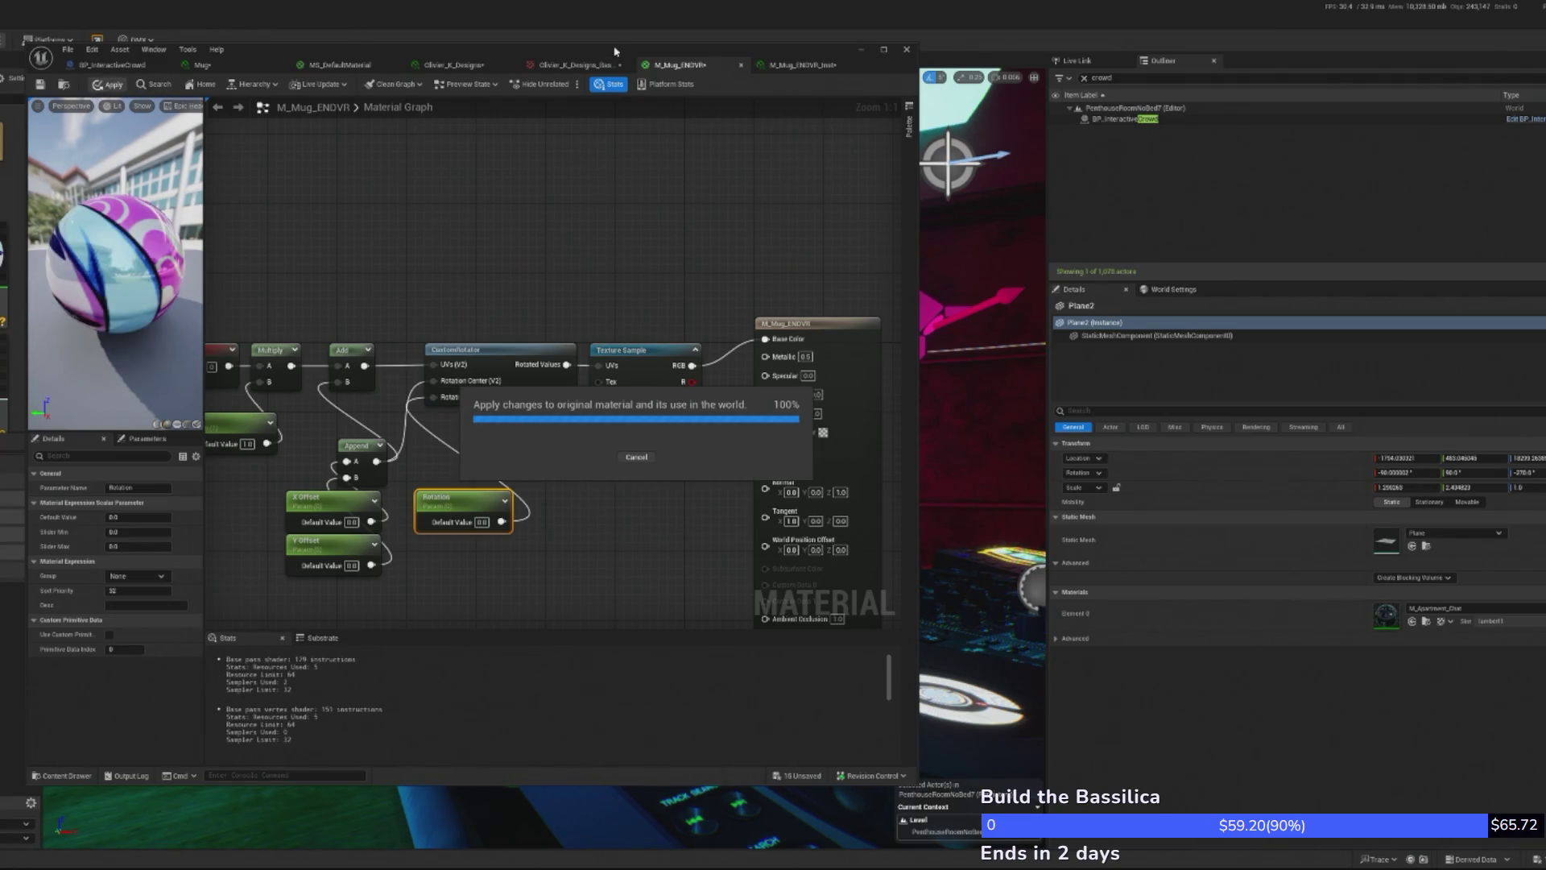
left_click(907, 49)
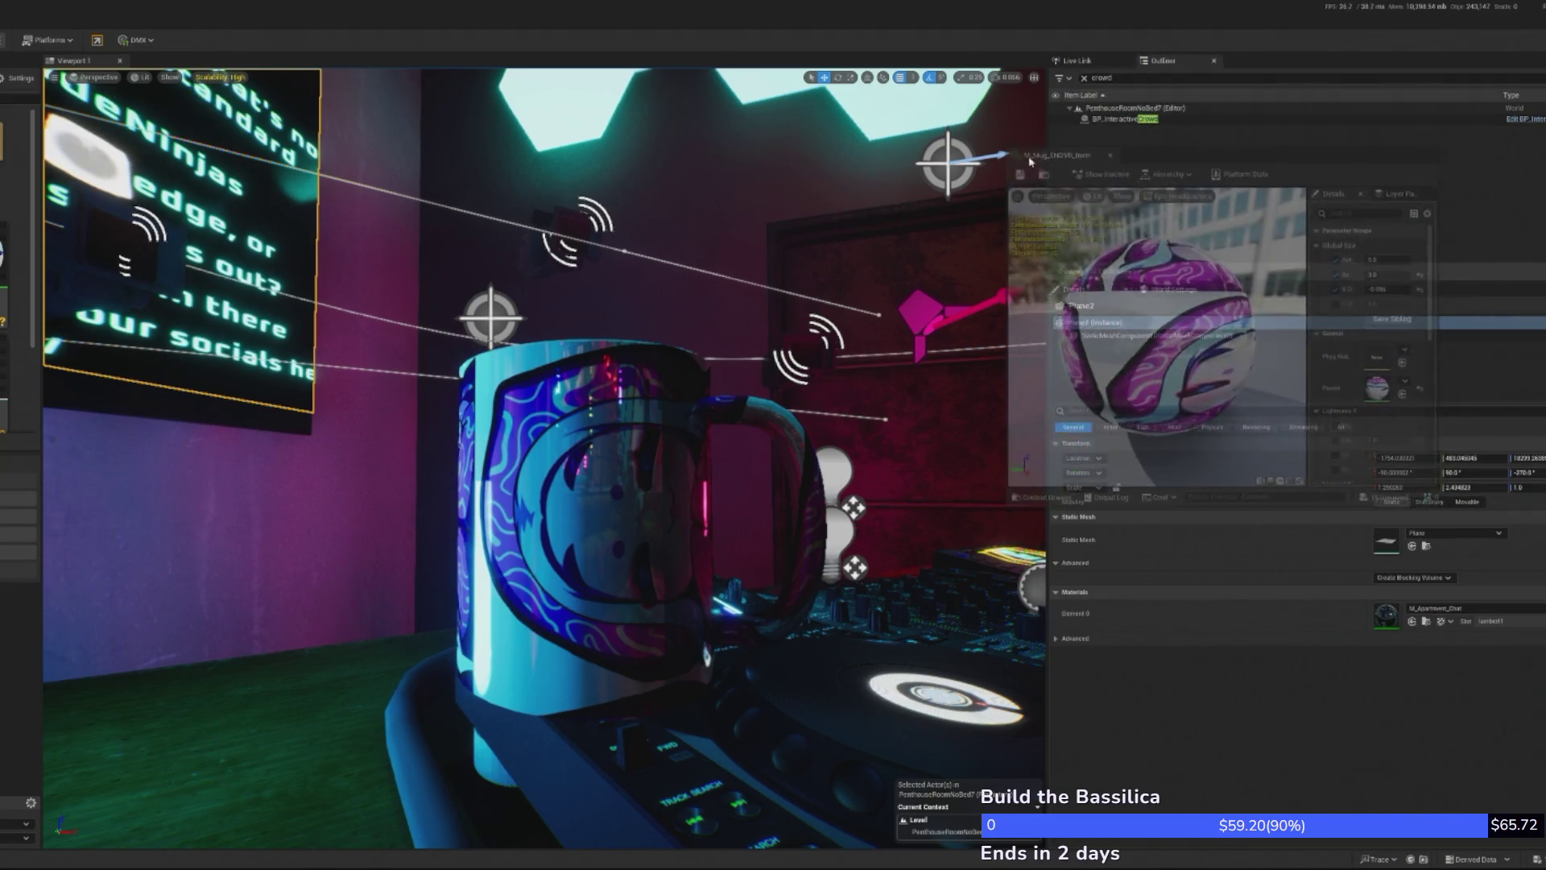
- Set the material instance's rotation value to 0.06
left_click(1389, 274)
type("0.06")
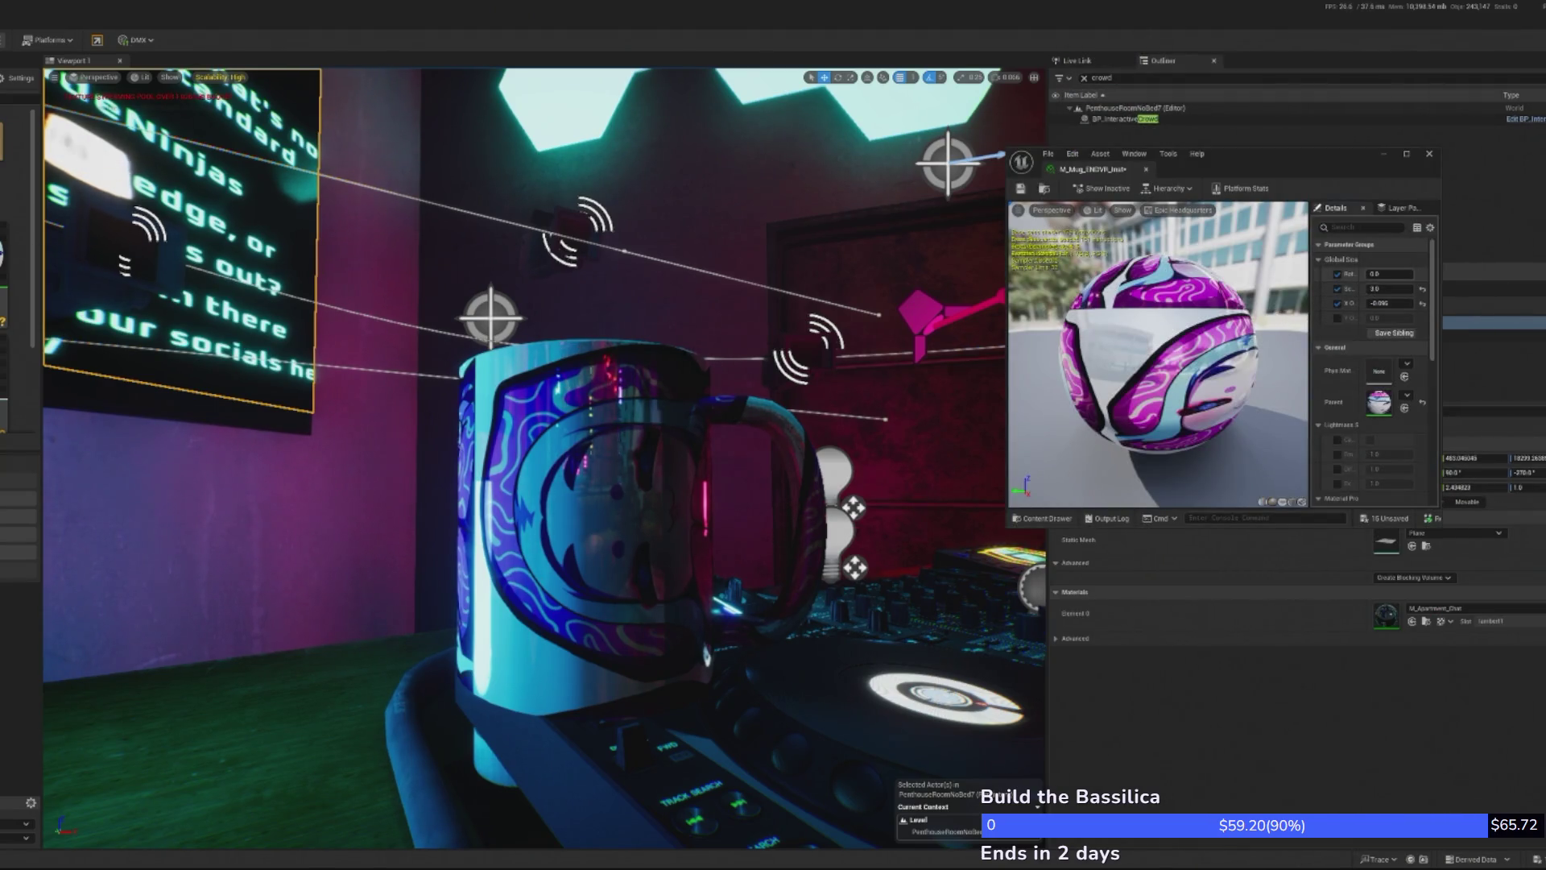
key("Return")
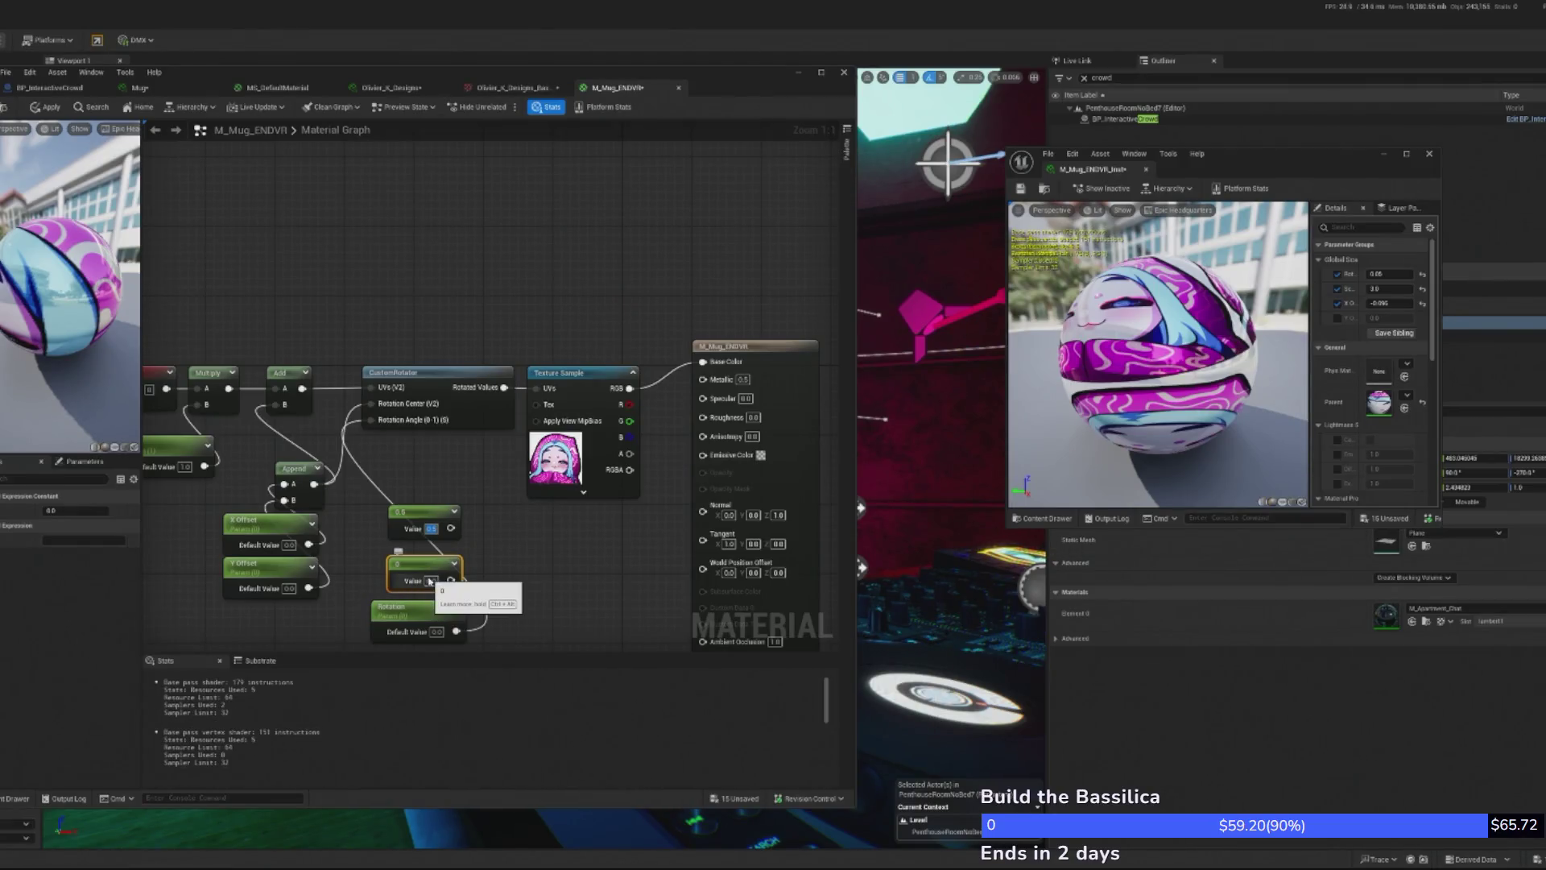
- Feed an Append of two 0.5 constants into Rotation Center, apply, and set instance rotation to -0.05
type("0.5")
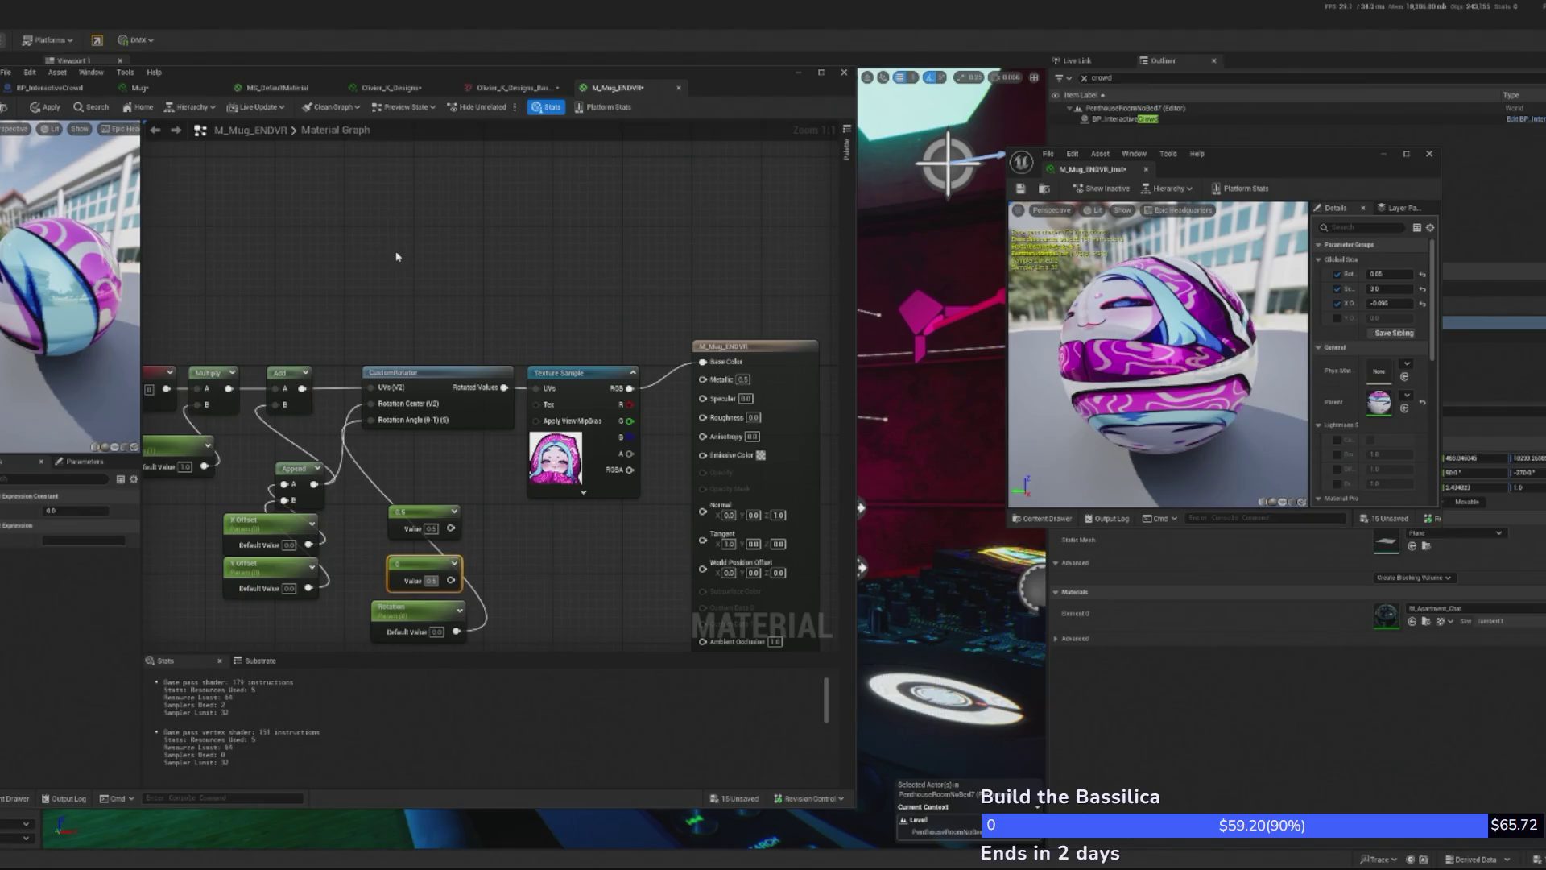
left_click(378, 555)
left_click(295, 468)
key("ctrl+w")
mouse_move(346, 446)
left_mouse_down()
mouse_move(495, 529)
mouse_move(403, 408)
left_mouse_up()
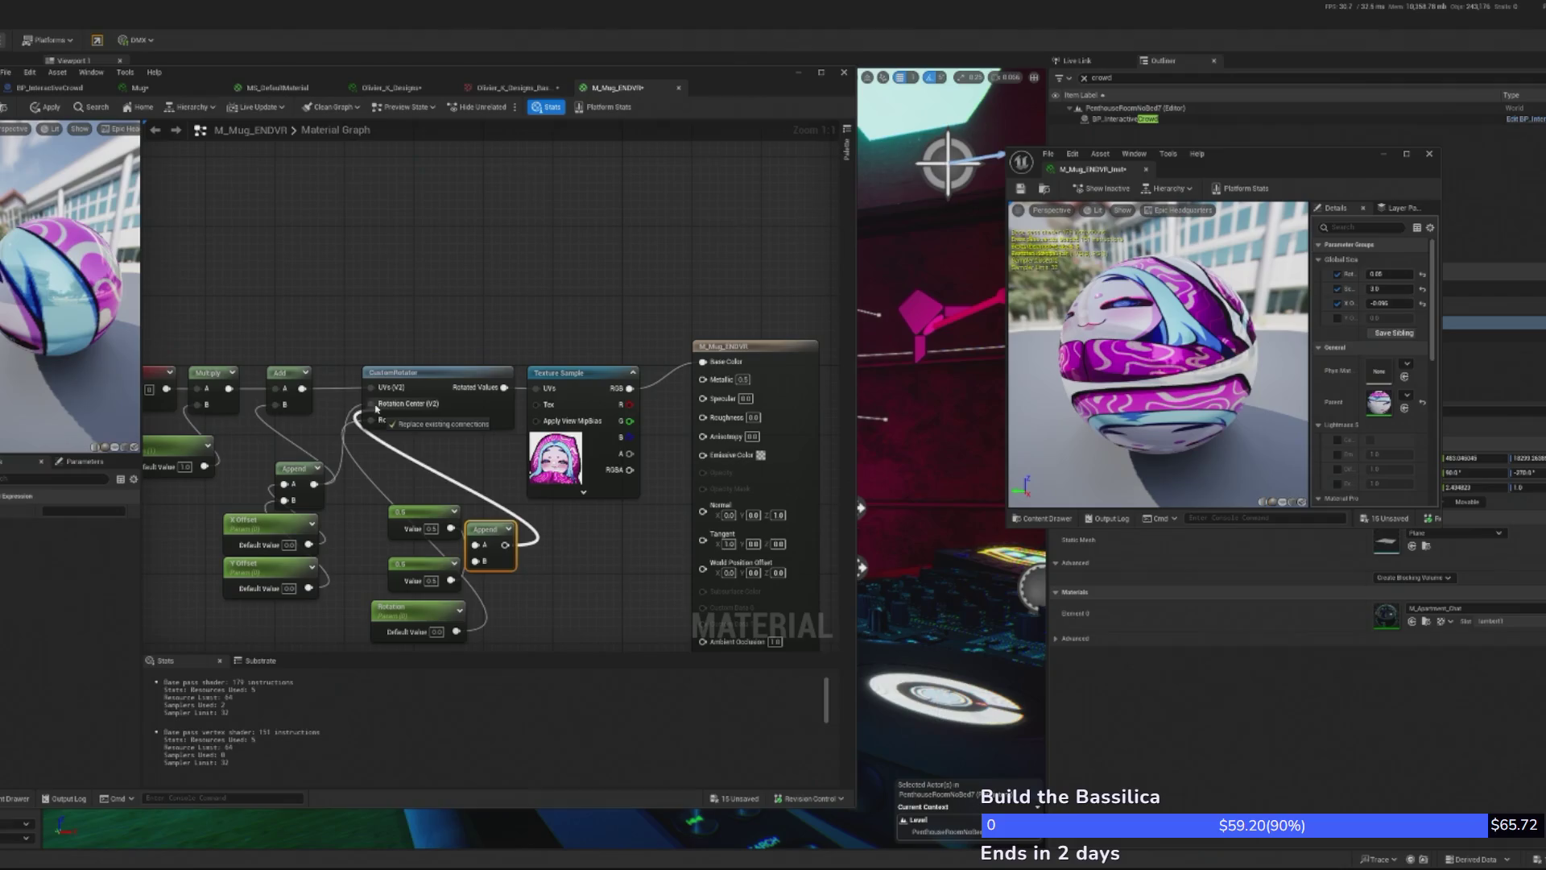
left_click_drag(487, 528, 392, 433)
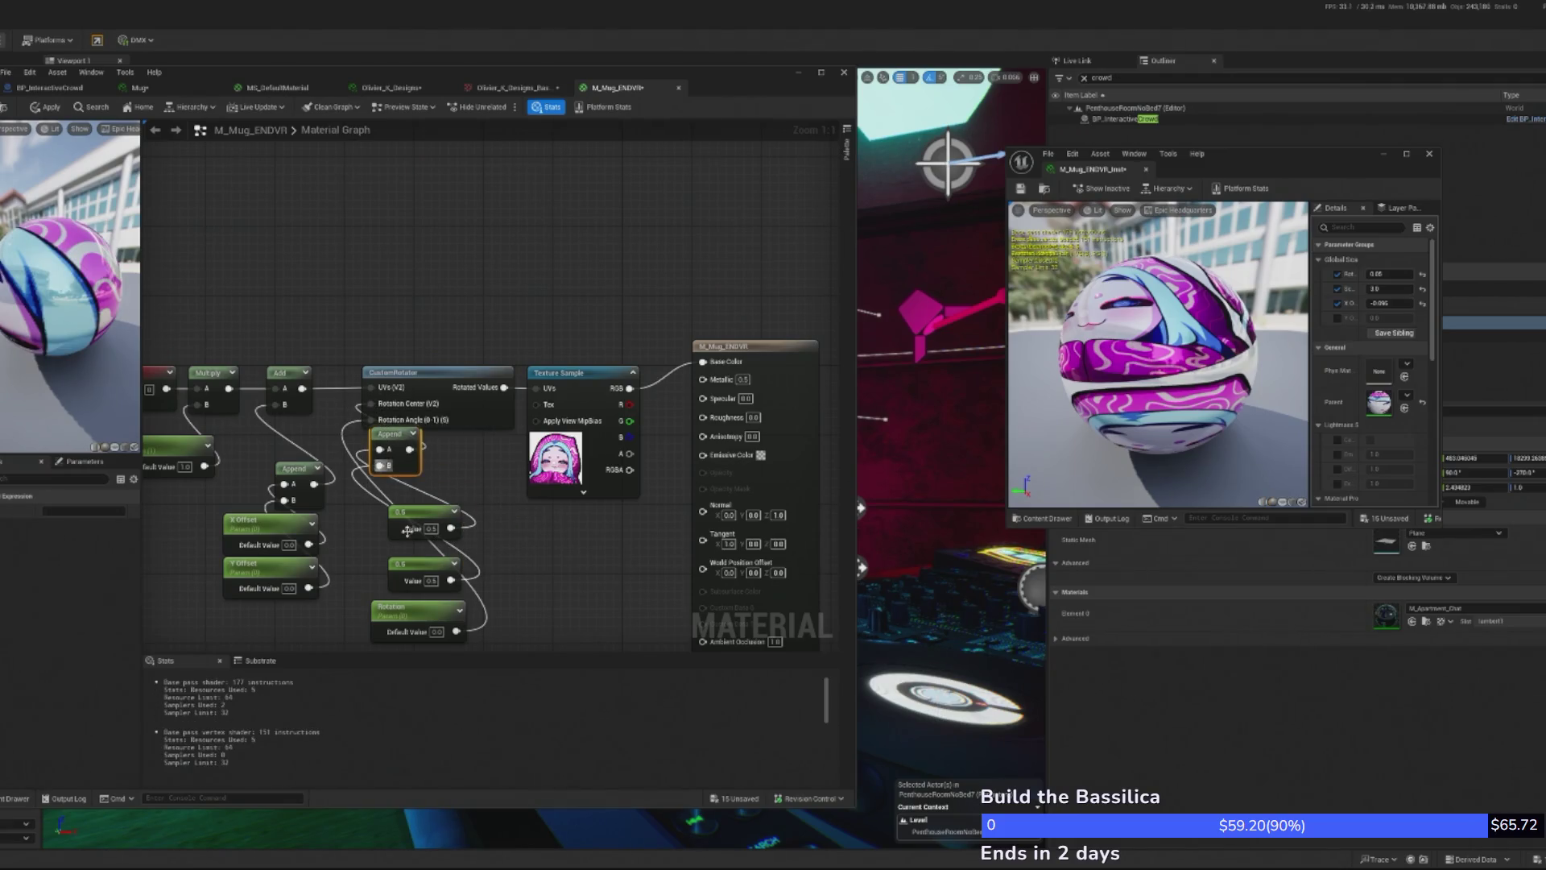
mouse_move(396, 500)
left_mouse_down()
mouse_move(422, 597)
mouse_move(399, 562)
left_mouse_up()
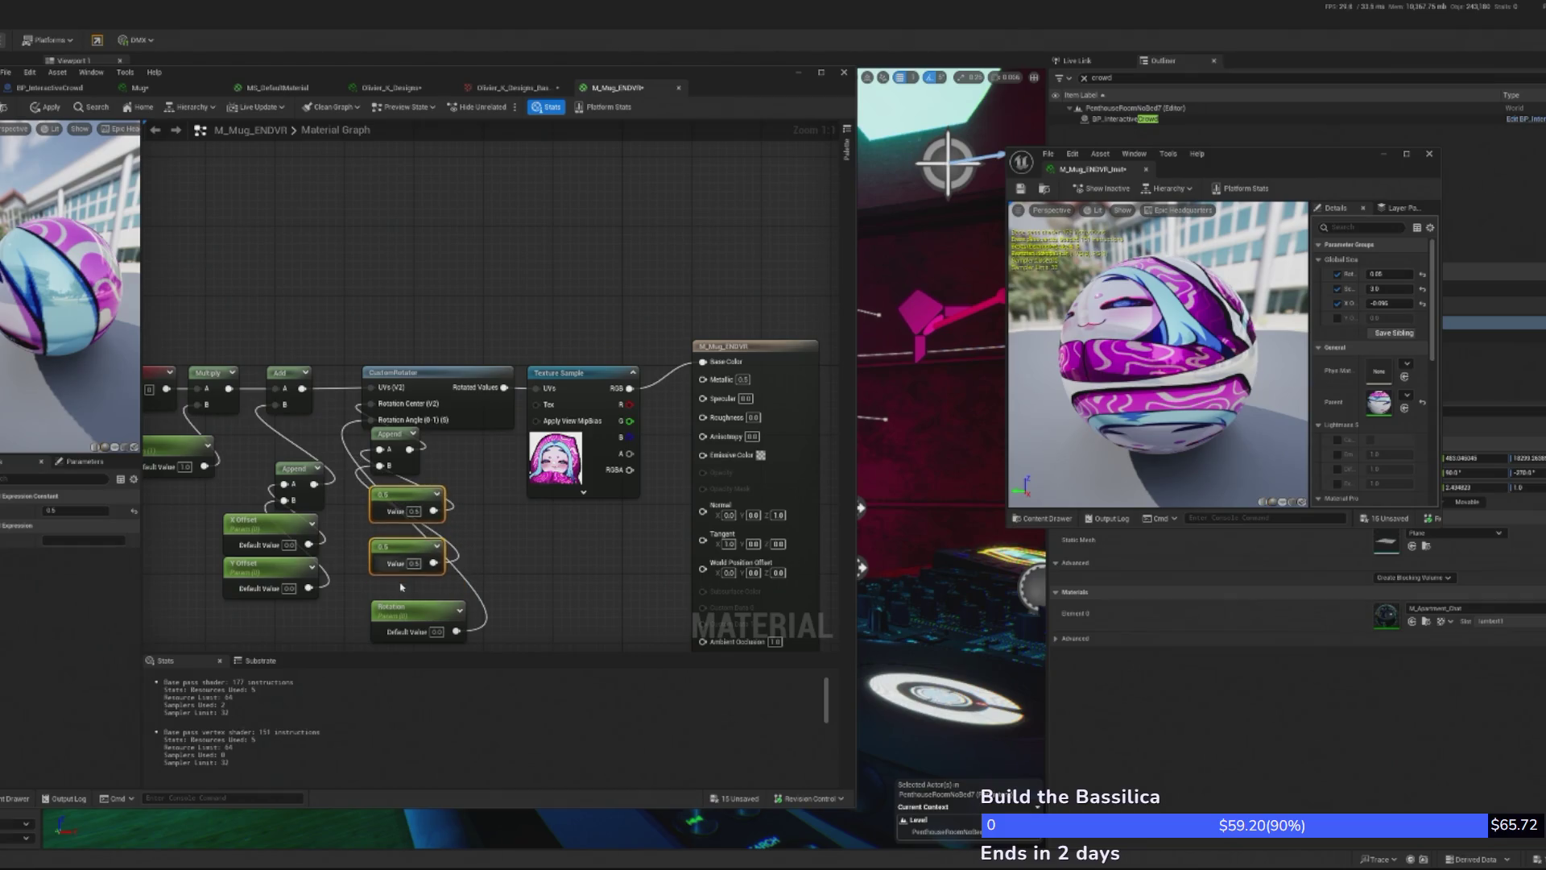
left_click(40, 111)
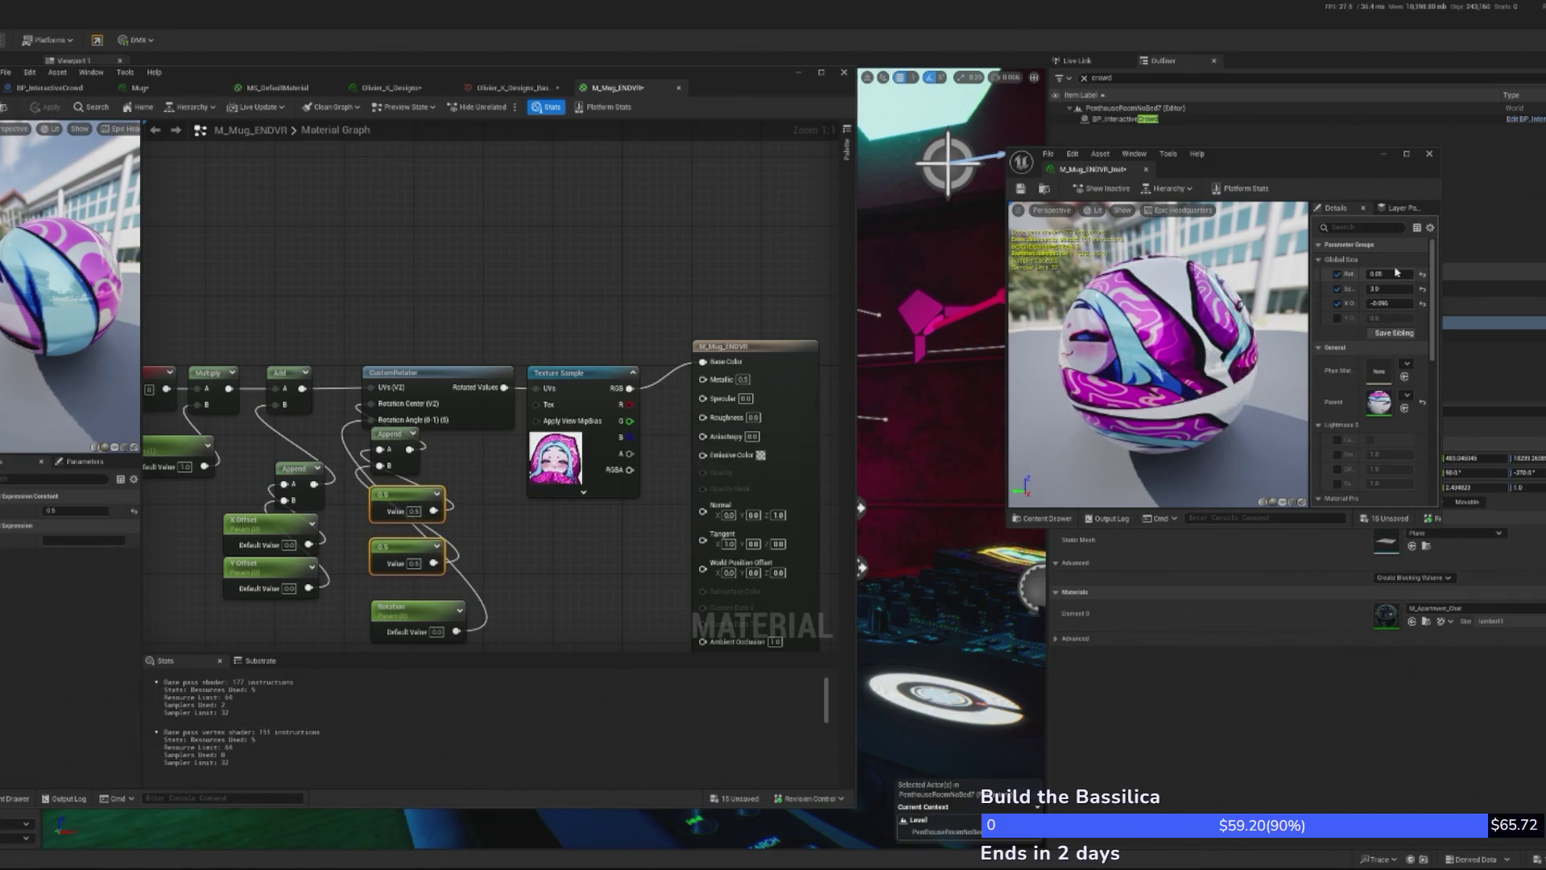
left_click_drag(1380, 271, 1364, 271)
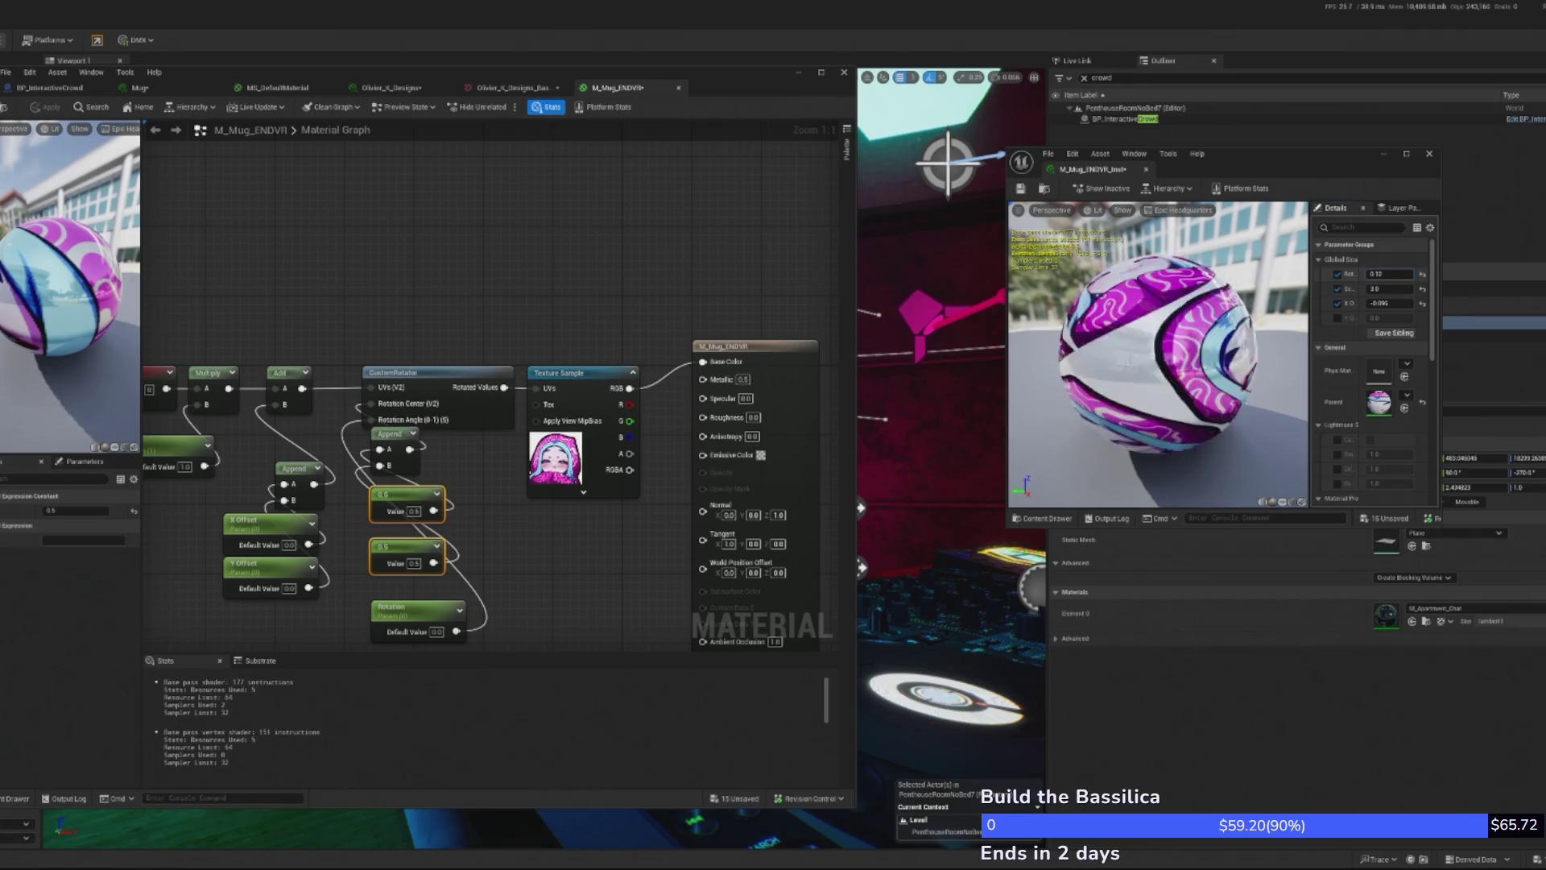
key("alt+F4")
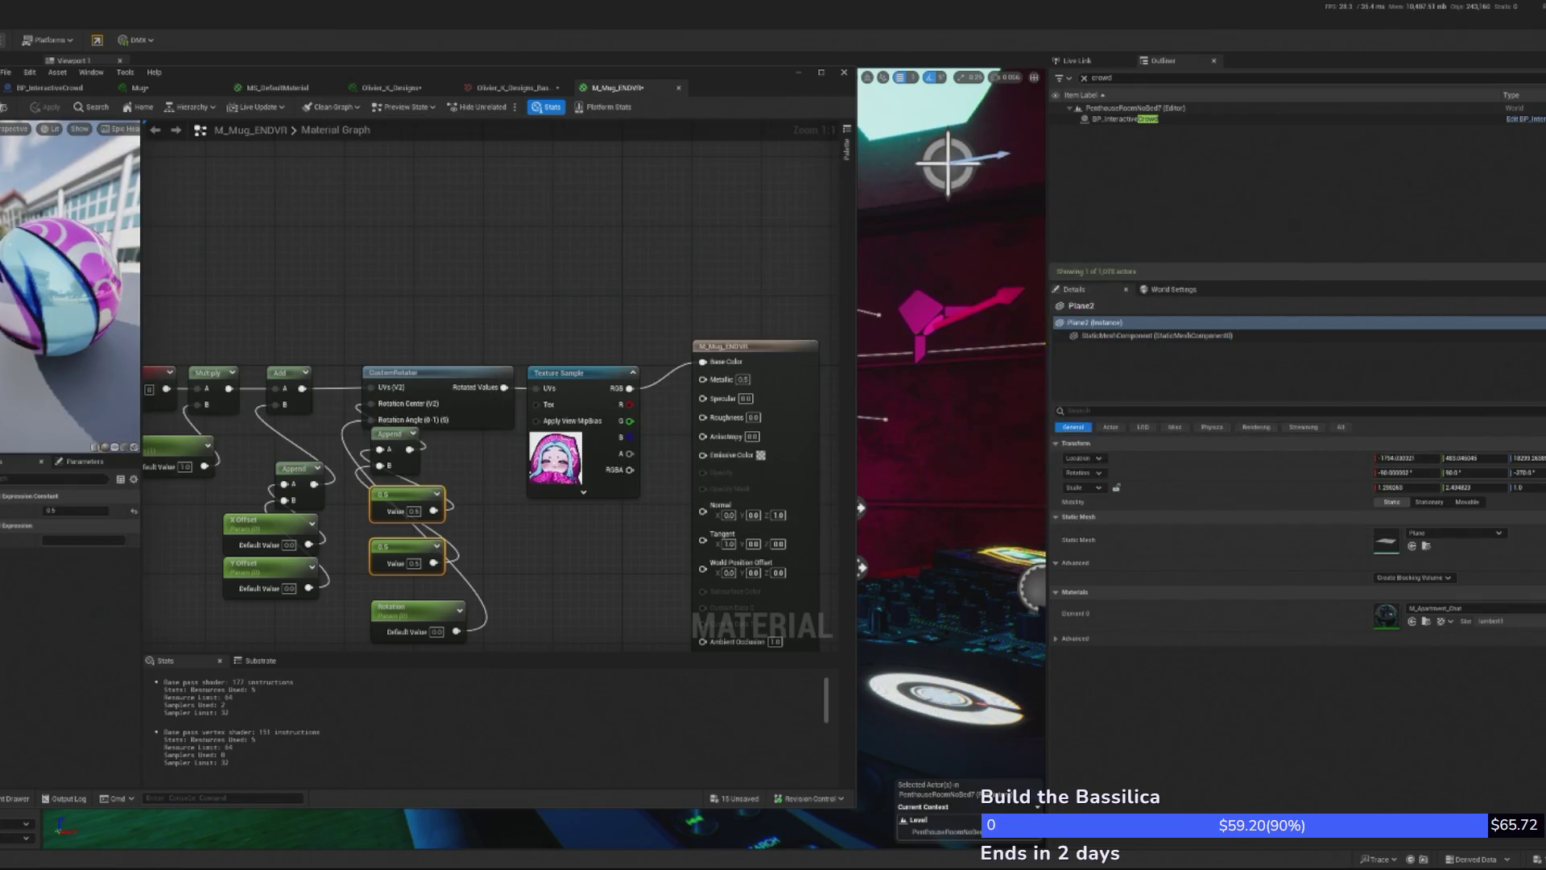
- Move the material editor aside and frame the mug on the DJ desk
mouse_move(609, 75)
left_mouse_down()
mouse_move(1470, 46)
mouse_move(1391, 46)
left_mouse_up()
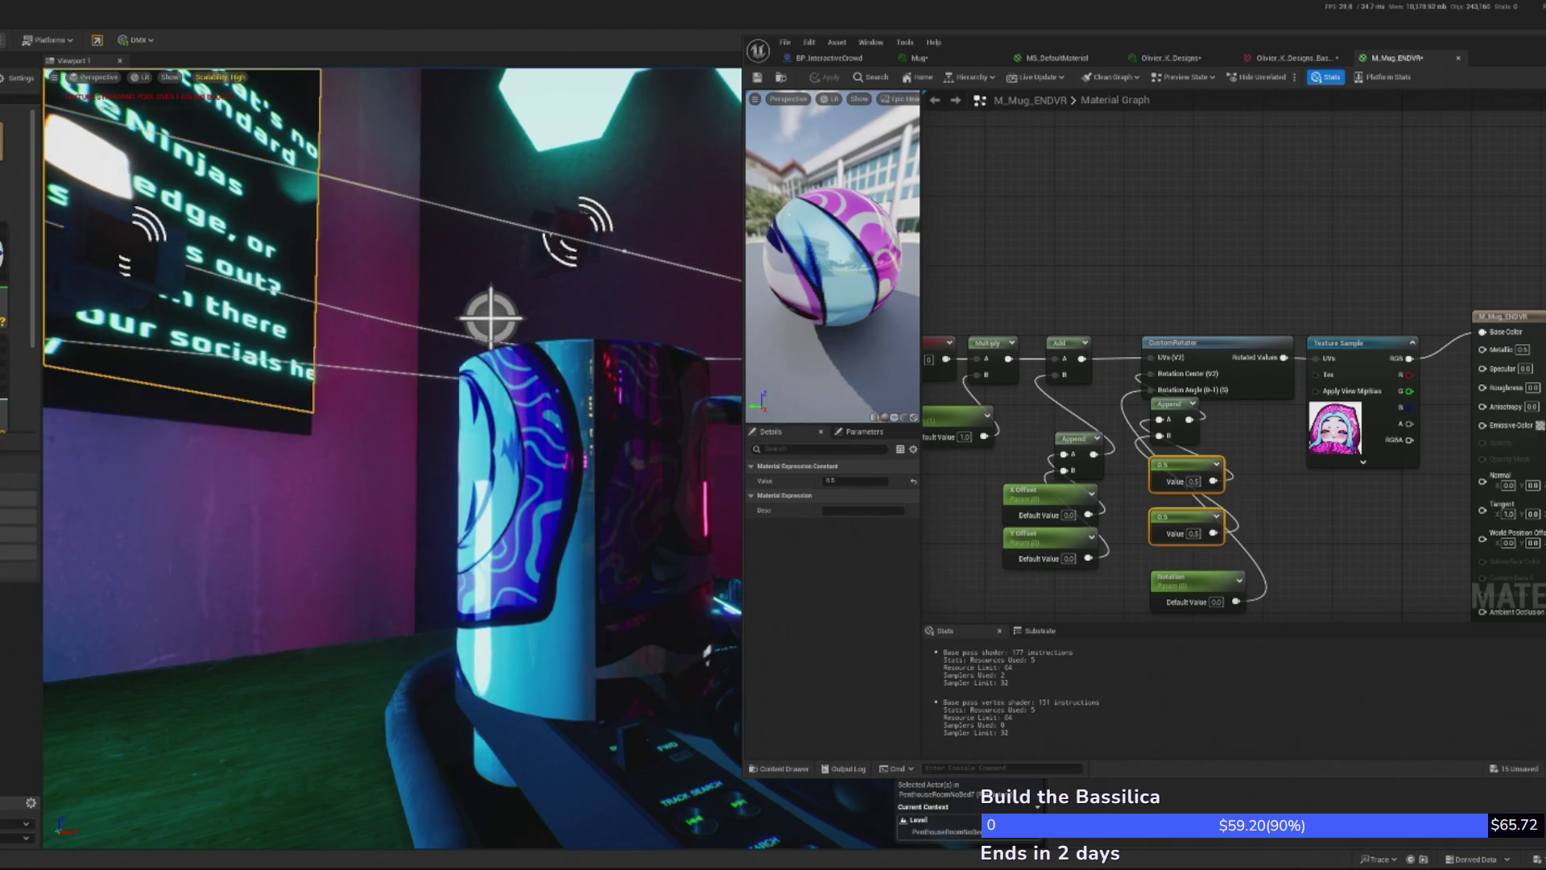
left_click_drag(503, 102, 451, 129)
key("f")
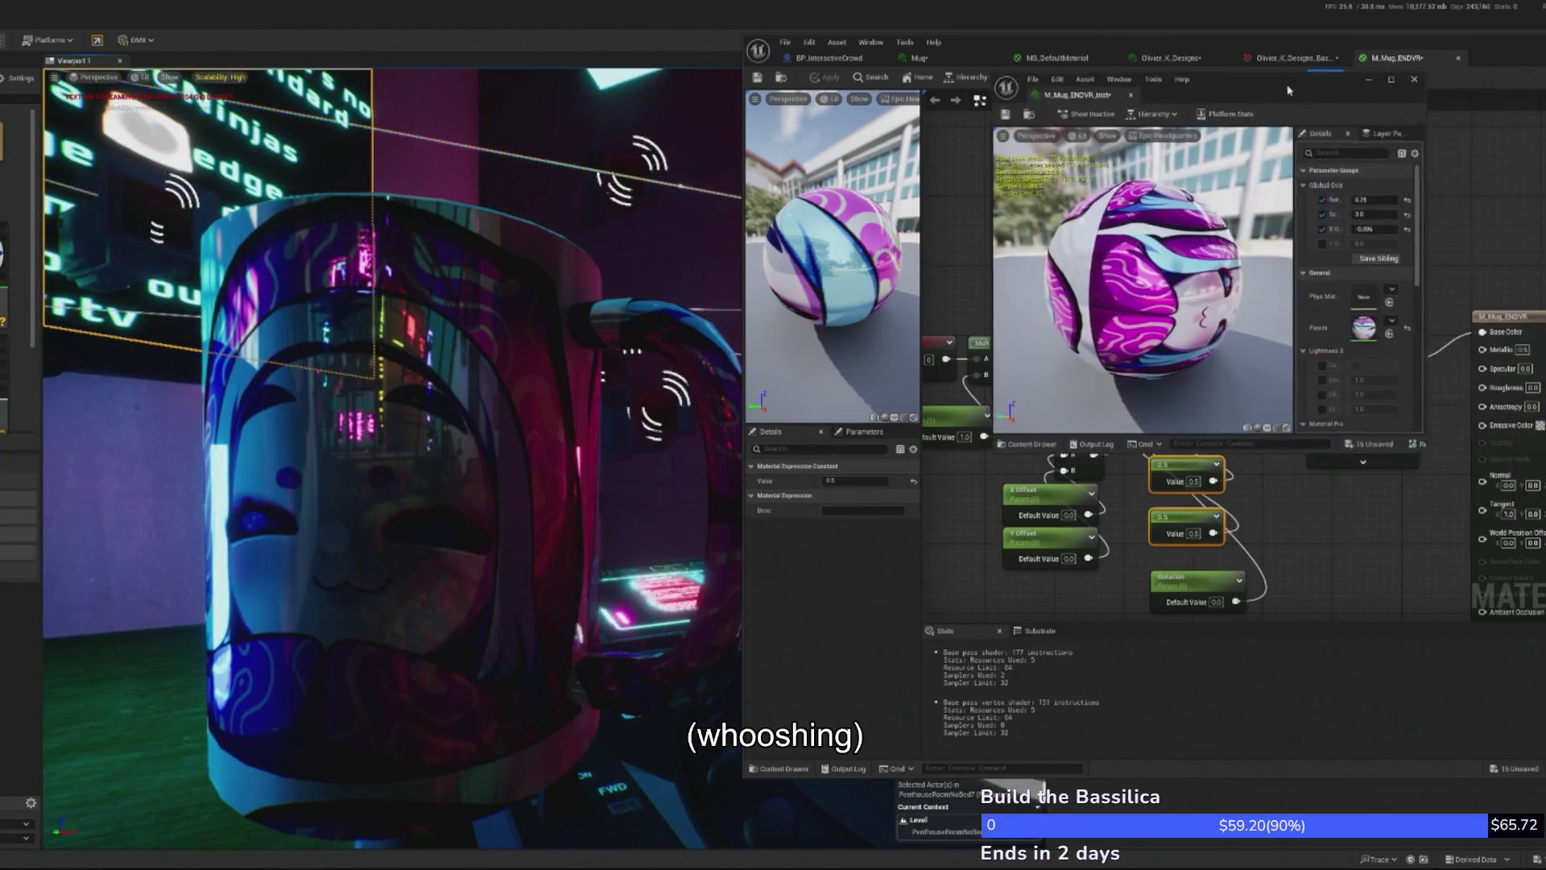
- Adjust the instance offsets, bringing Y Offset to about 1.087 and X Offset to -0.072
mouse_move(1333, 455)
left_mouse_down()
mouse_move(1452, 542)
mouse_move(1543, 719)
left_mouse_up()
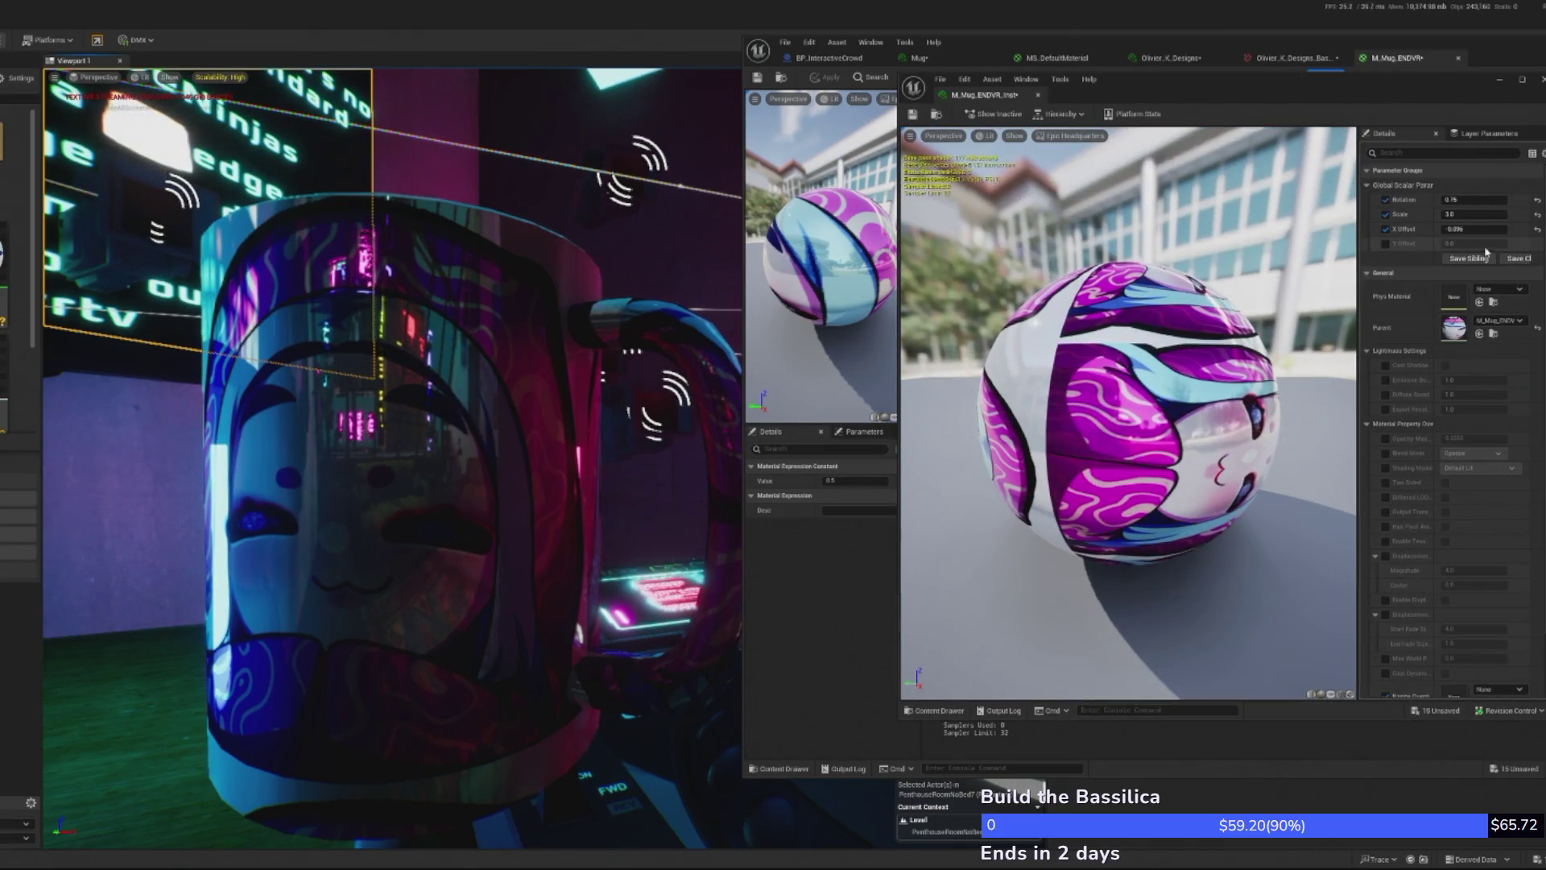
left_click_drag(1474, 229, 1433, 229)
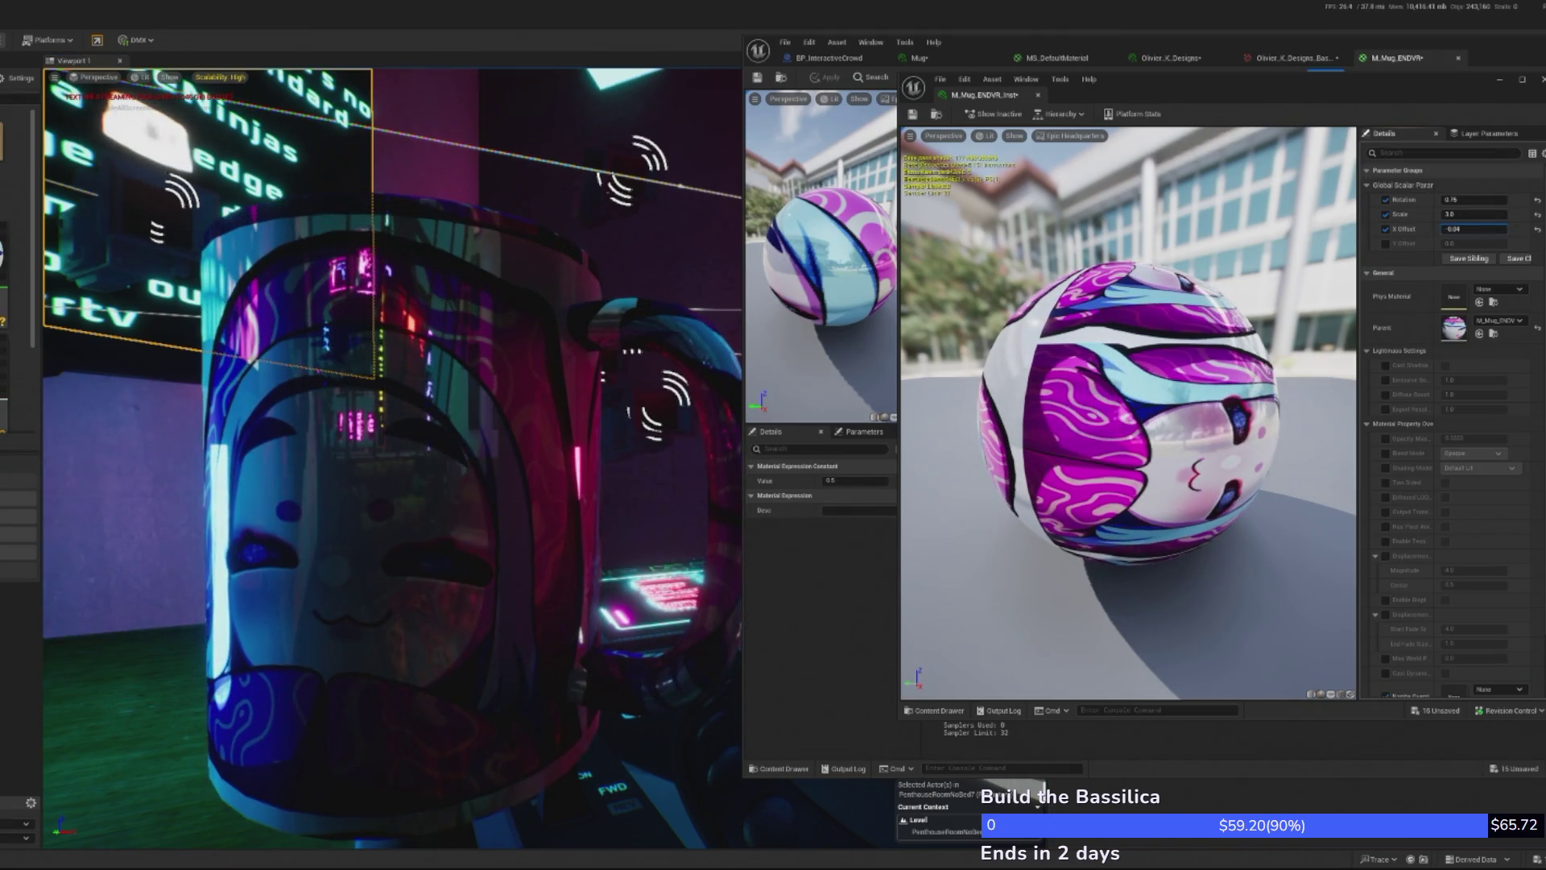
left_click(1386, 243)
mouse_move(1474, 243)
left_mouse_down()
mouse_move(1450, 243)
mouse_move(1511, 243)
left_mouse_up()
left_click_drag(1474, 244, 1474, 243)
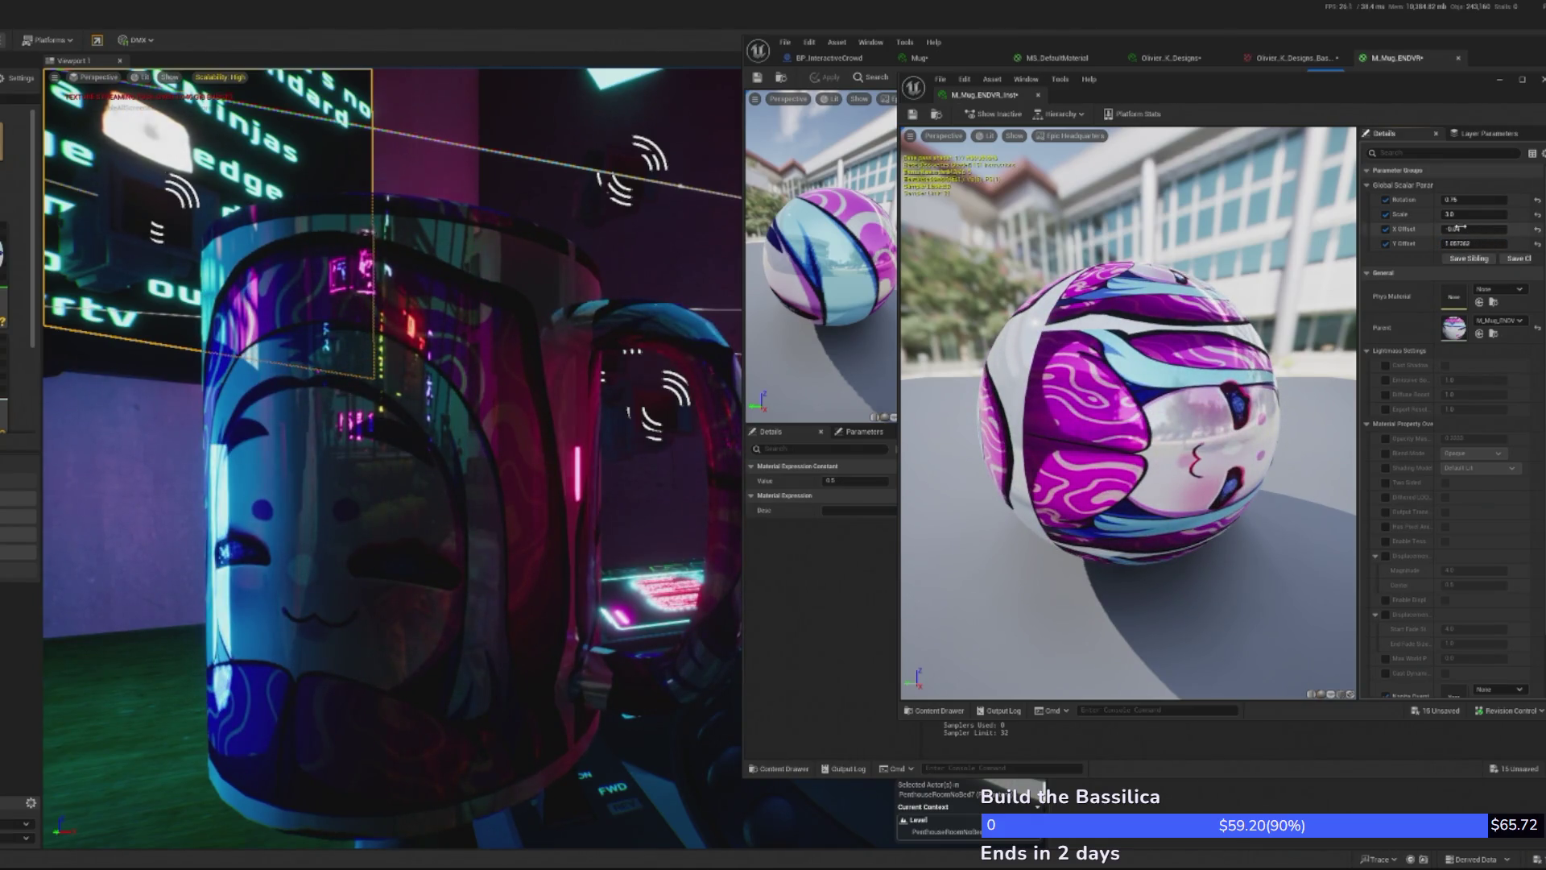
mouse_move(1456, 228)
left_mouse_down()
mouse_move(1467, 214)
mouse_move(1456, 229)
left_mouse_up()
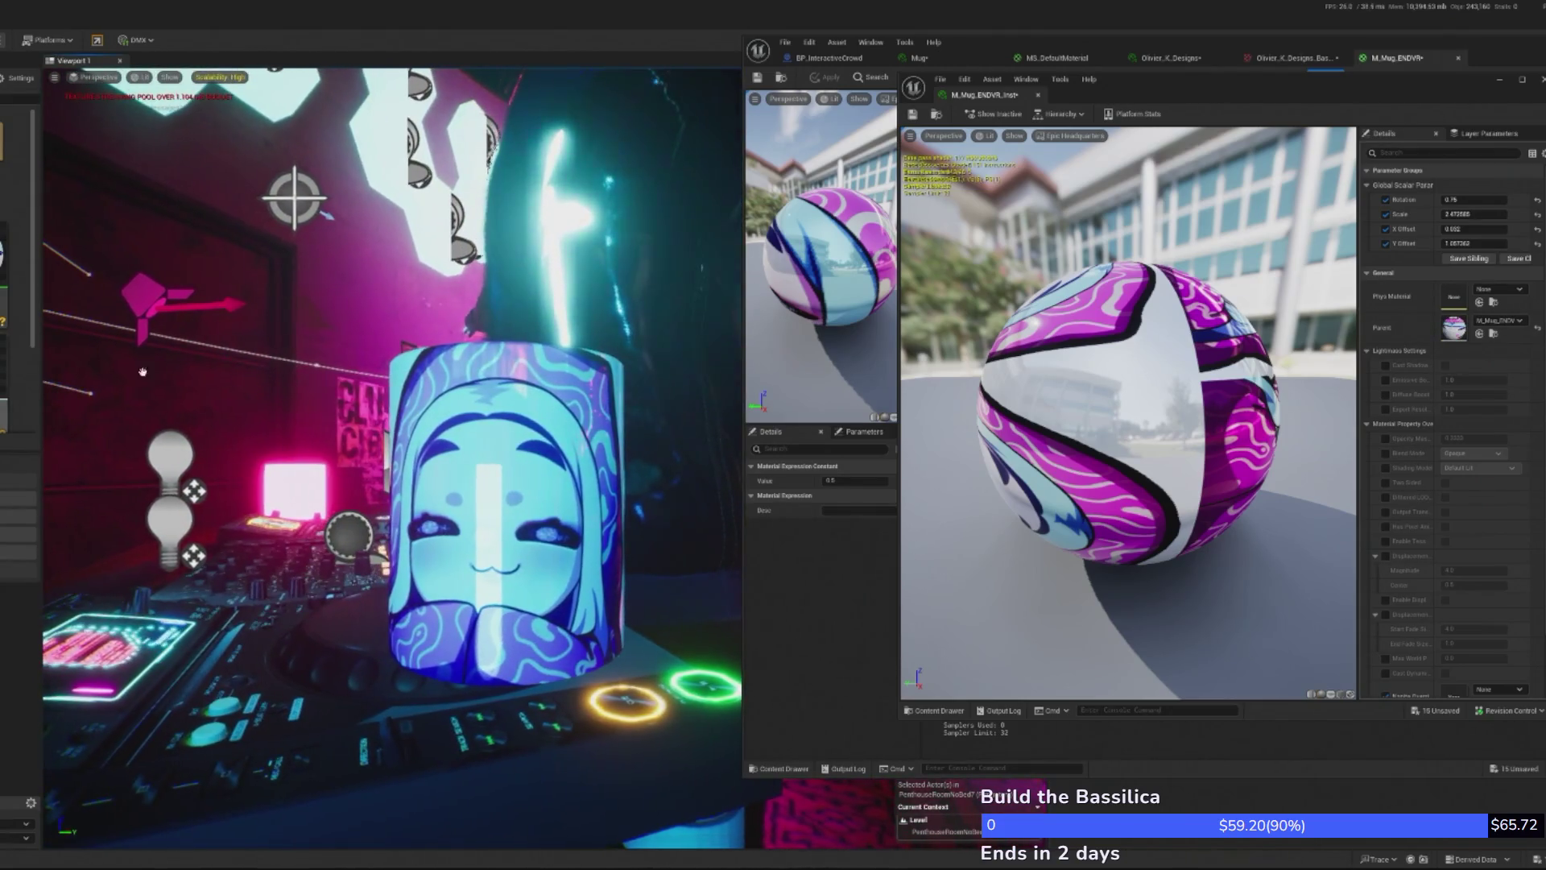
- Set Scale to 2.5 and lower Y Offset to about 1.003
left_click(1483, 215)
type("2.5")
key("Return")
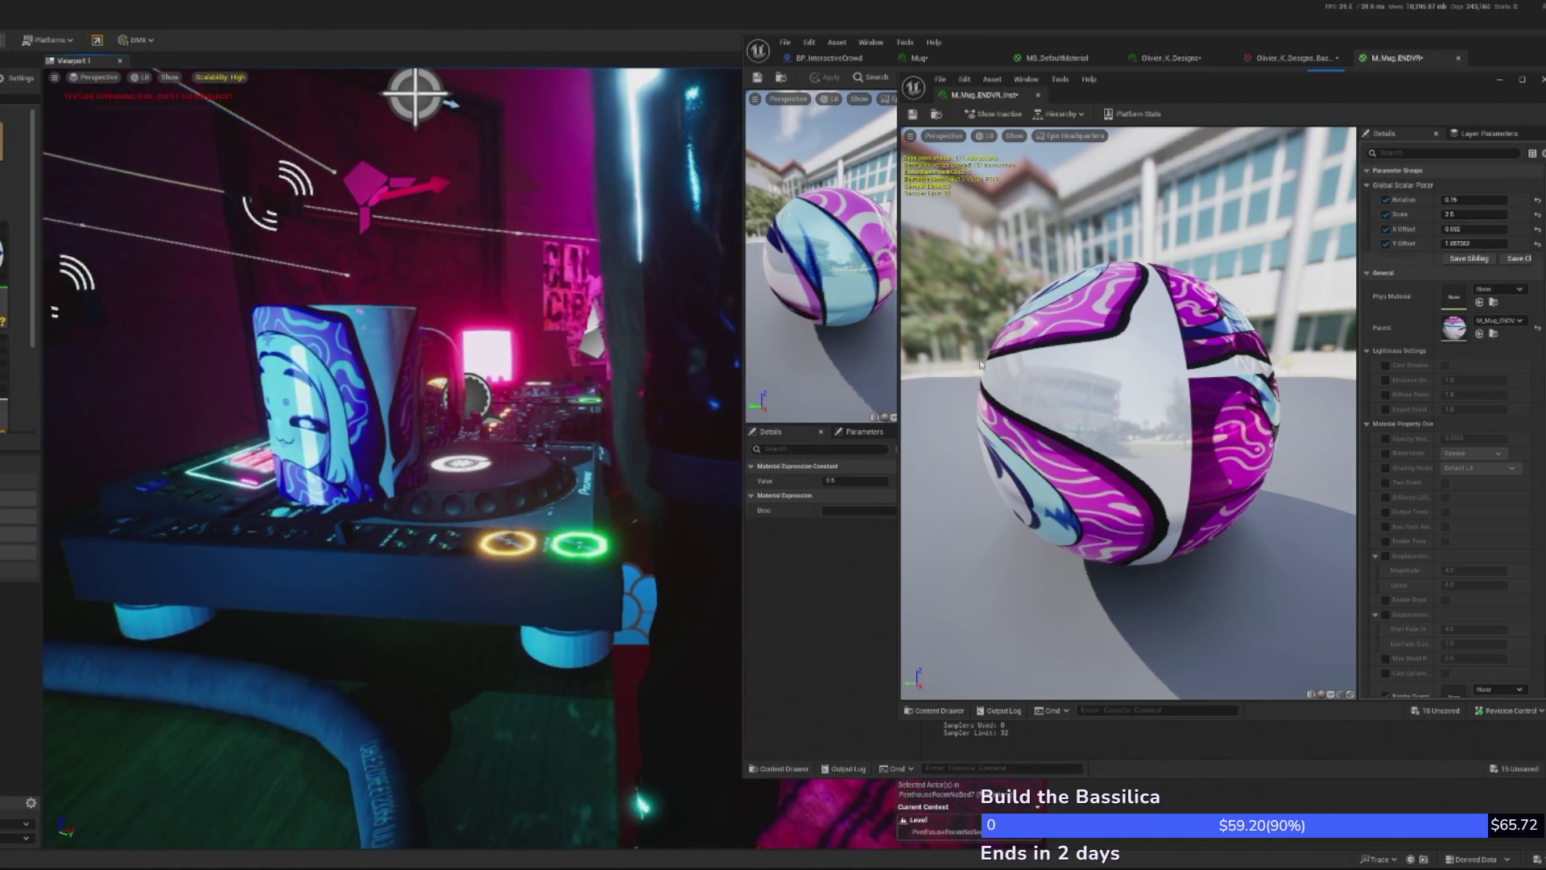
left_click_drag(1474, 243, 1459, 243)
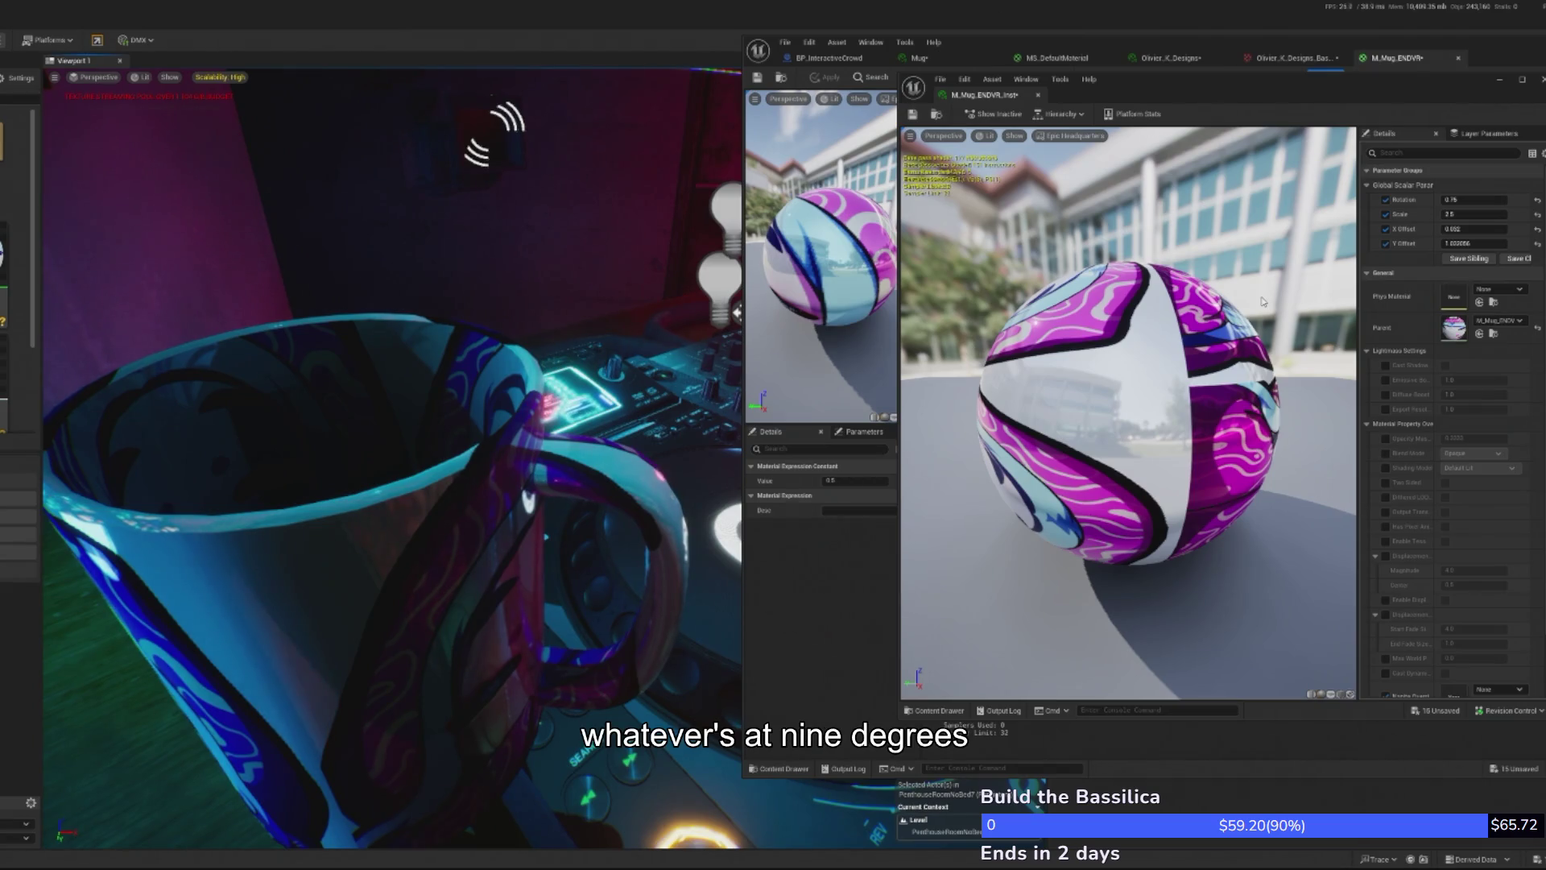
double_click(1454, 328)
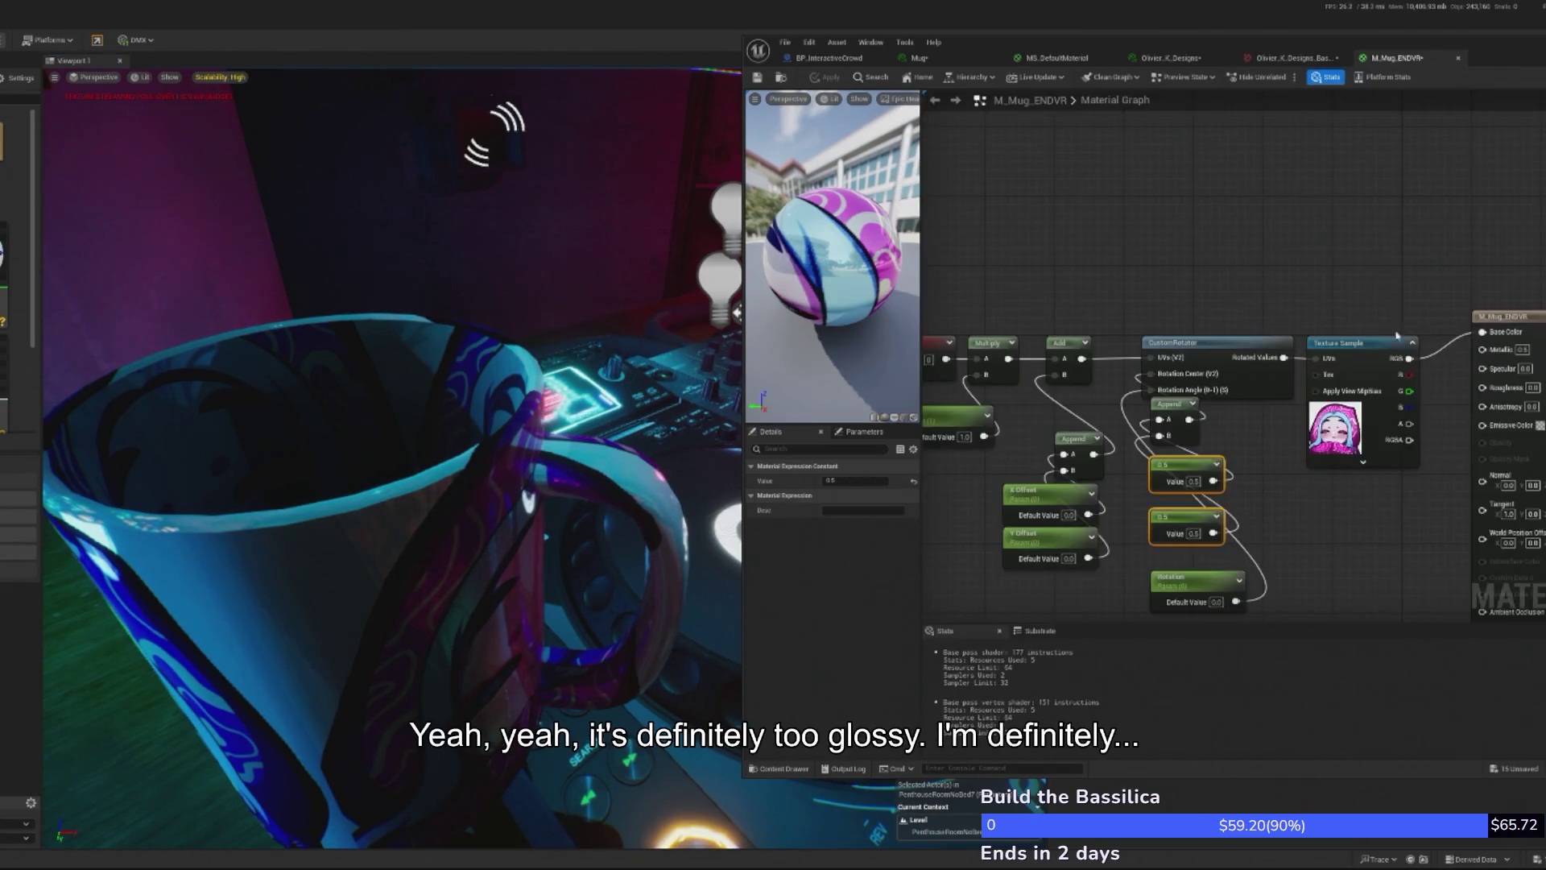
- Set the M_Mug_ENDVR output node's Metallic to 0.1 and Roughness to 0.5
left_click_drag(1300, 286, 1150, 209)
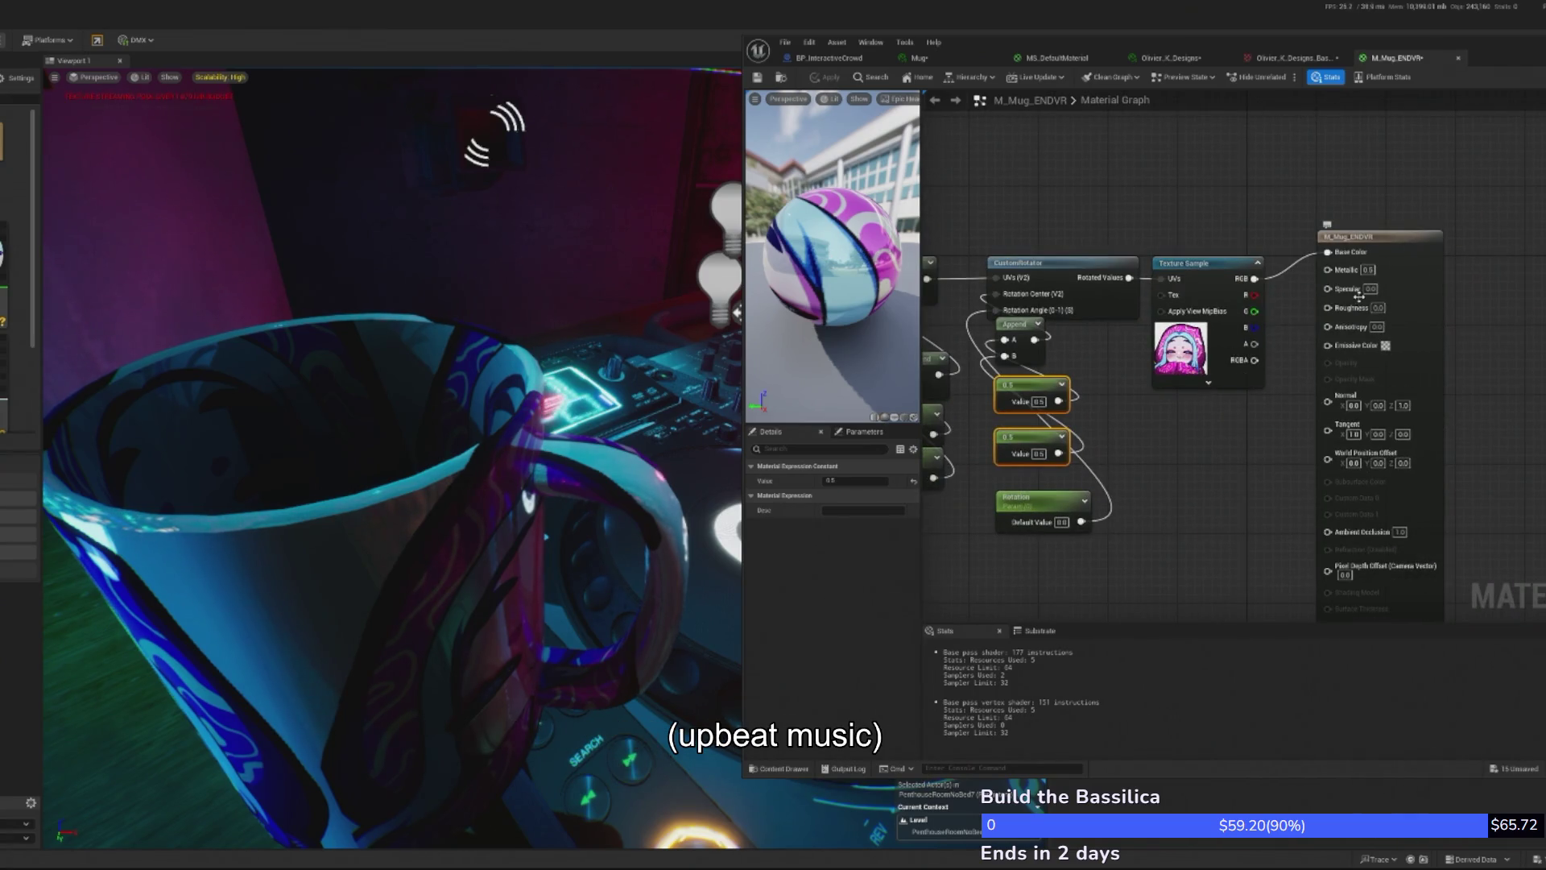
left_click(1367, 269)
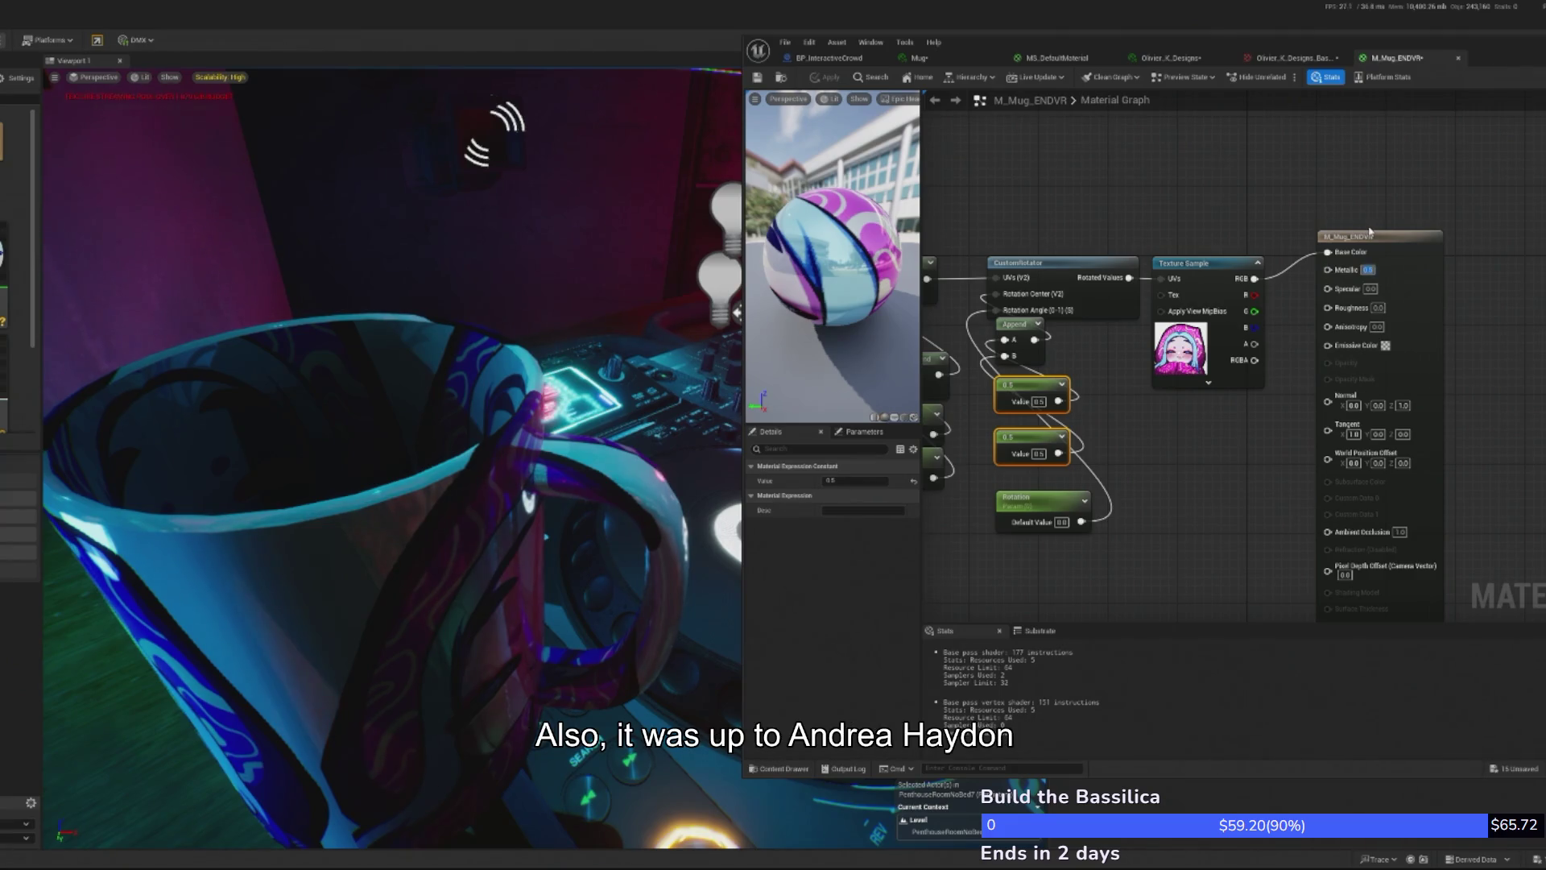
type("0")
key("Return")
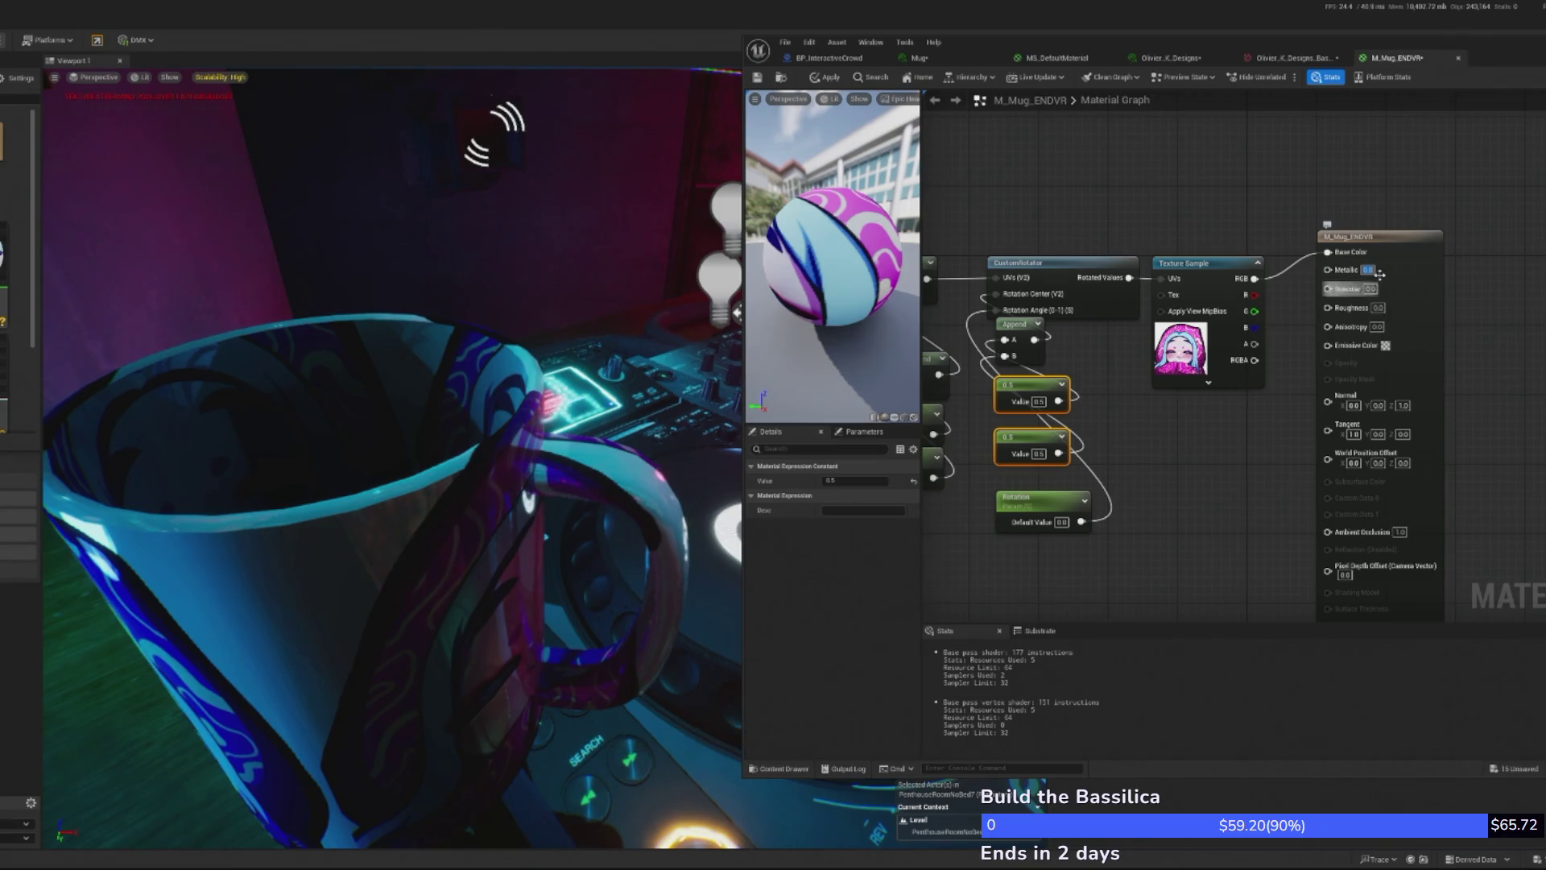
key("Tab")
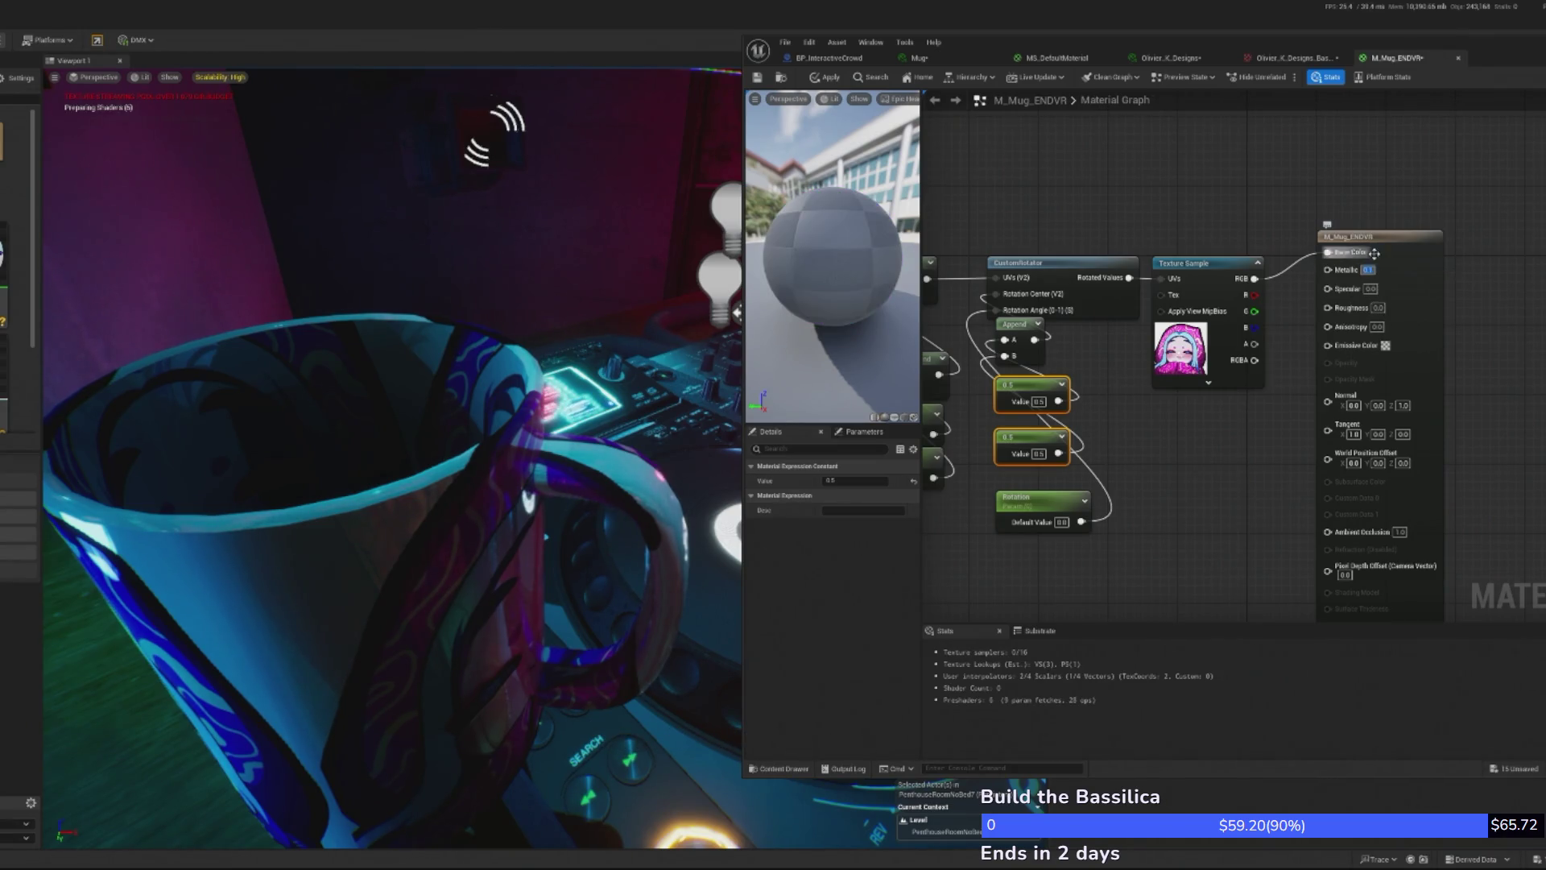
type("0.5")
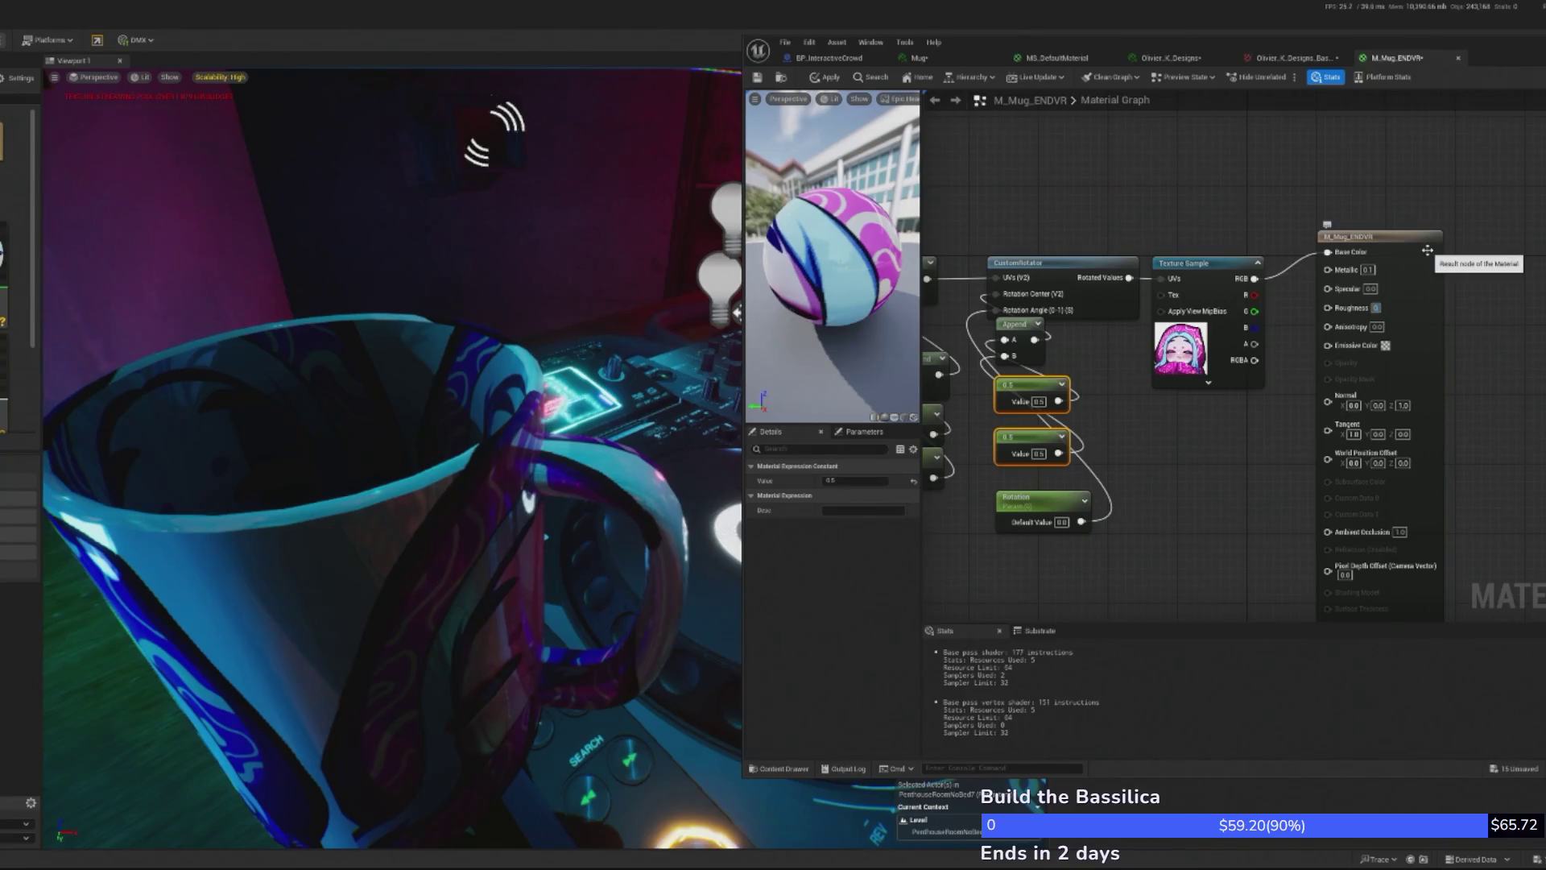
key("Return")
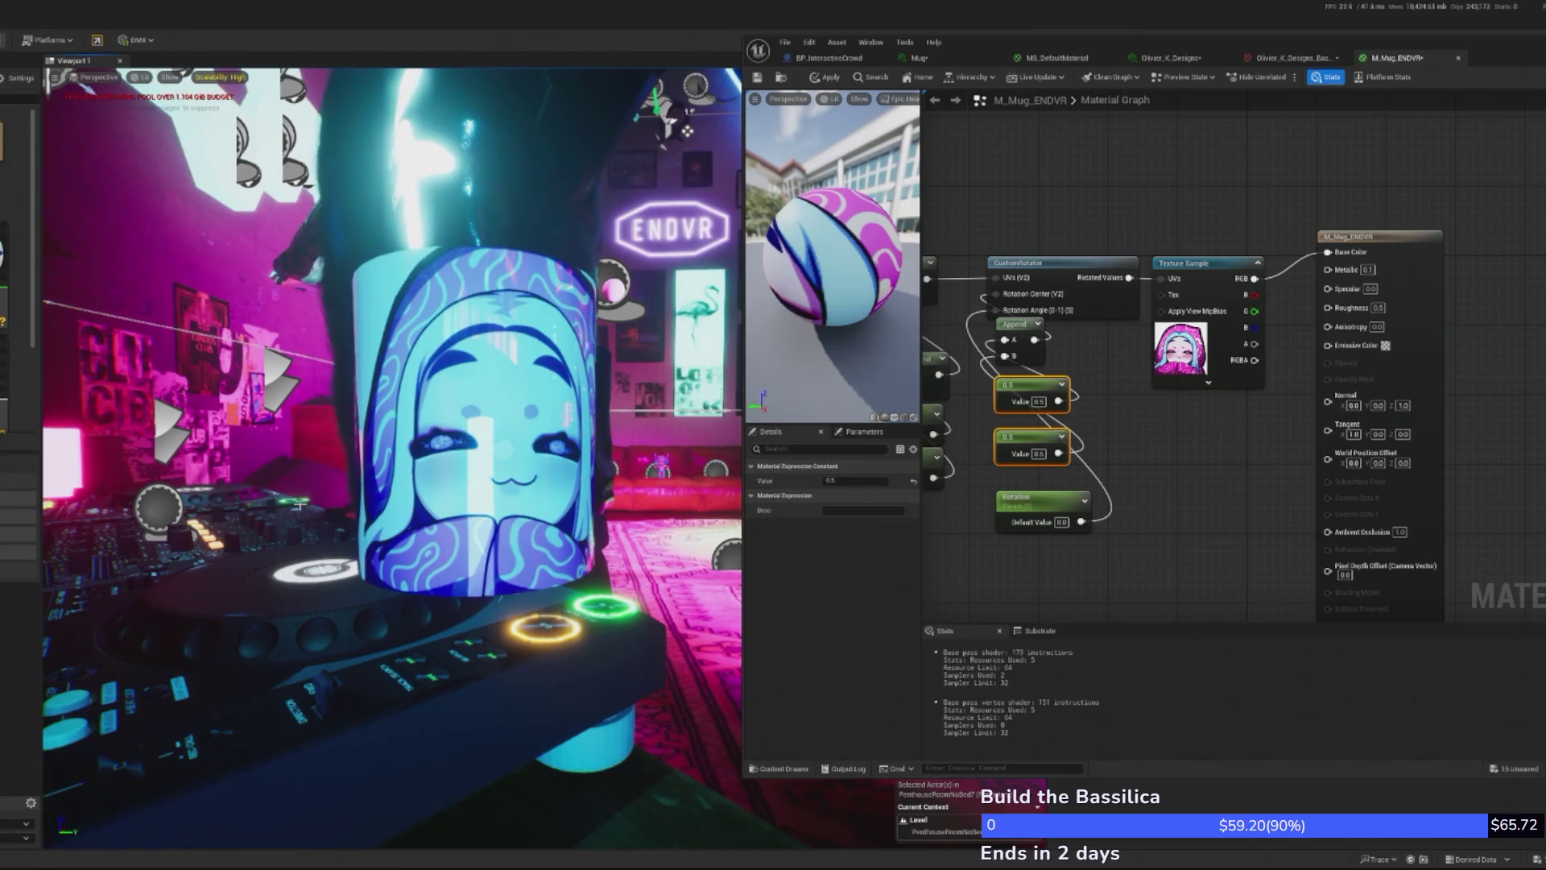
left_click_drag(1114, 434, 1258, 498)
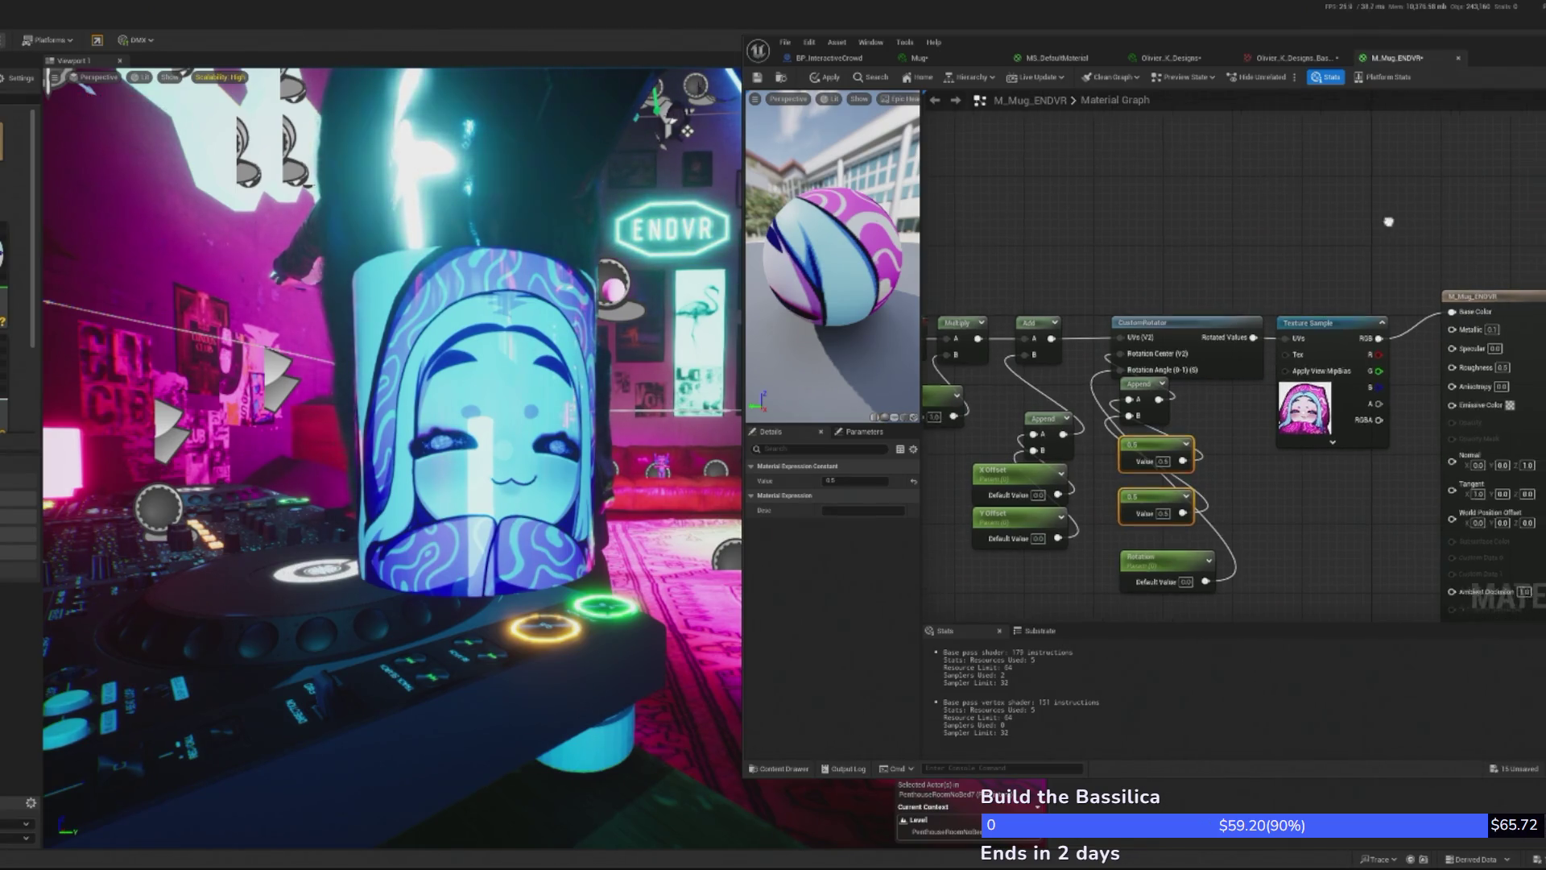
- Route texture RGB through a 1-x and Multiply chain into Base Color and apply
right_click(1290, 266)
type("one minus")
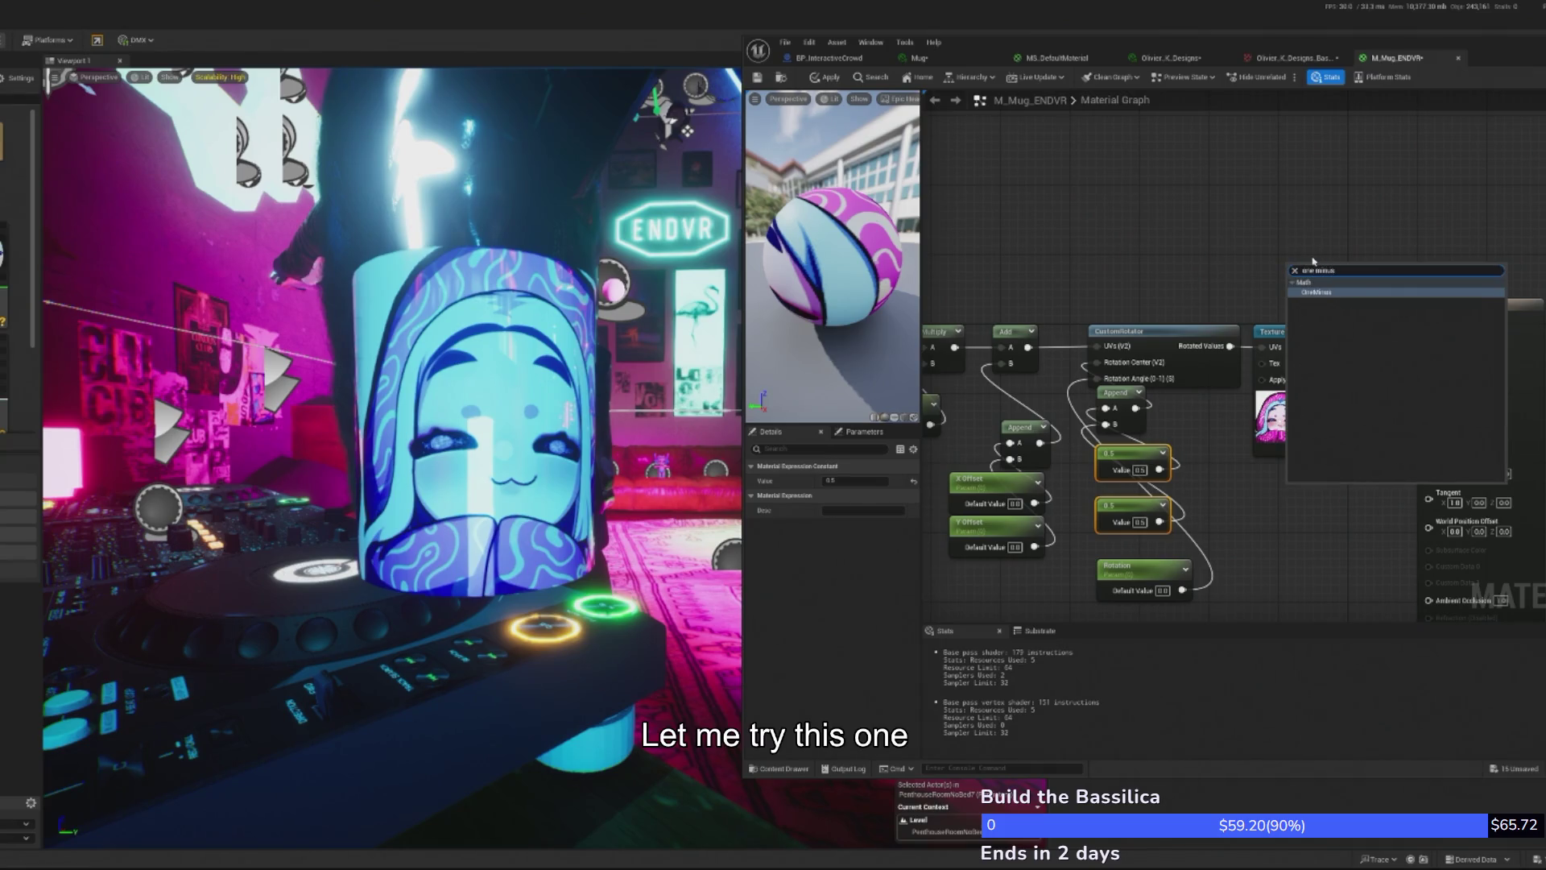
key("Return")
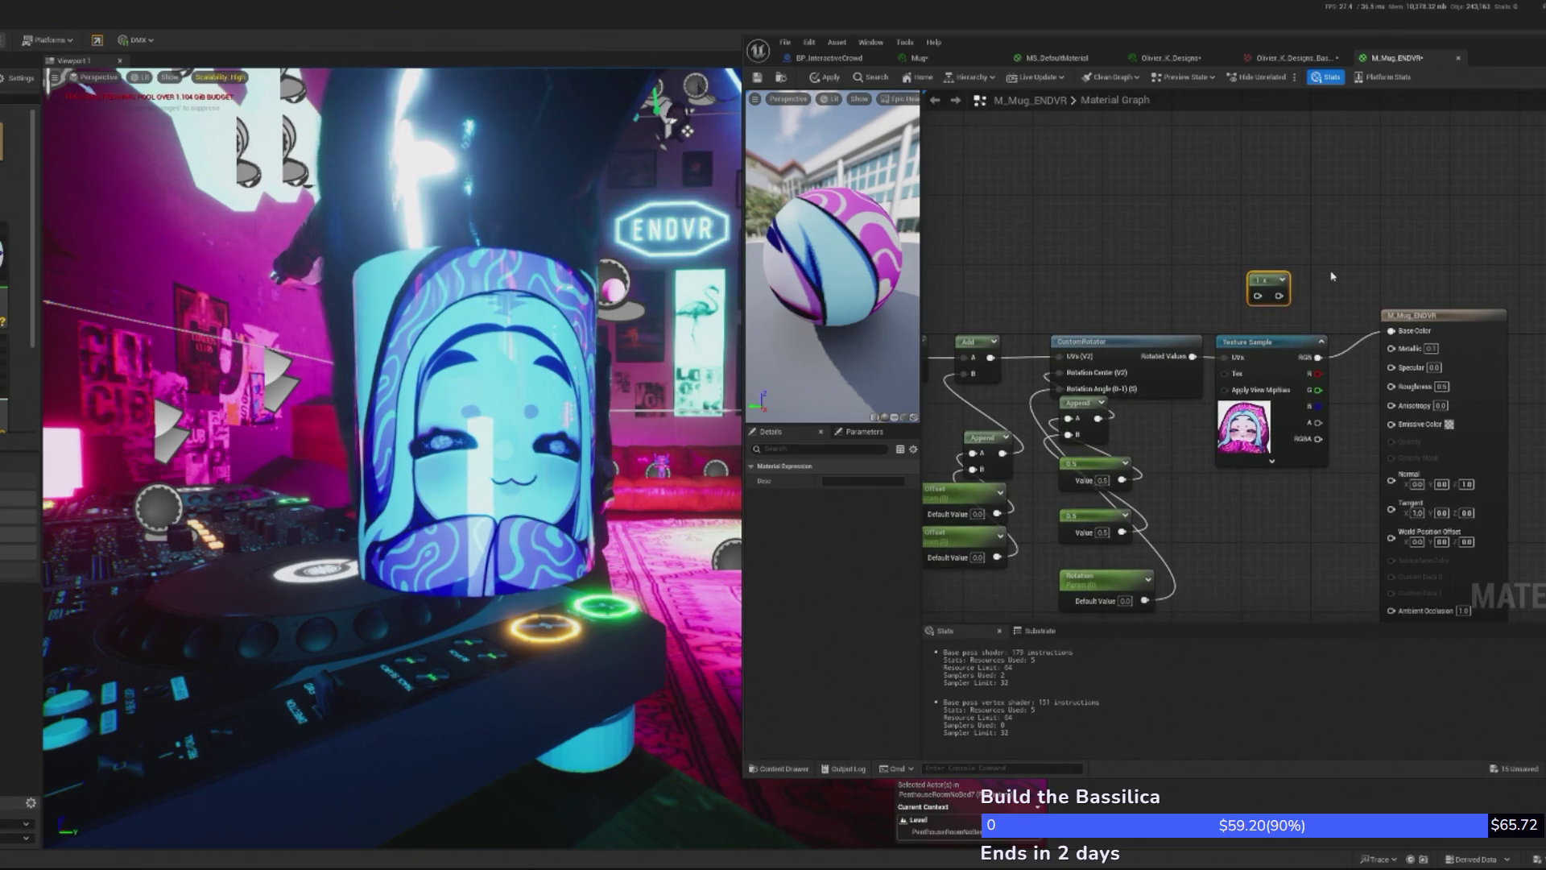
mouse_move(1319, 357)
left_mouse_down()
mouse_move(1289, 307)
mouse_move(1257, 295)
left_mouse_up()
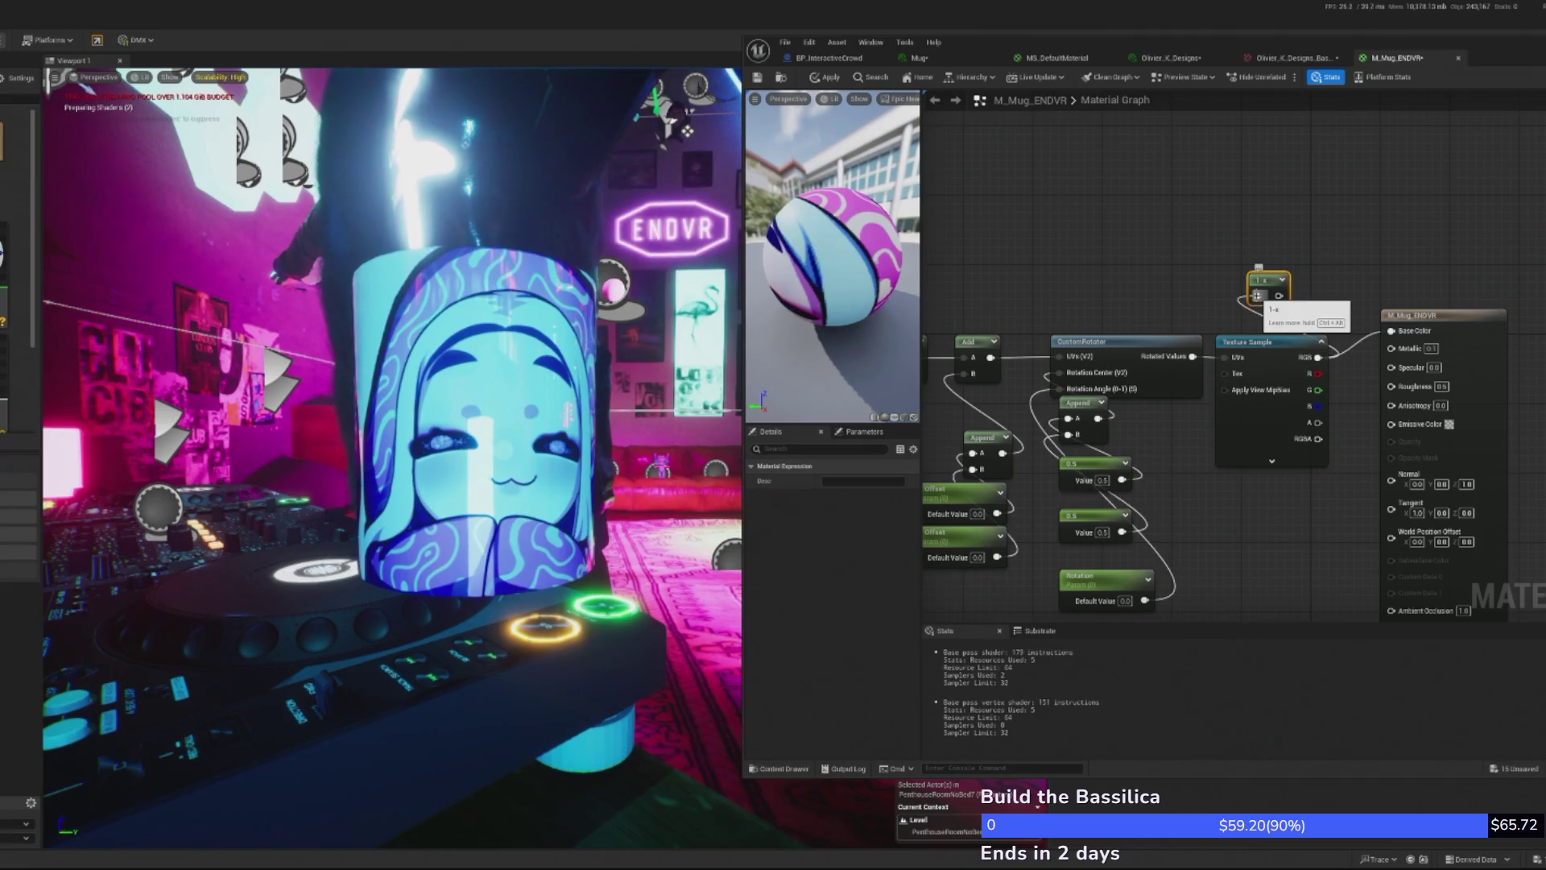
left_click_drag(1279, 296, 1353, 266)
type("mult")
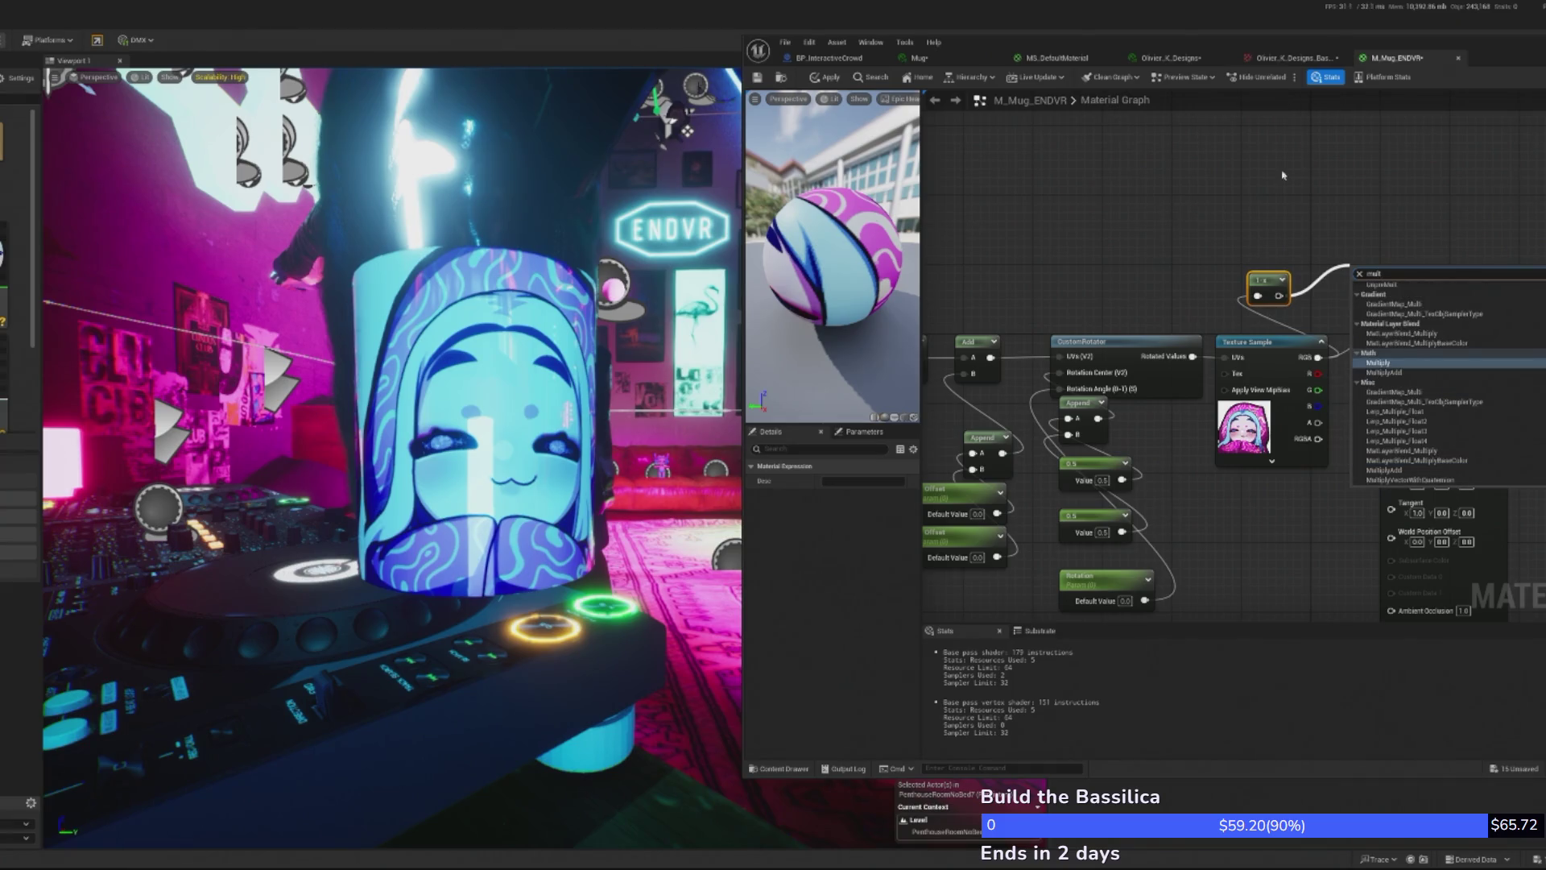
left_click(1378, 364)
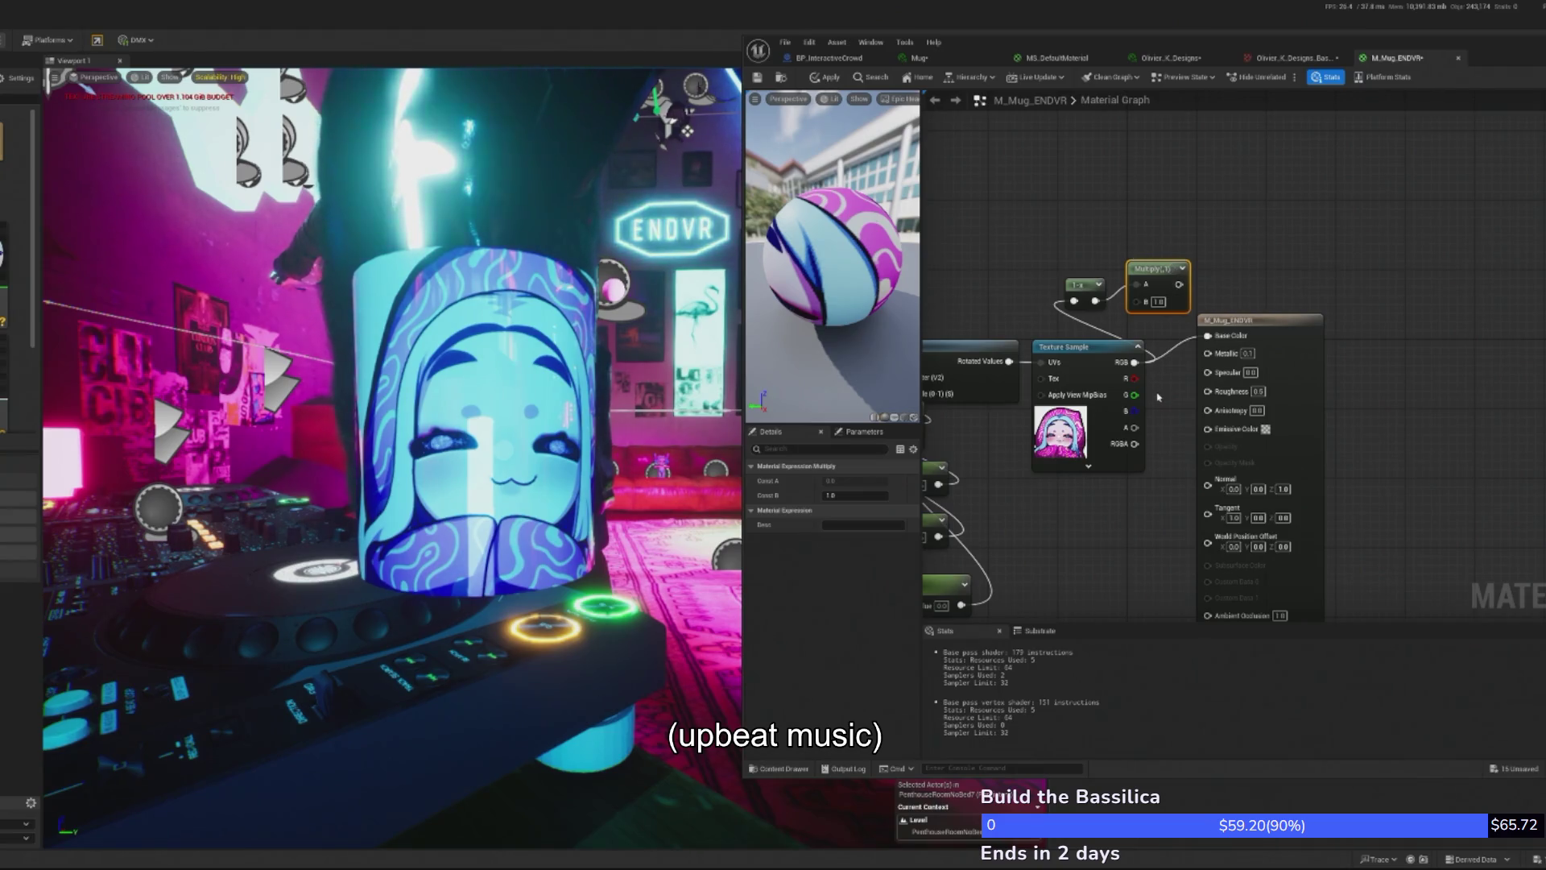
mouse_move(1138, 366)
left_mouse_down()
mouse_move(1136, 301)
mouse_move(1184, 311)
mouse_move(1208, 336)
left_mouse_up()
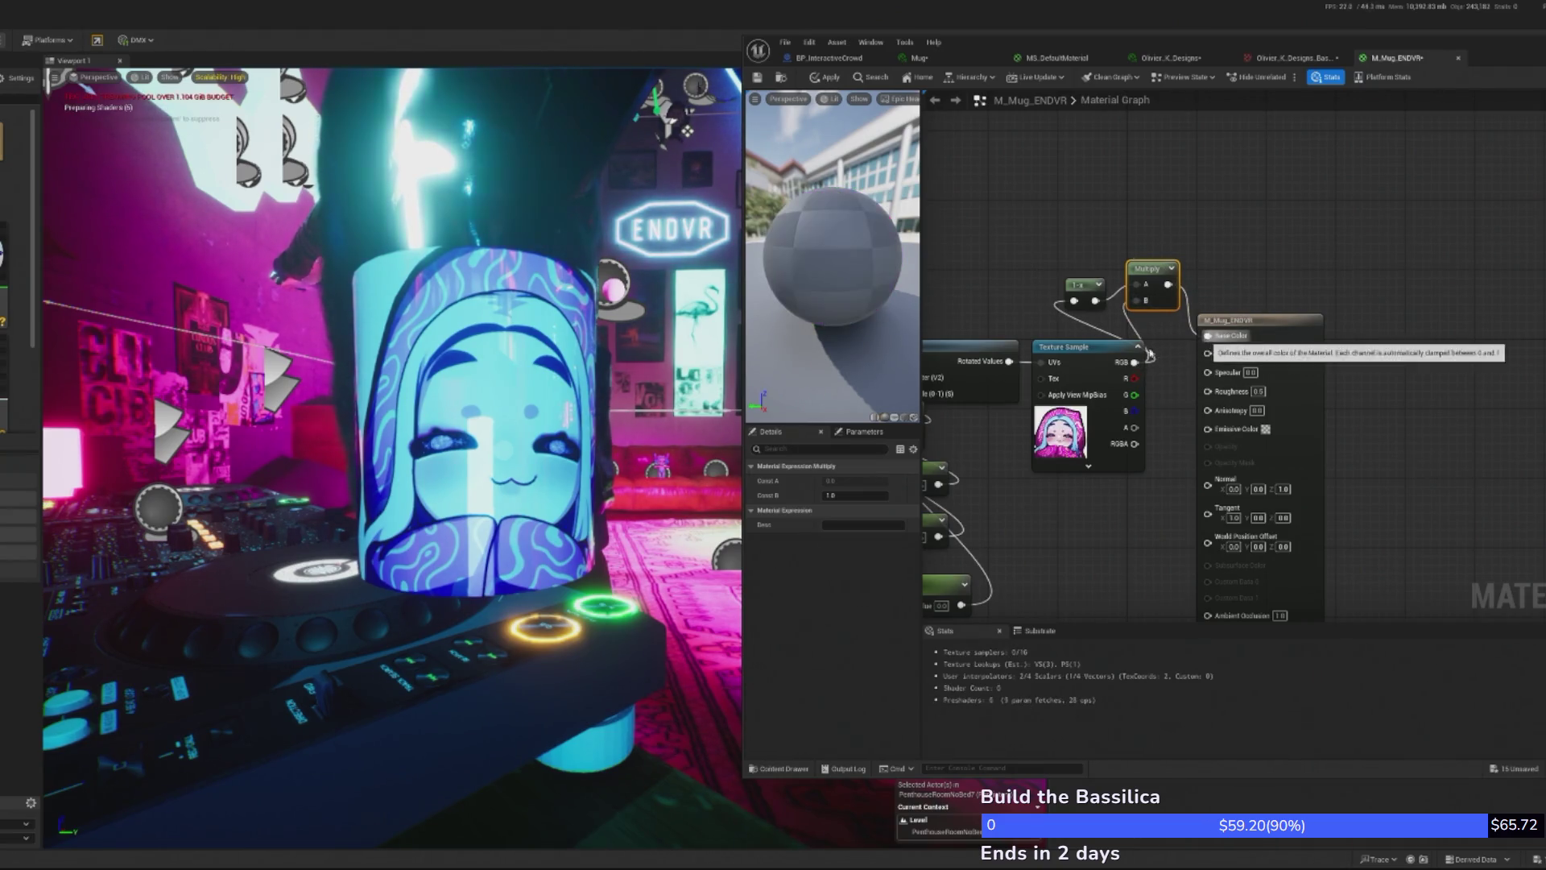
left_click(825, 78)
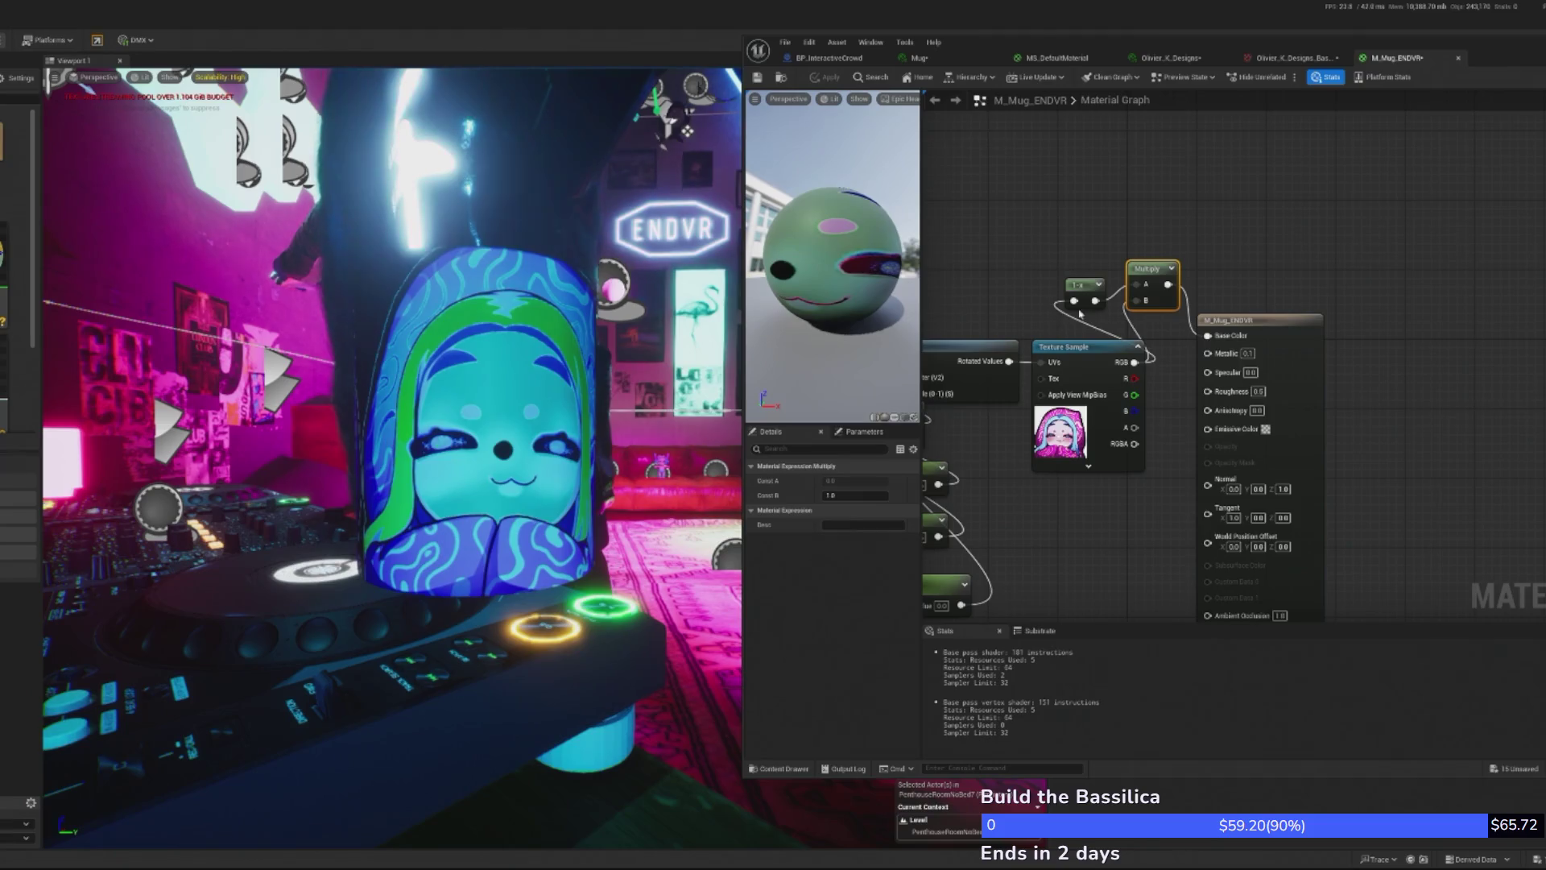
- Delete the Multiply and 1-x nodes and connect texture RGB straight to Base Color
left_click_drag(1147, 267, 1031, 298)
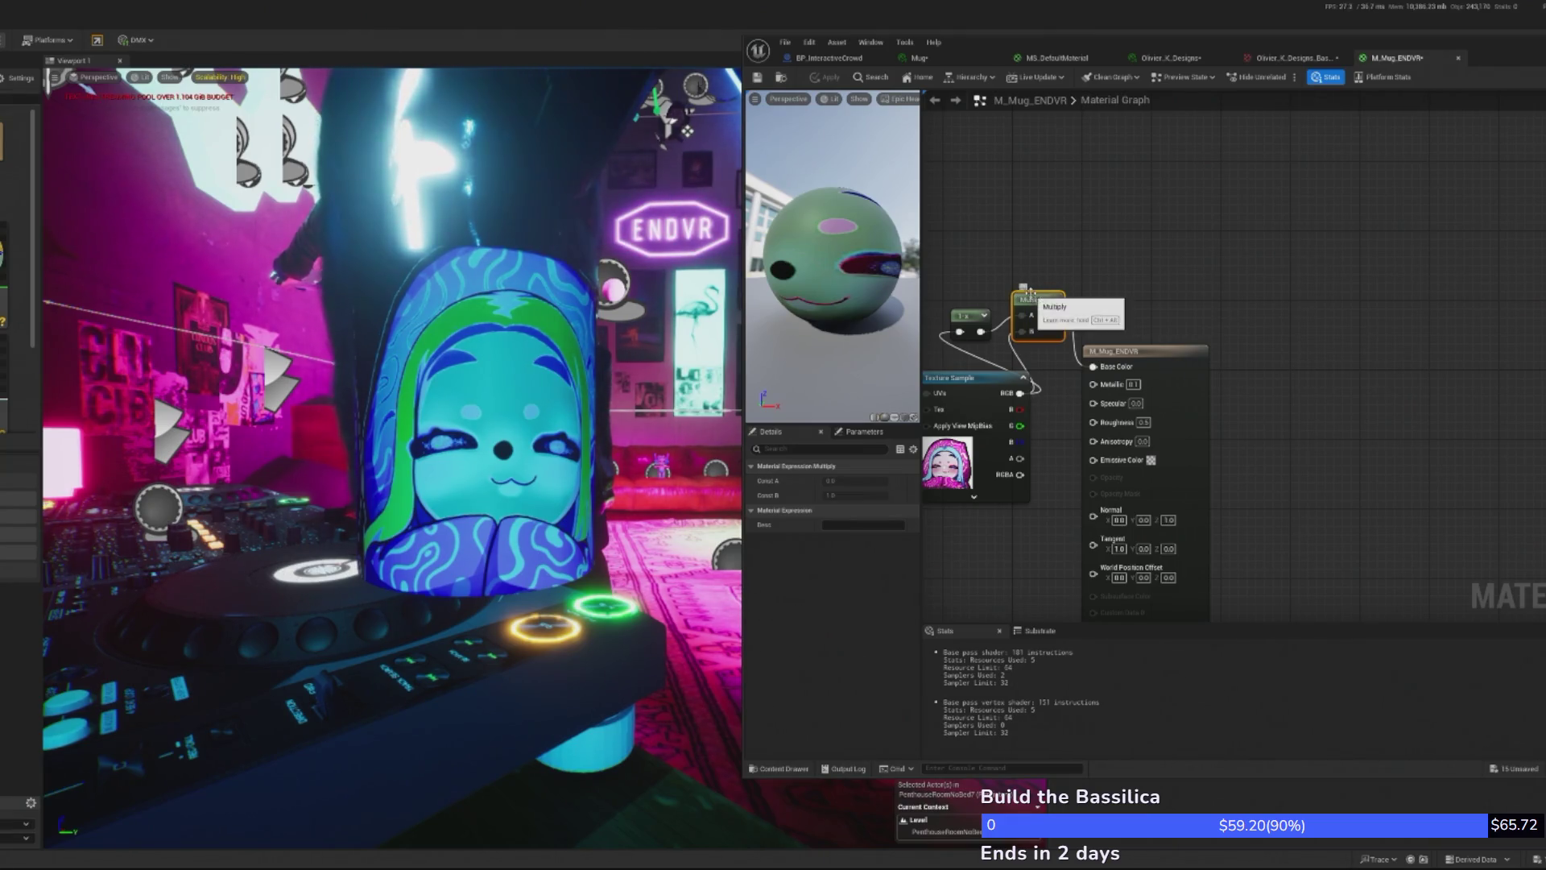
key("Delete")
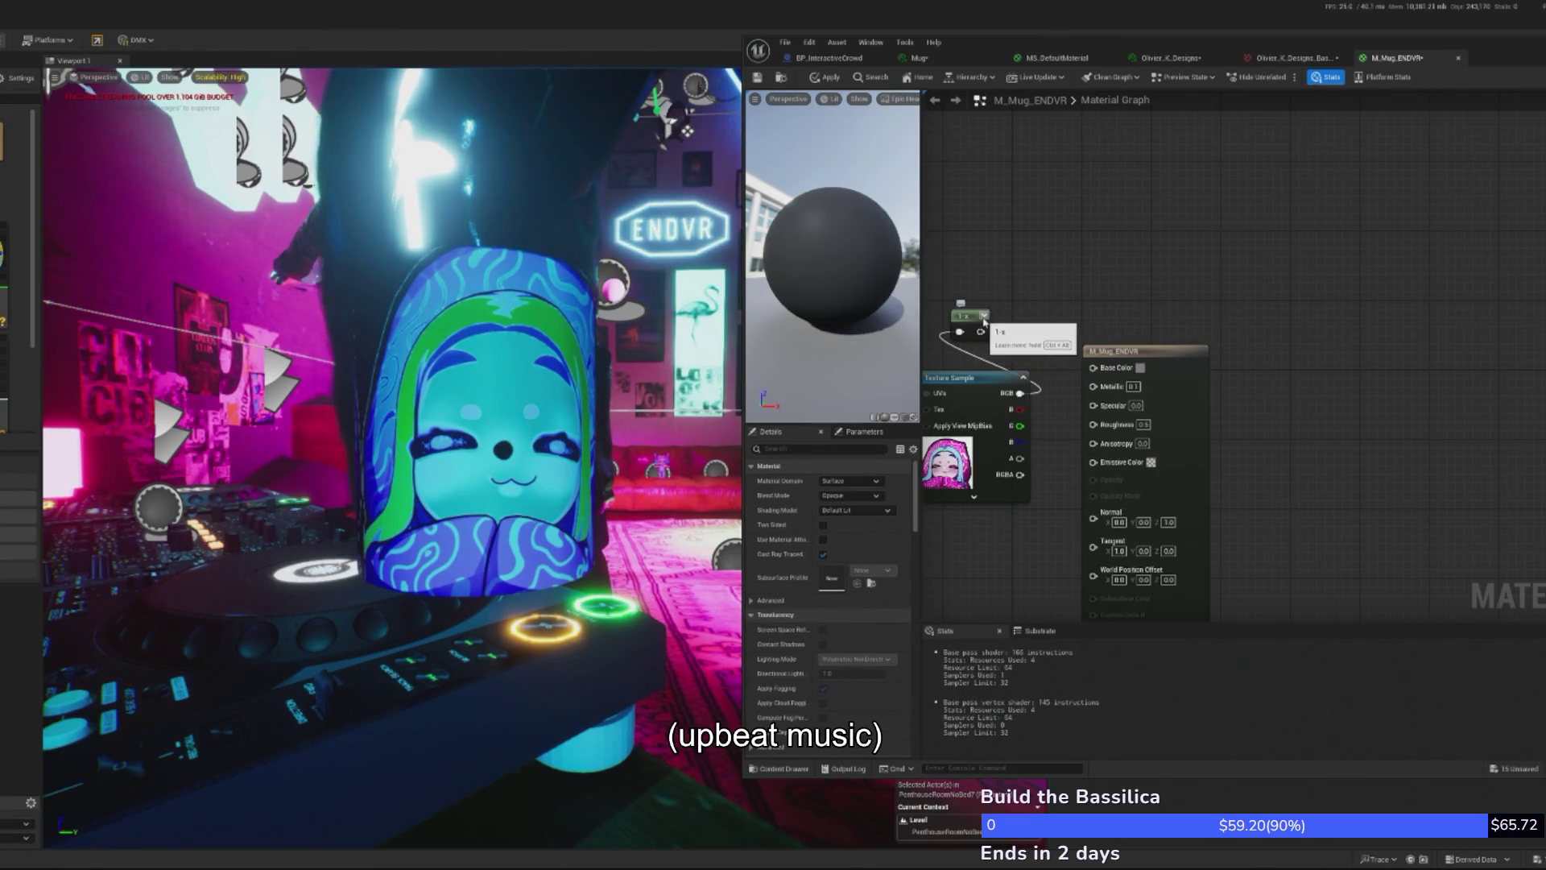
left_click(983, 316)
key("Delete")
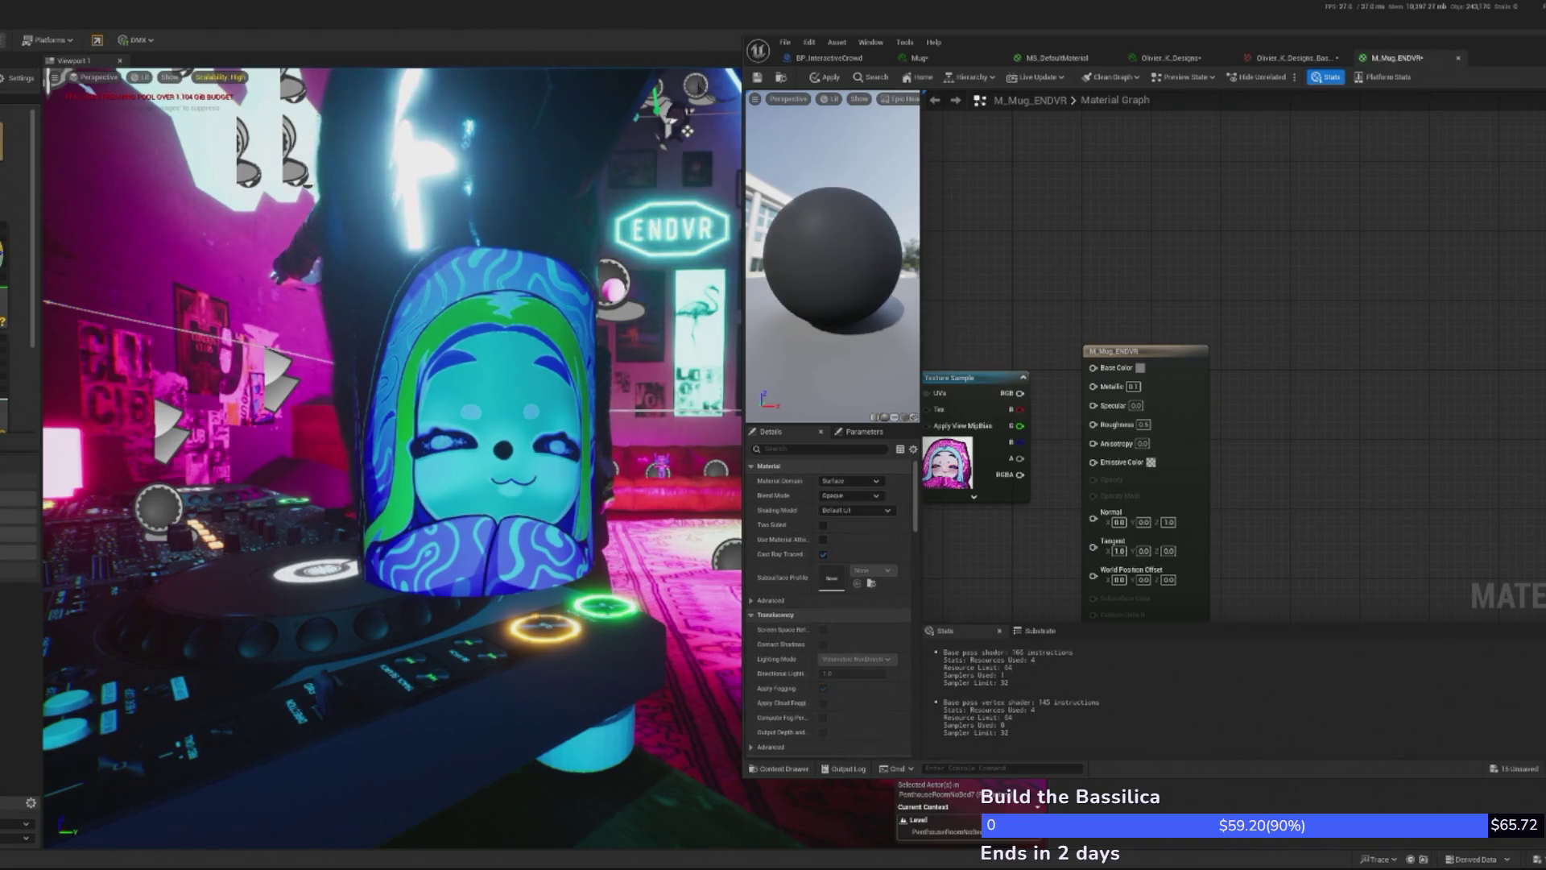
mouse_move(1020, 393)
left_mouse_down()
mouse_move(1120, 423)
mouse_move(1110, 372)
left_mouse_up()
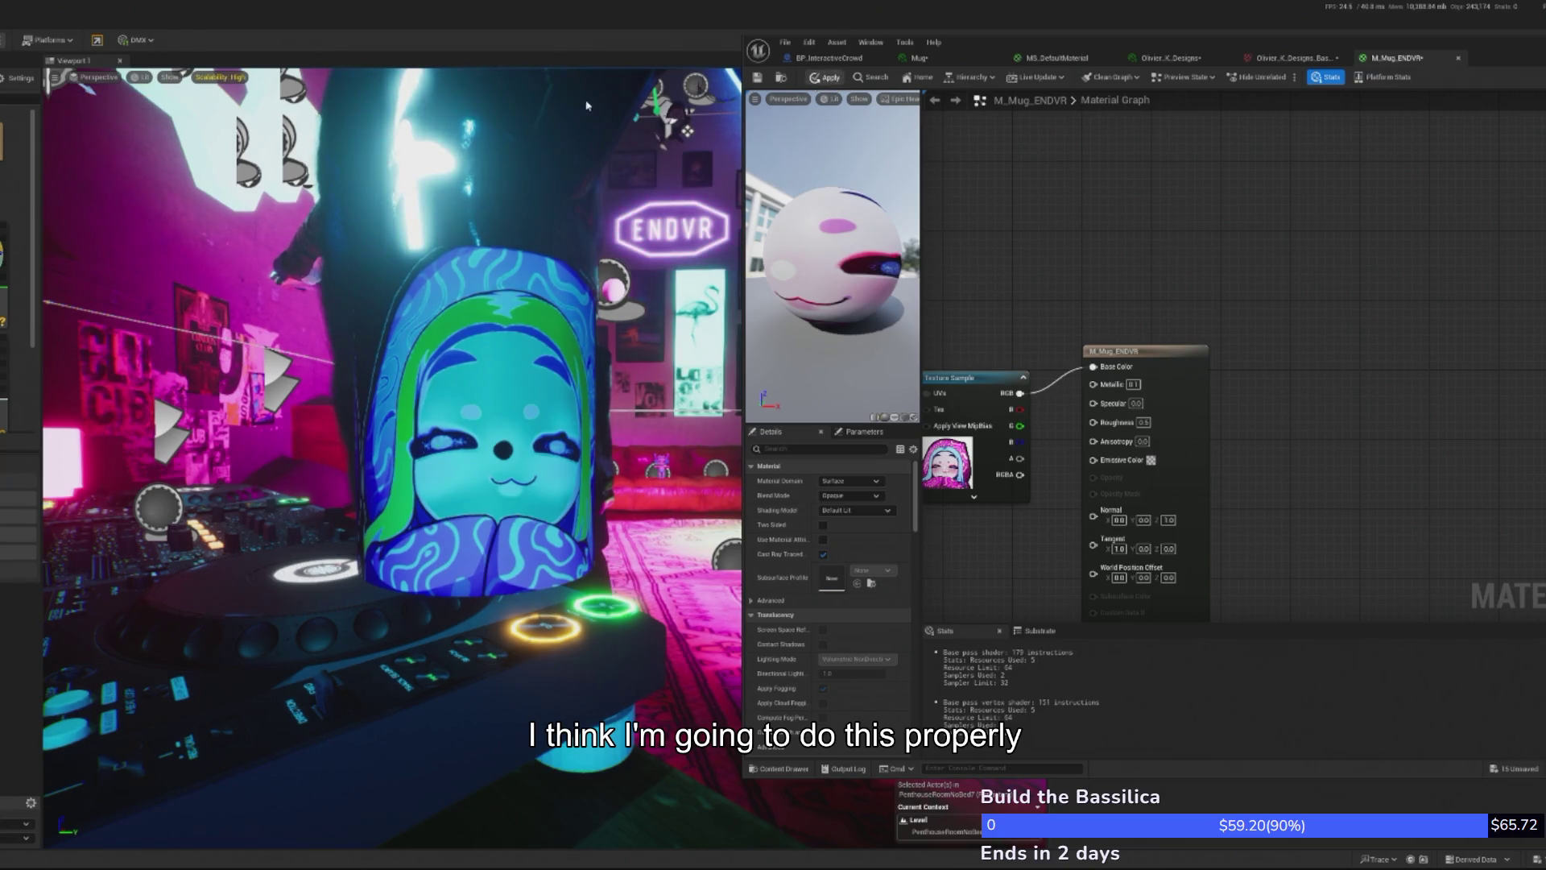
- Apply the mug material twice so the level shows the texture without inversion
left_click(826, 77)
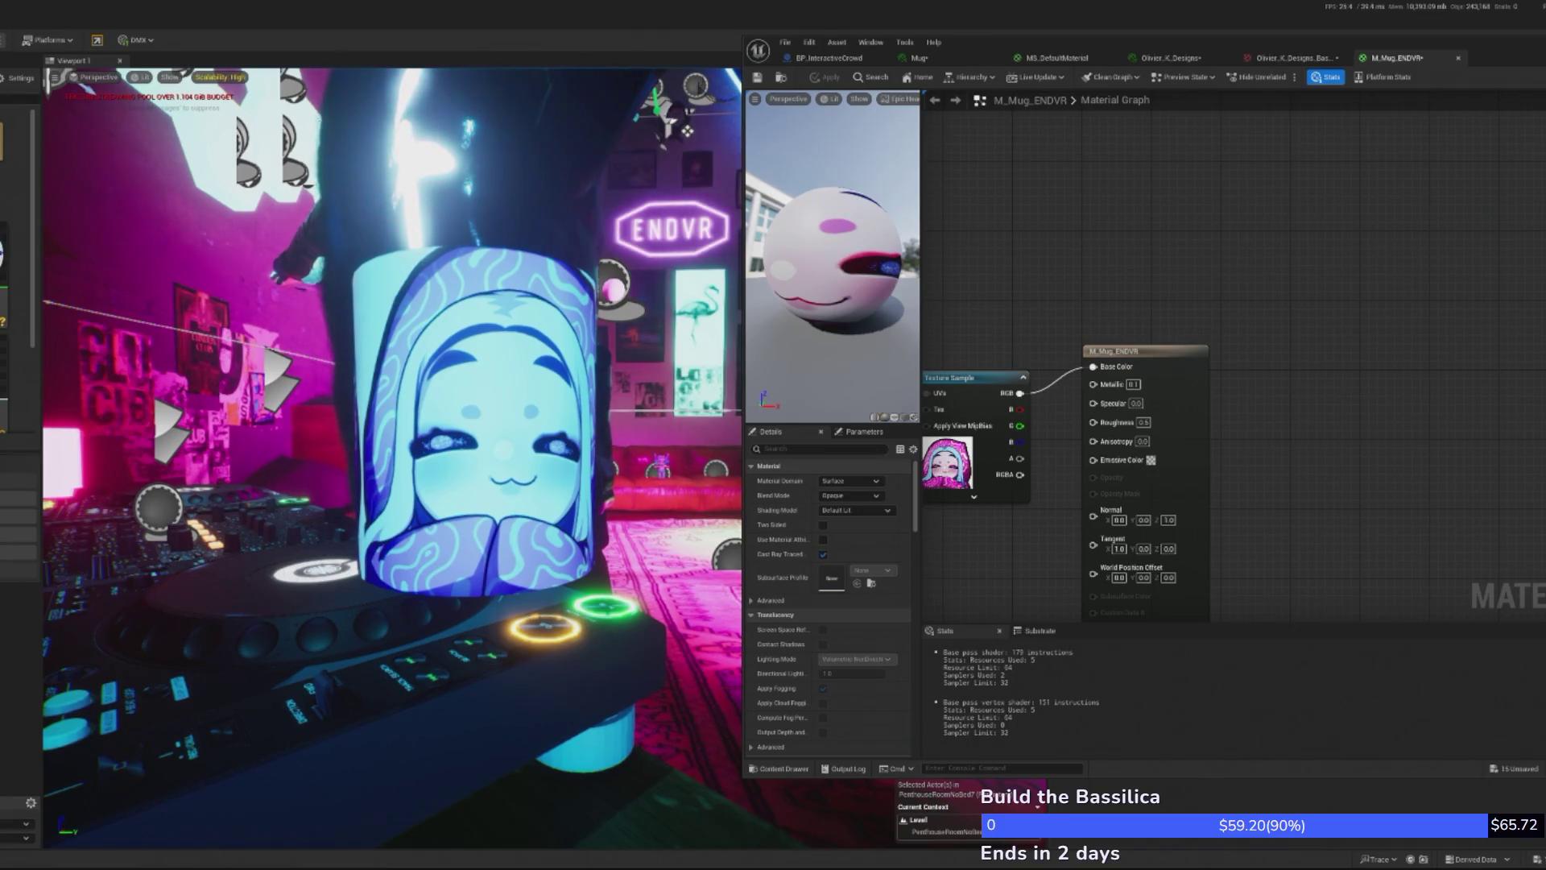
mouse_move(1018, 476)
left_mouse_down()
mouse_move(989, 483)
mouse_move(1063, 373)
left_mouse_up()
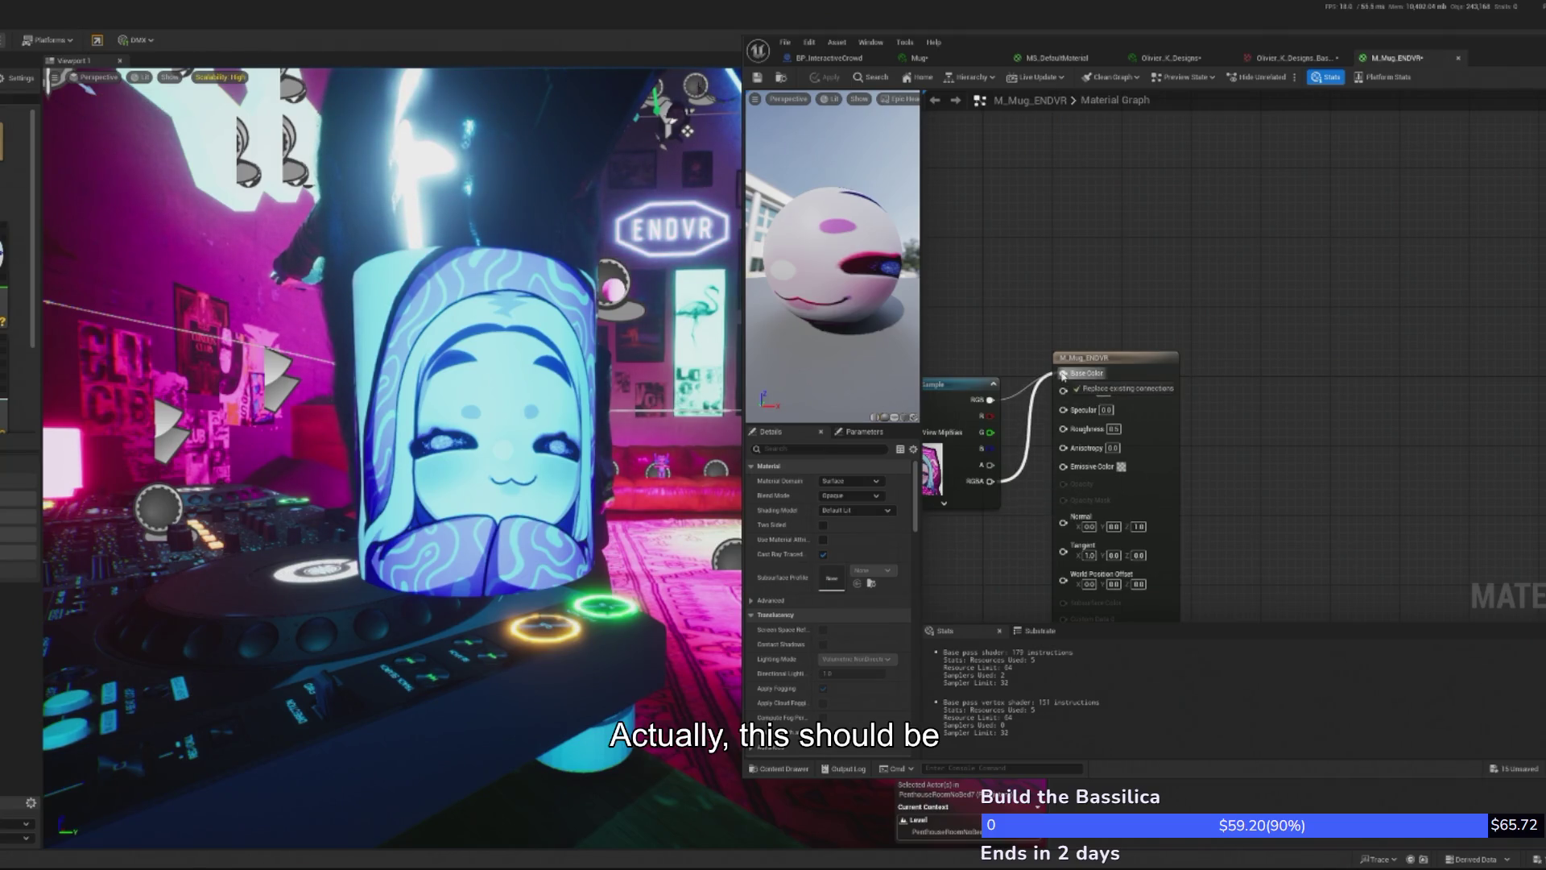
left_click(827, 78)
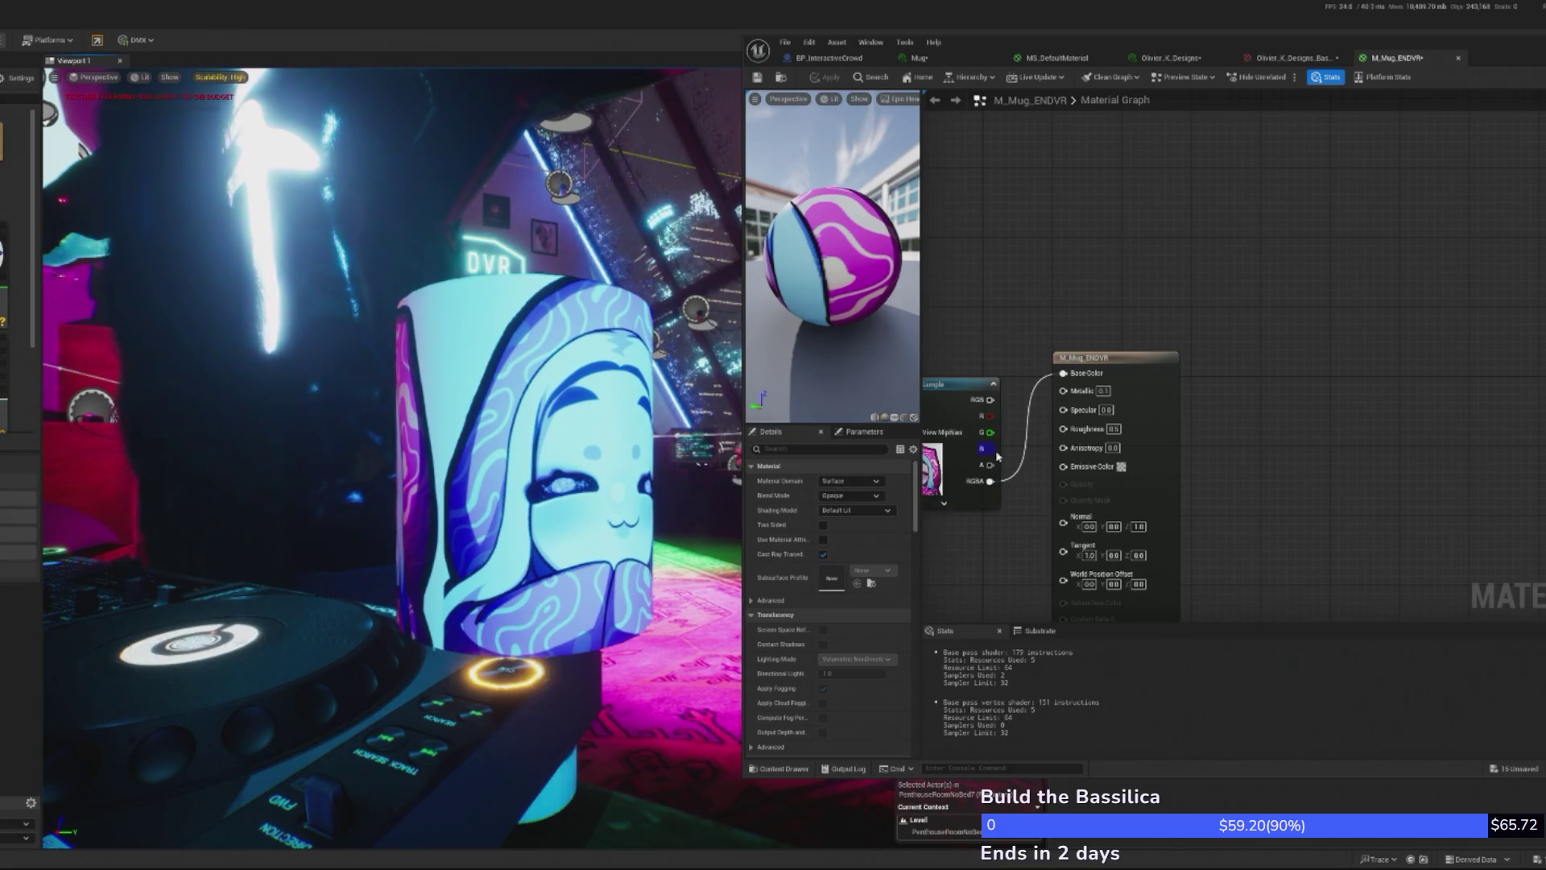
- Try the Texture Sample's Alpha sampler type, revert it to Color, and apply
left_click_drag(980, 483, 1148, 472)
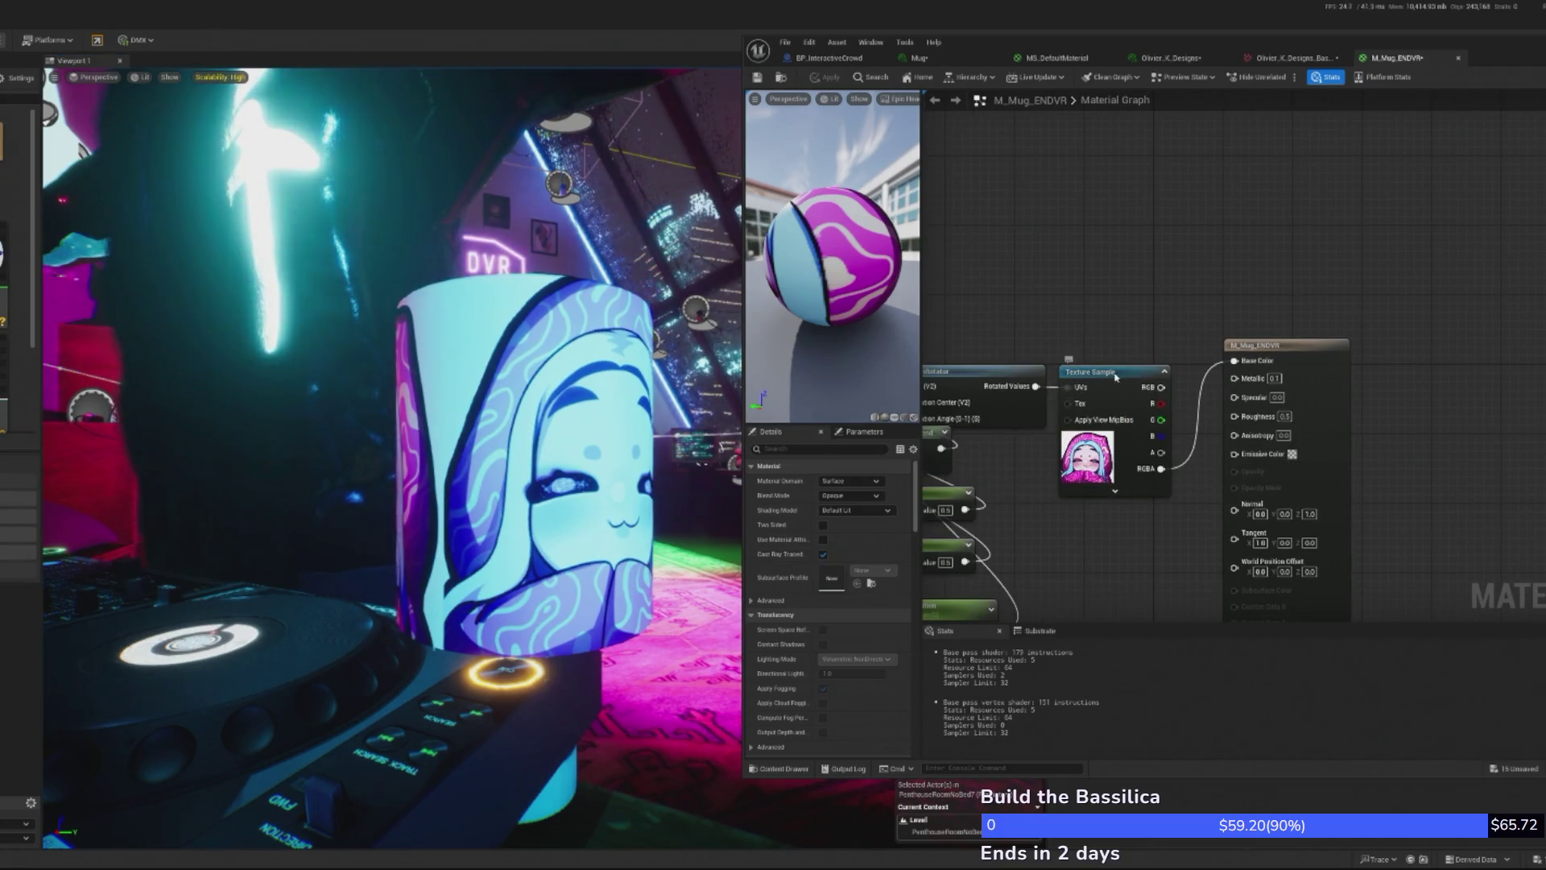
left_click(1088, 455)
left_click(876, 601)
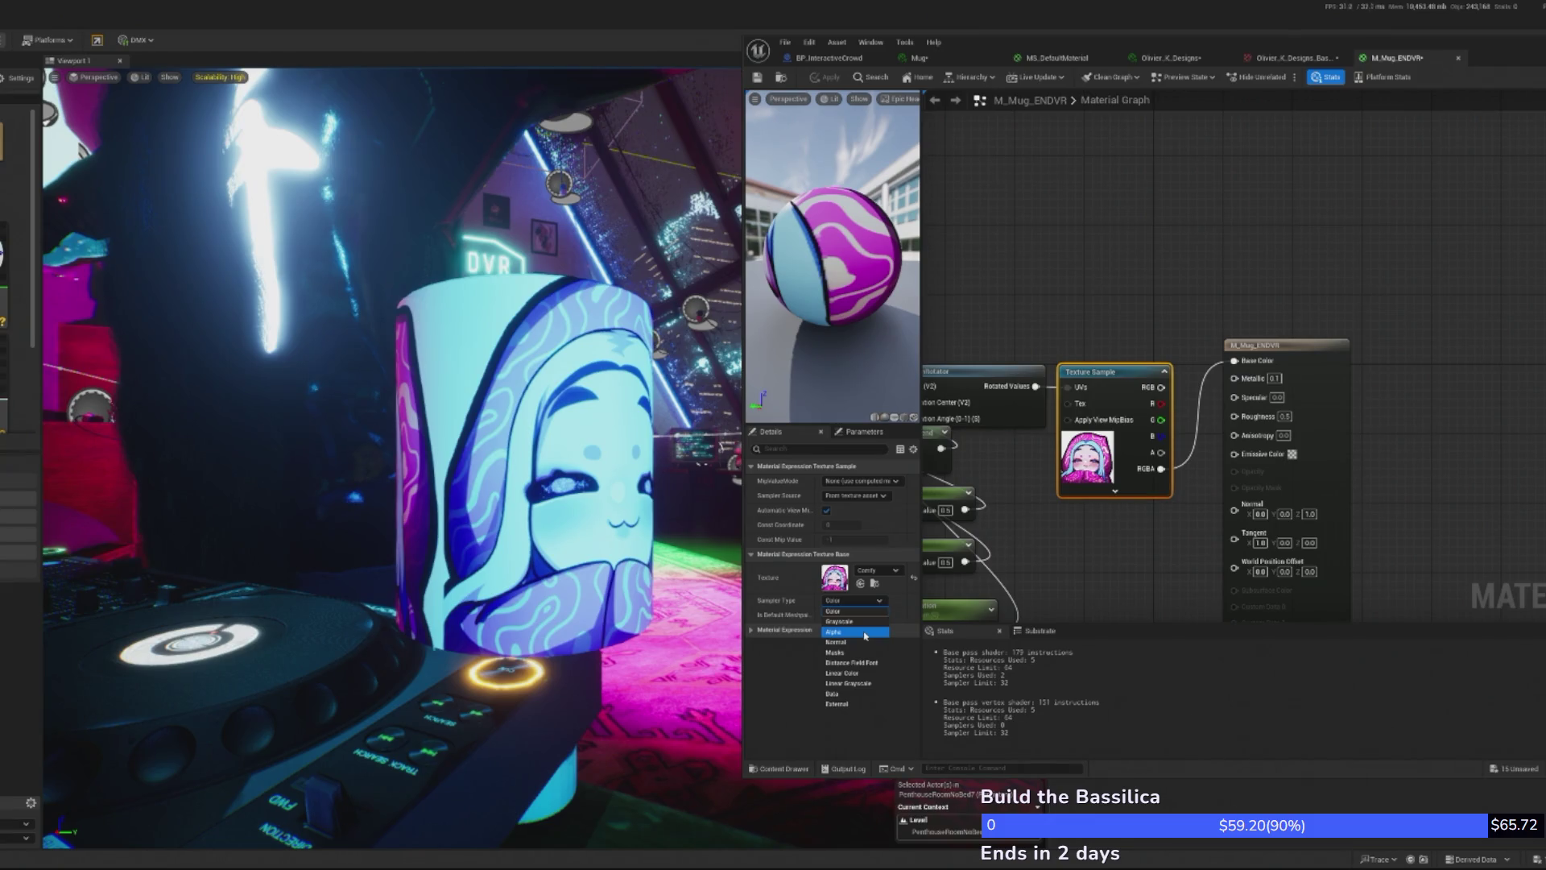
left_click(865, 633)
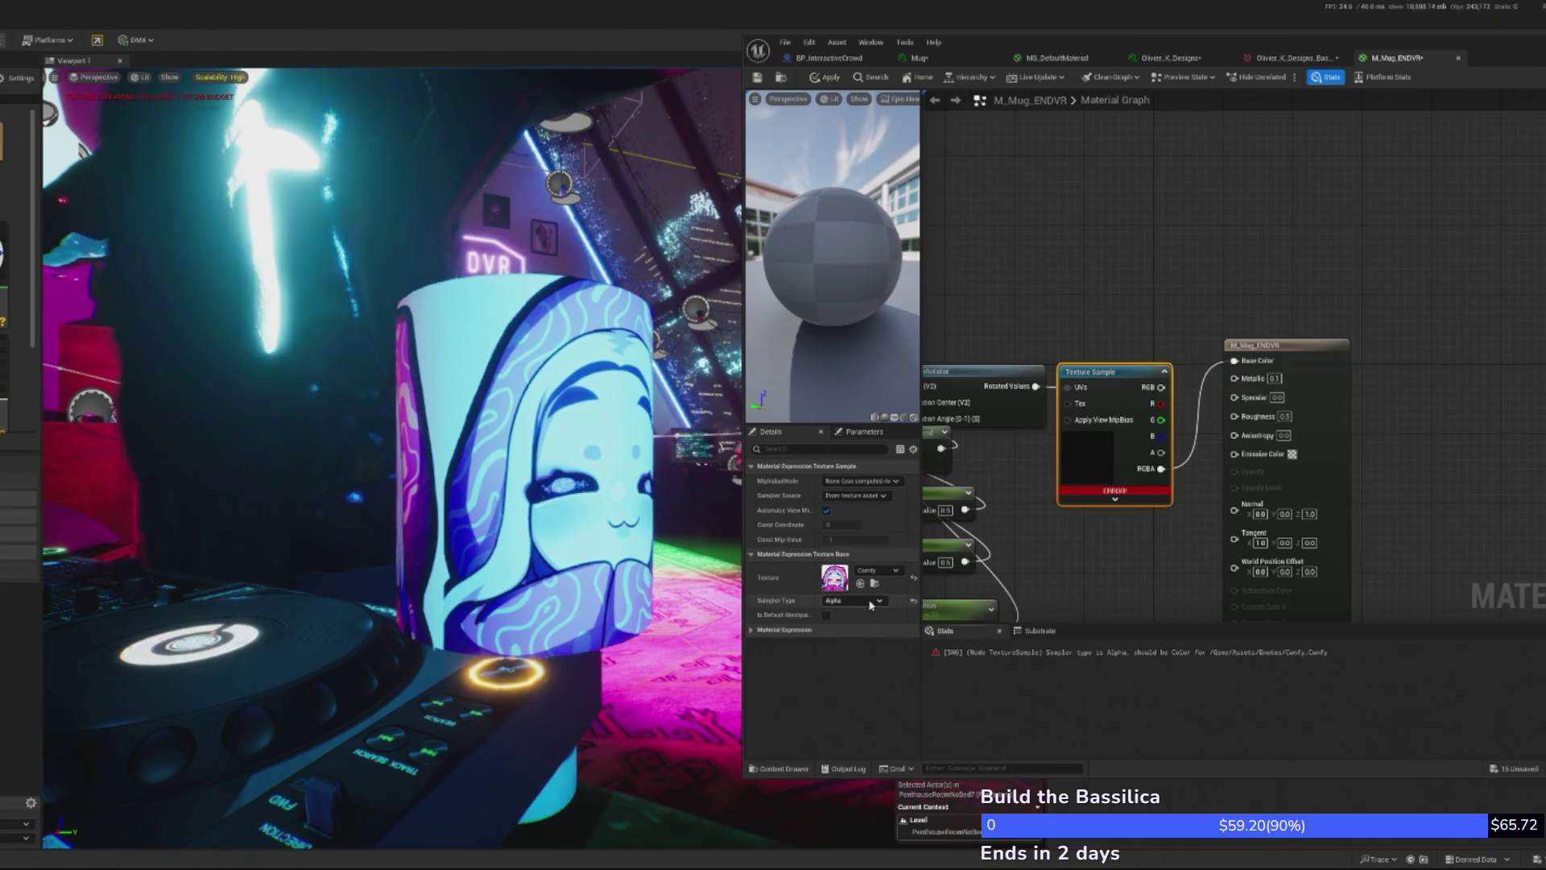
left_click(853, 600)
left_click(861, 621)
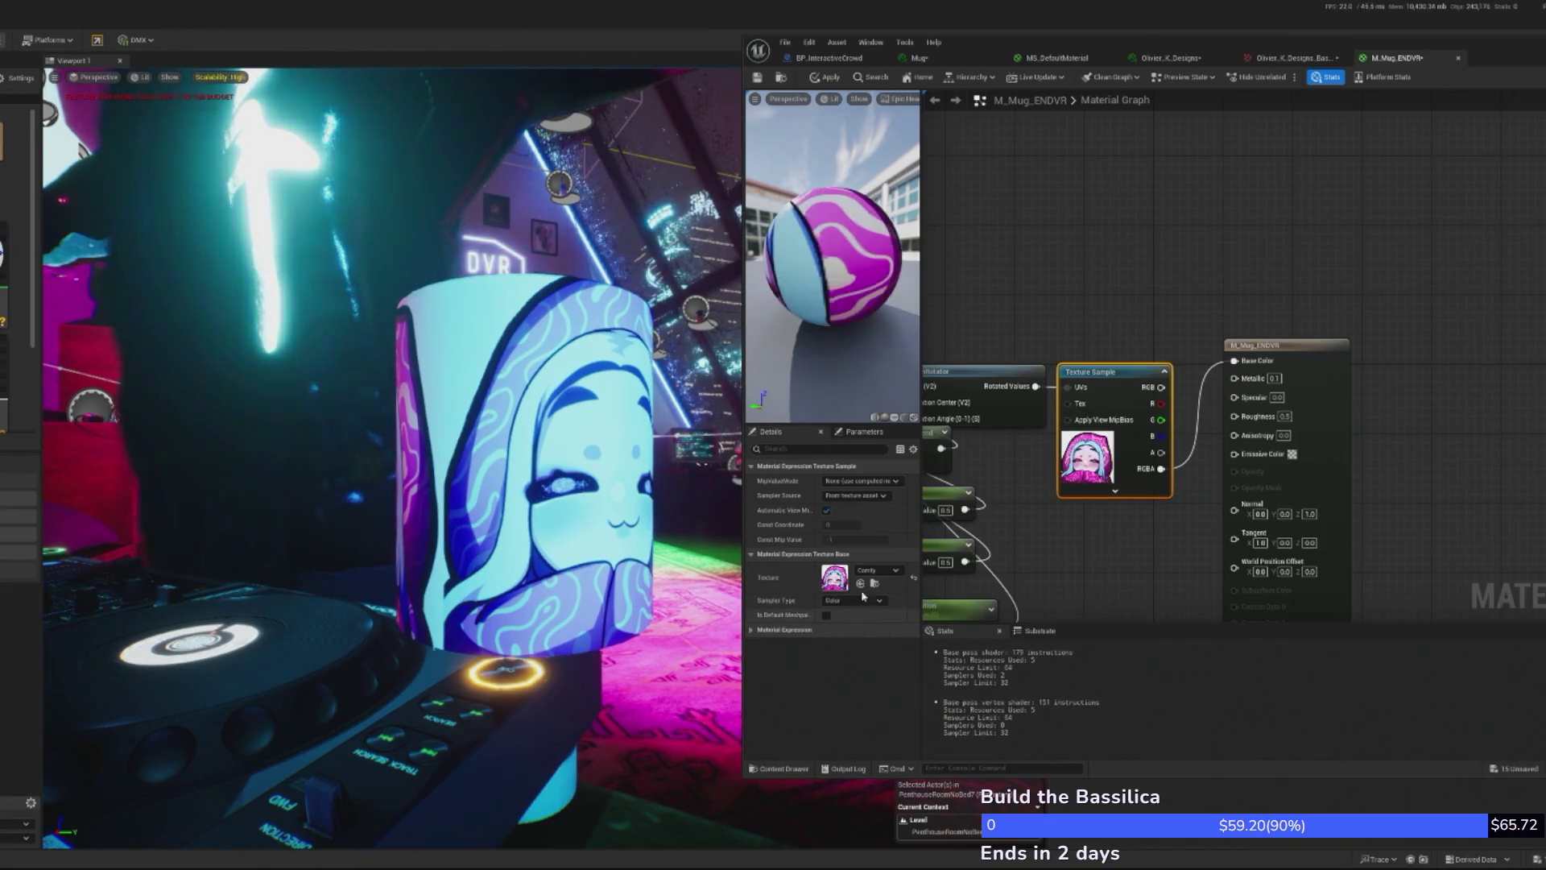
left_click(825, 77)
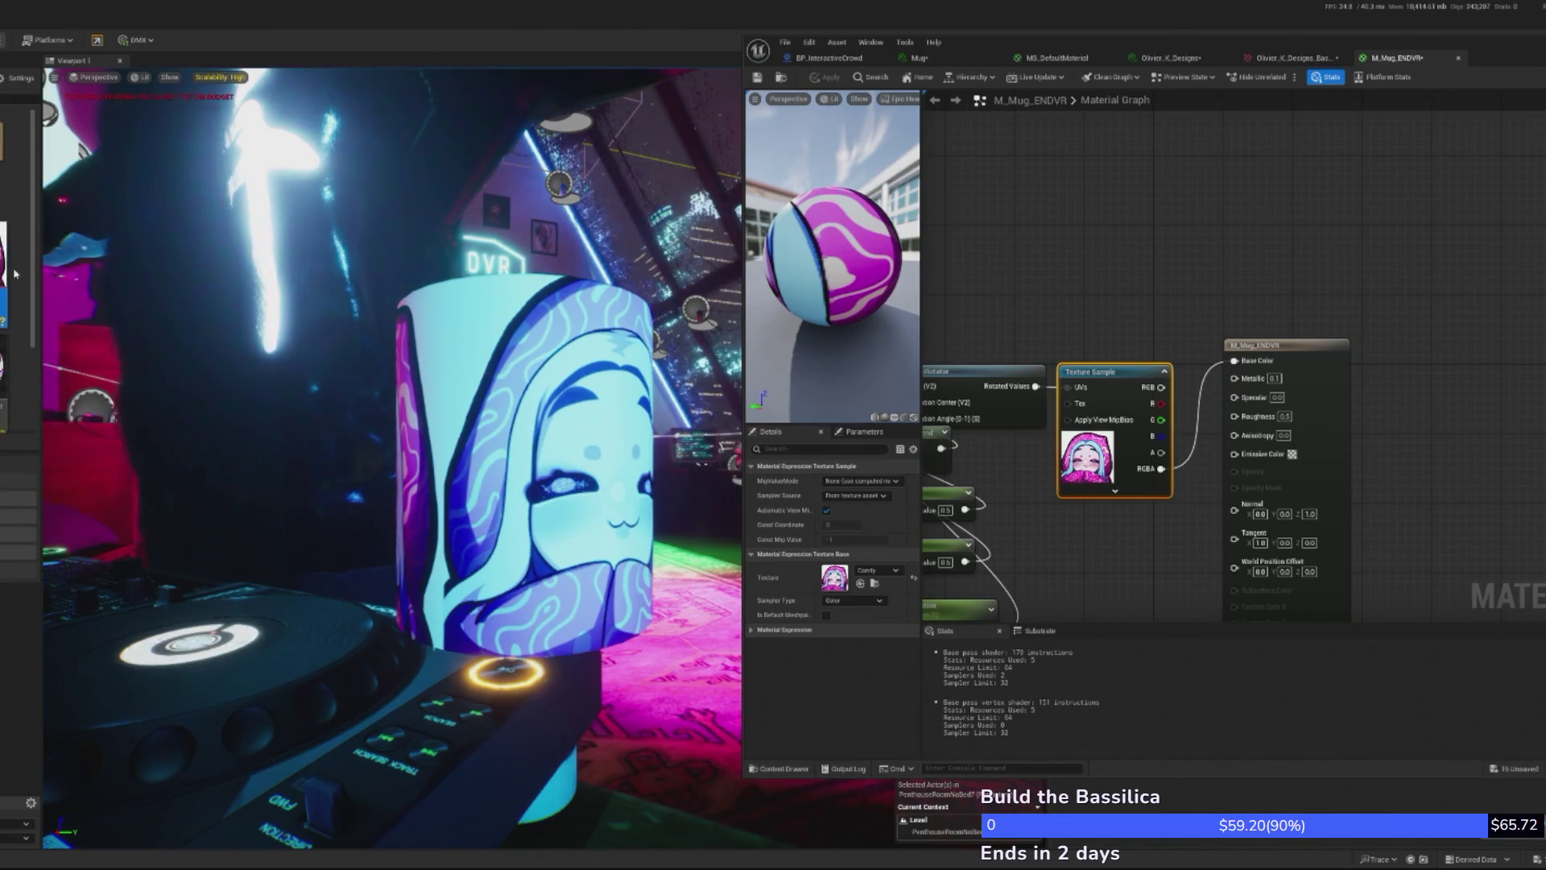
- Inspect the Comfy texture, then connect the Texture Sample's RGBA output to Base Color
double_click(1088, 457)
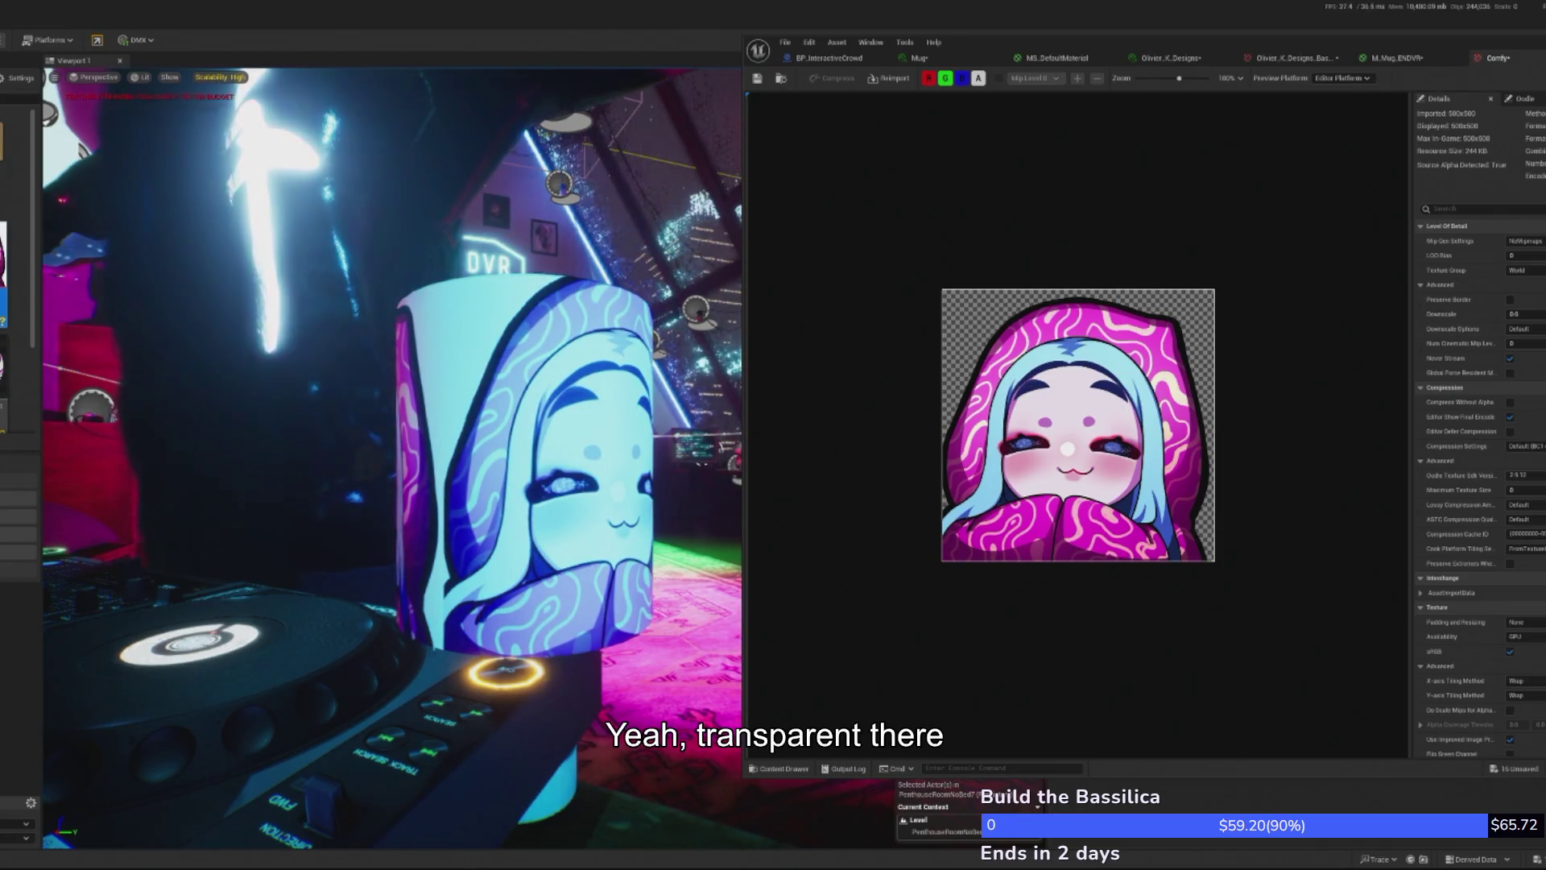
left_click(1534, 58)
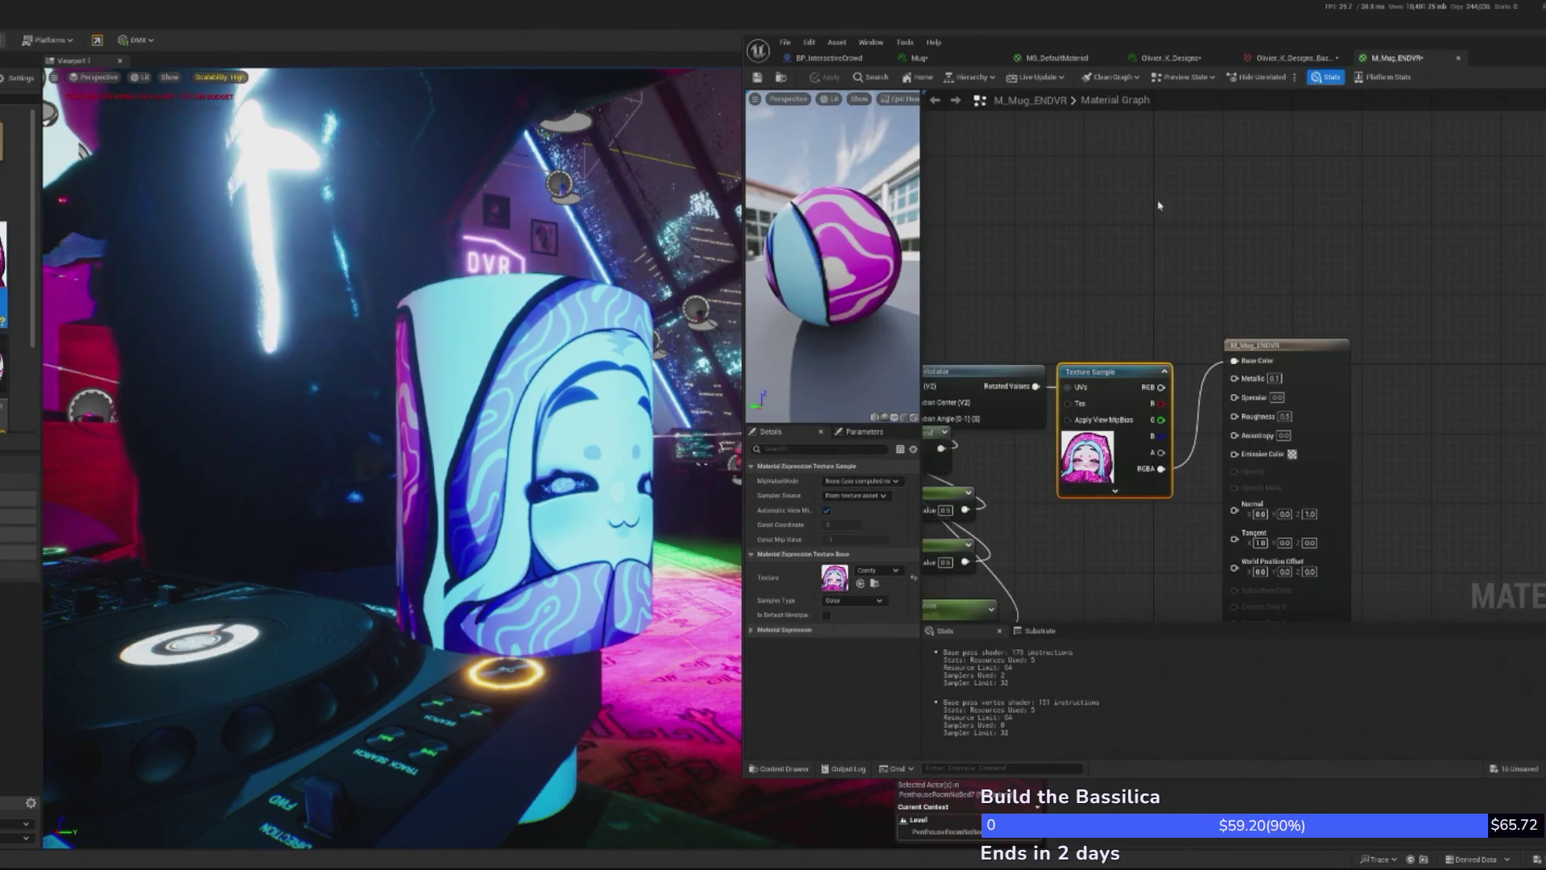
left_click(1116, 490)
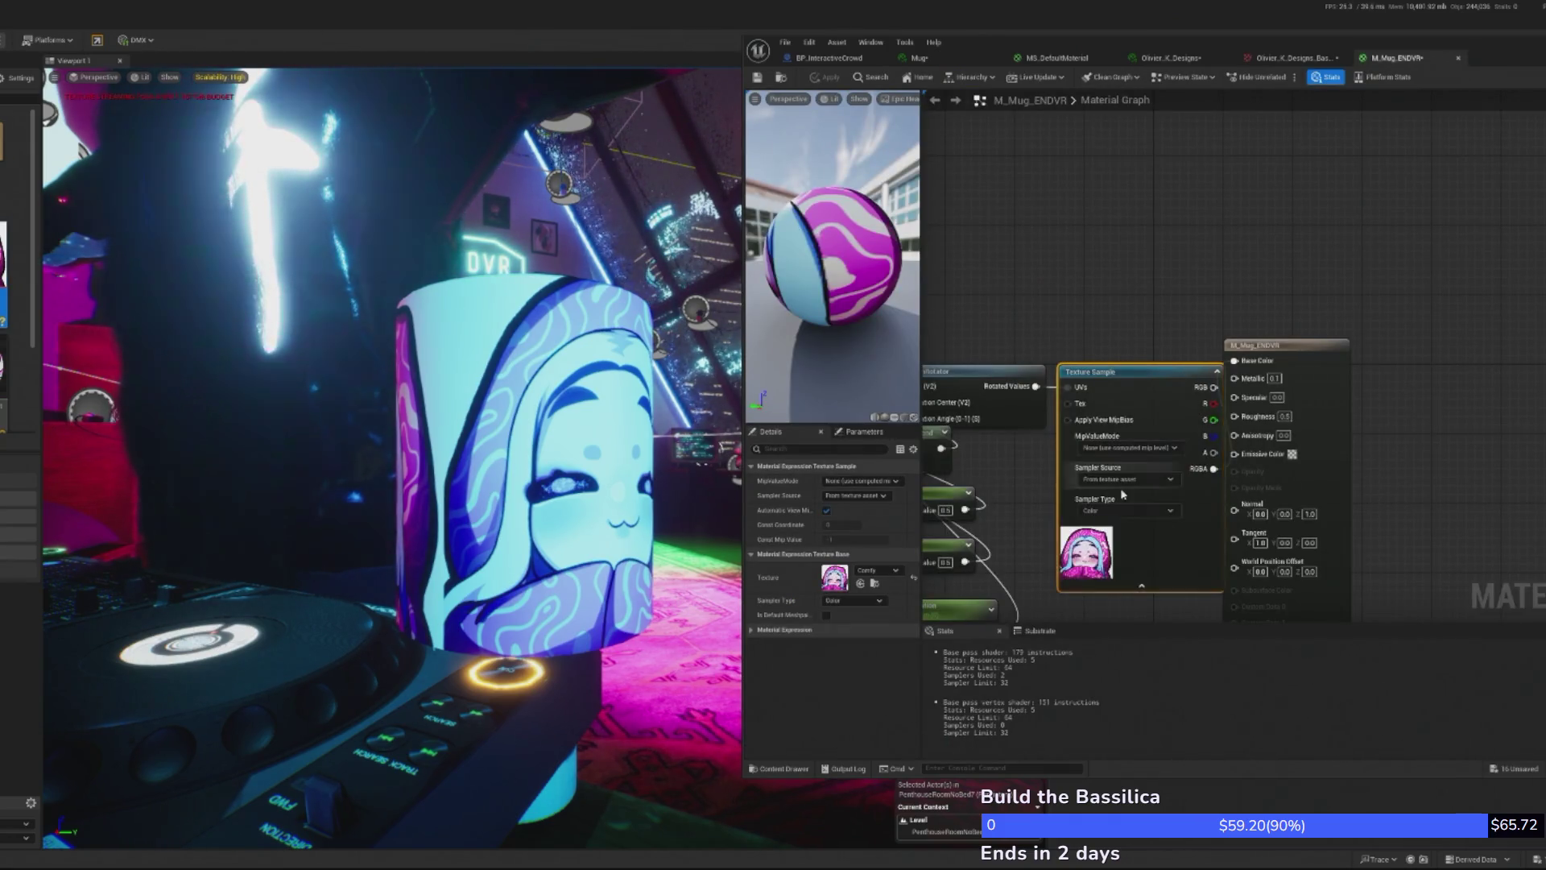
mouse_move(1134, 474)
left_mouse_down()
mouse_move(1159, 363)
mouse_move(1313, 386)
mouse_move(1300, 391)
left_mouse_up()
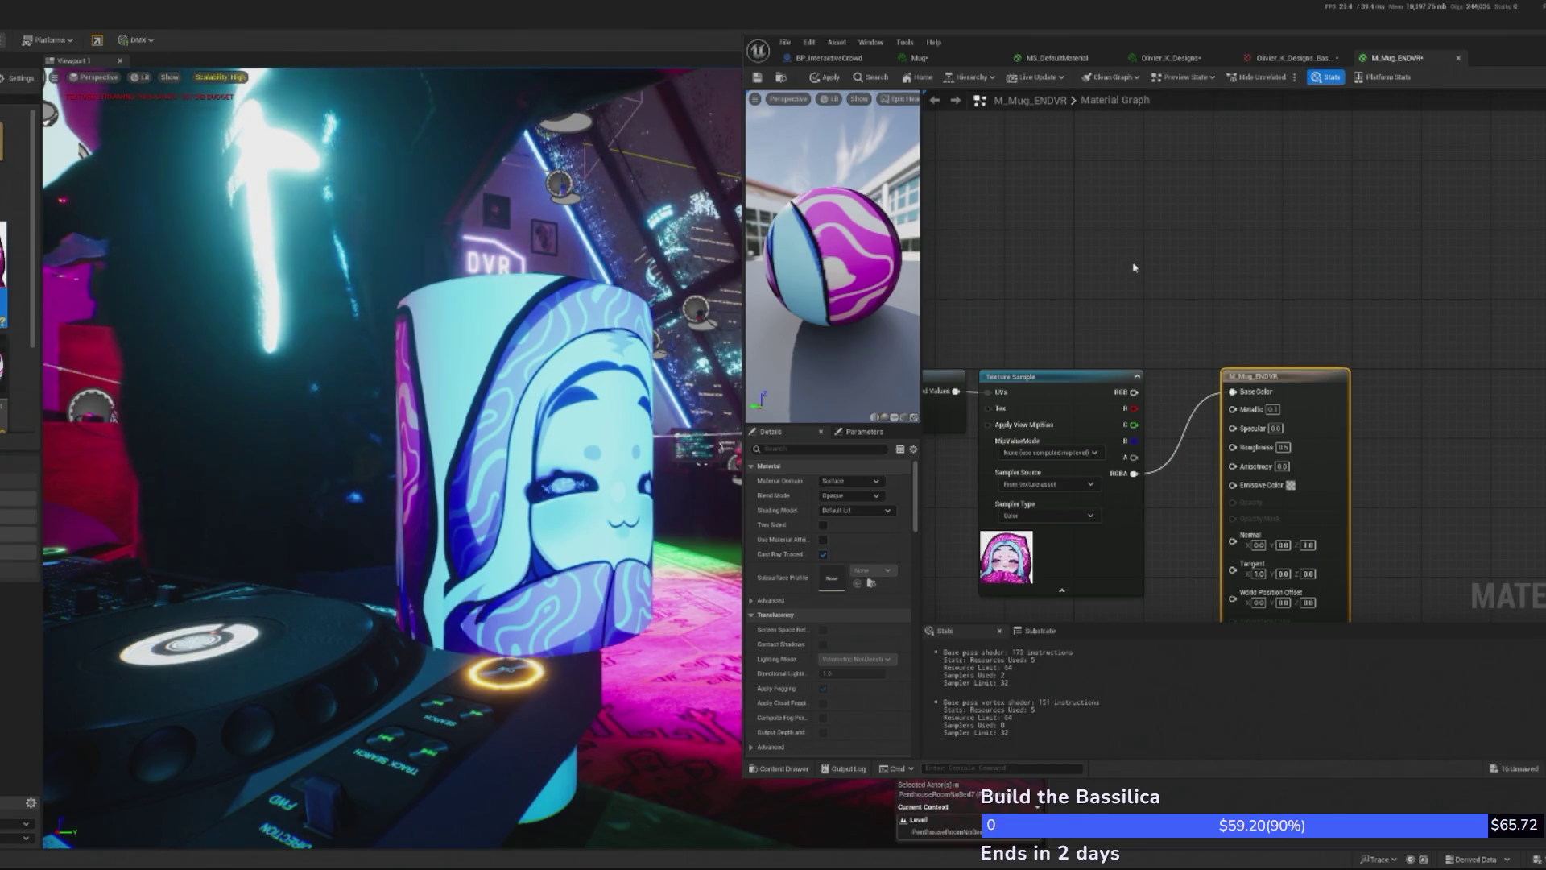
- Add a VectorParameter 'Param' feeding an Add node with the texture RGBA as B, and apply
left_click(1095, 210)
right_click(1095, 210)
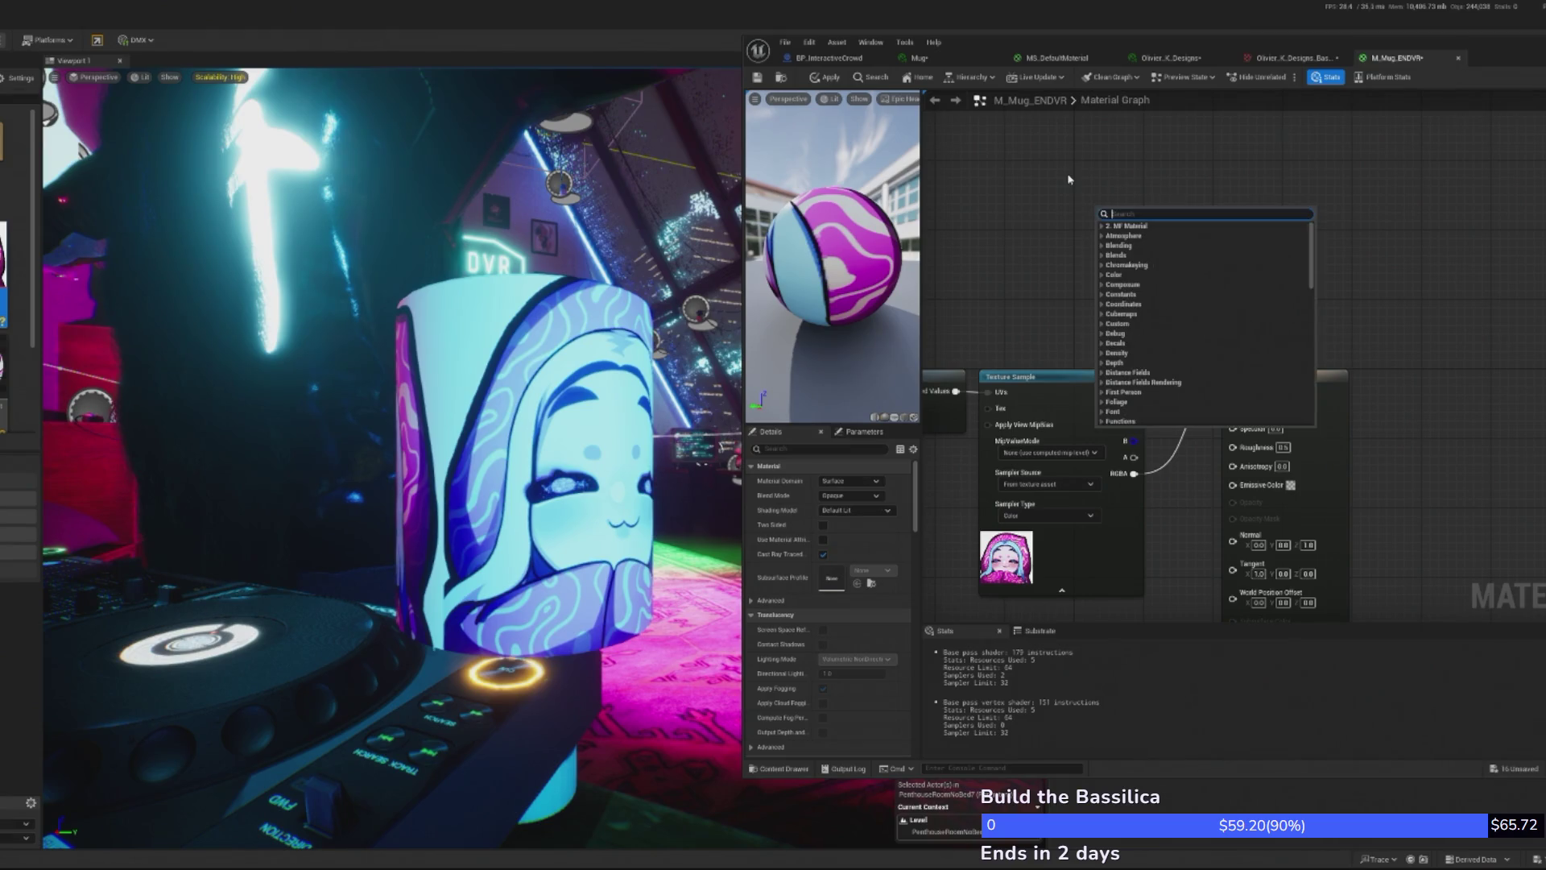
type("vector")
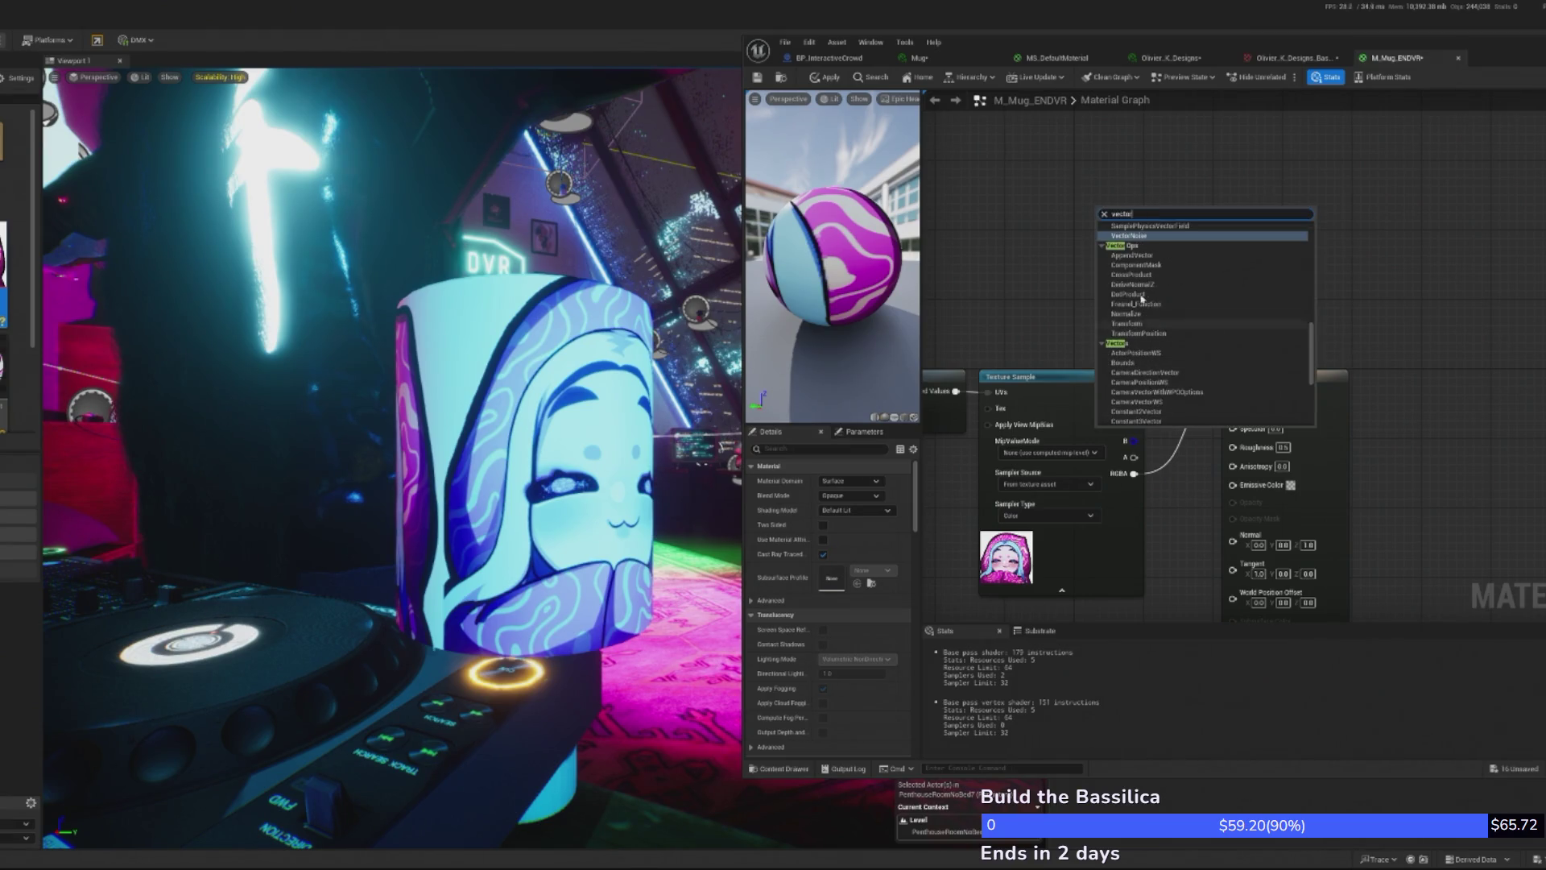
type(" par")
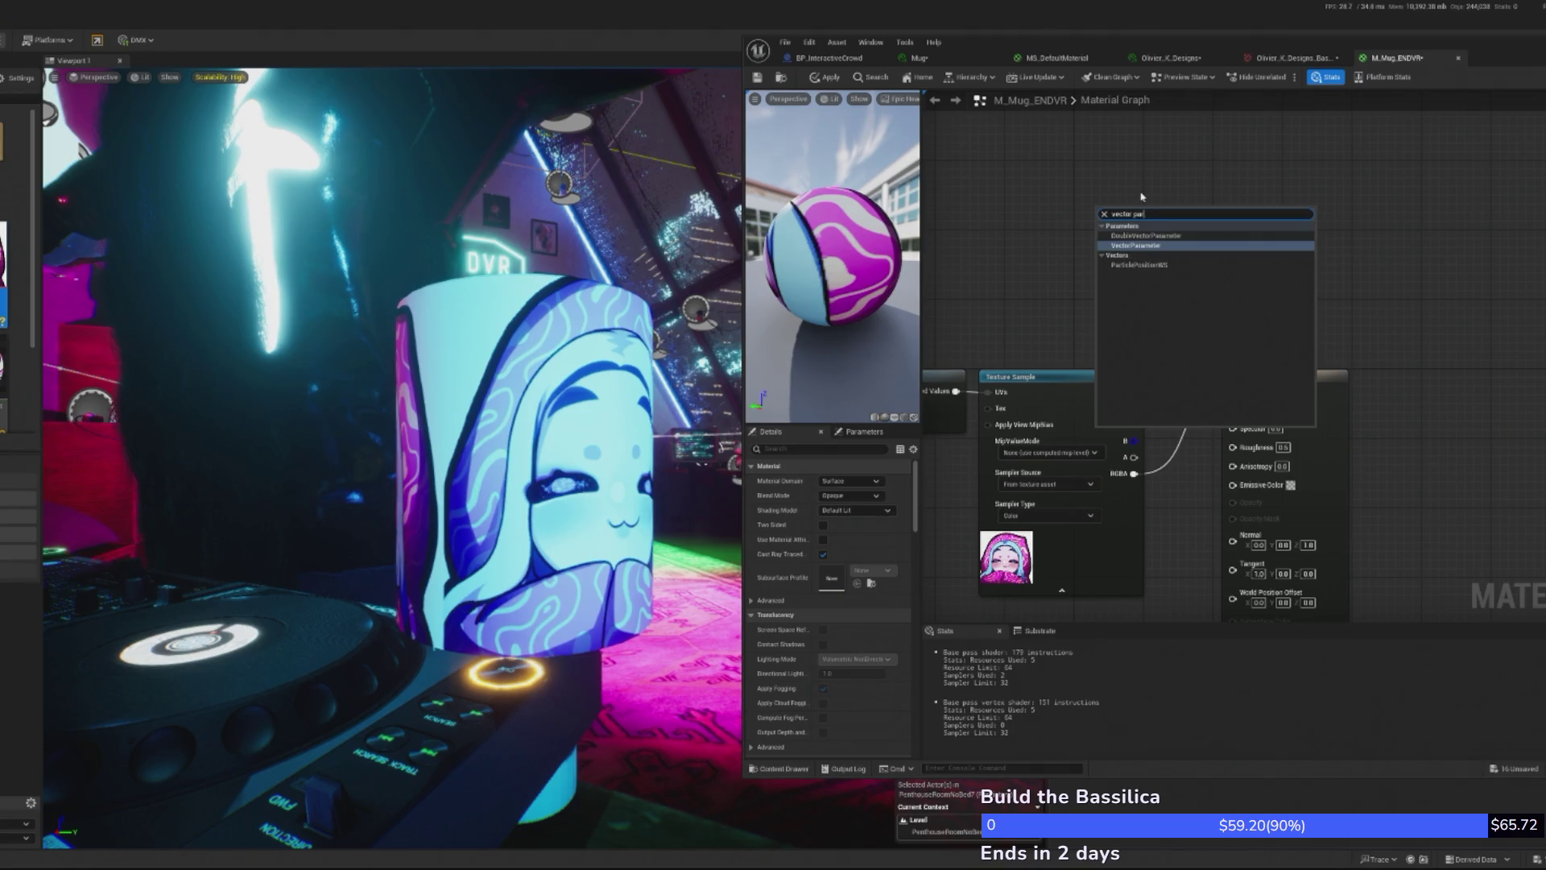
left_click(1138, 248)
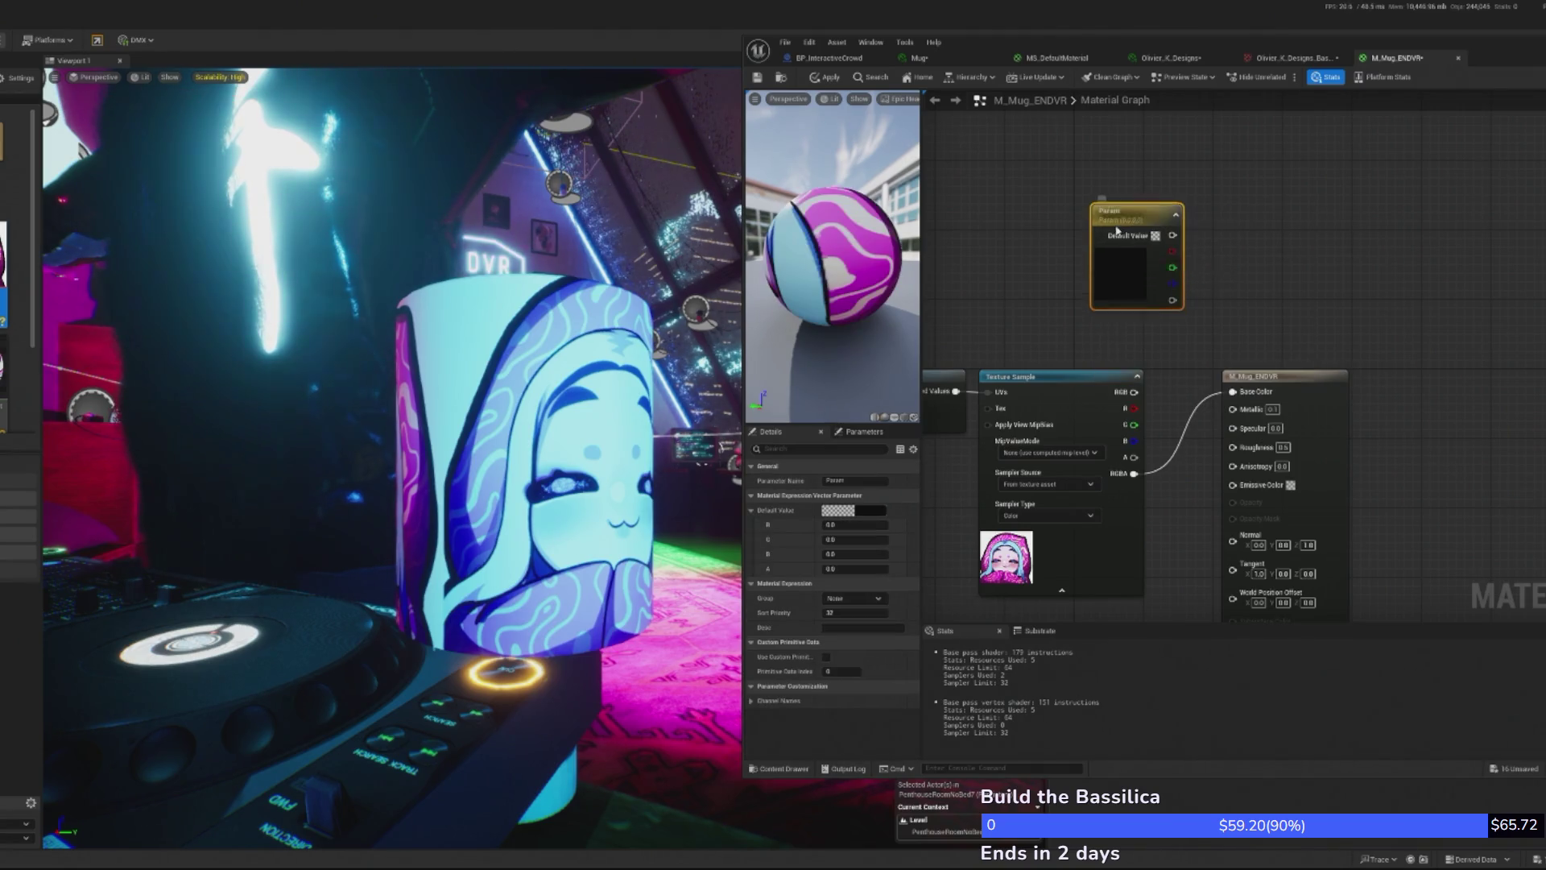
left_click_drag(1129, 244, 1204, 316)
type("add")
left_click(1232, 377)
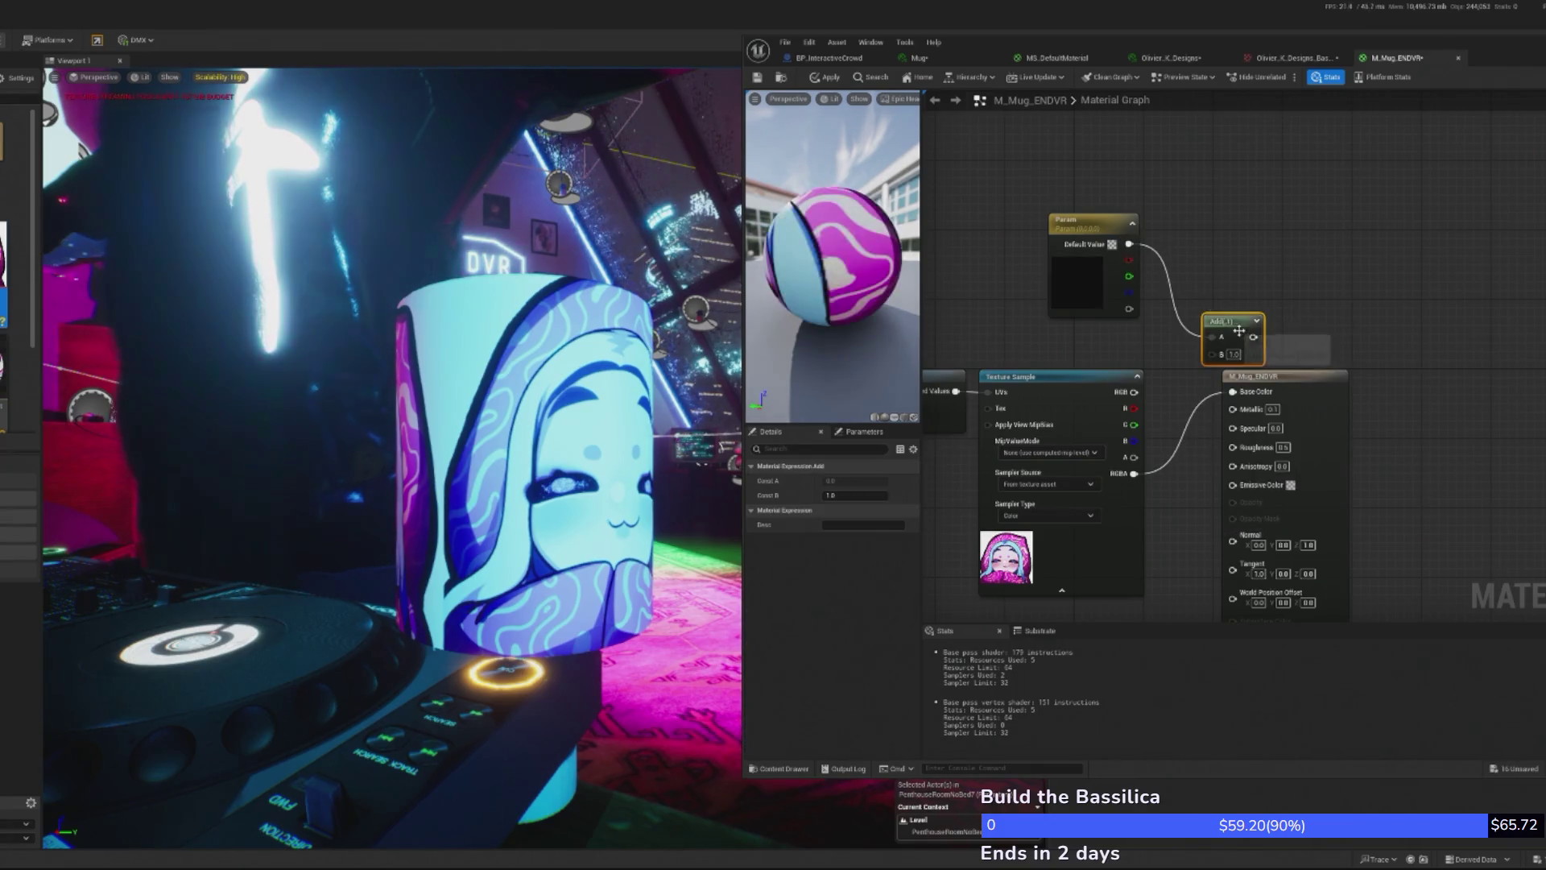
mouse_move(1214, 388)
left_mouse_down()
mouse_move(1204, 297)
mouse_move(1232, 391)
left_mouse_up()
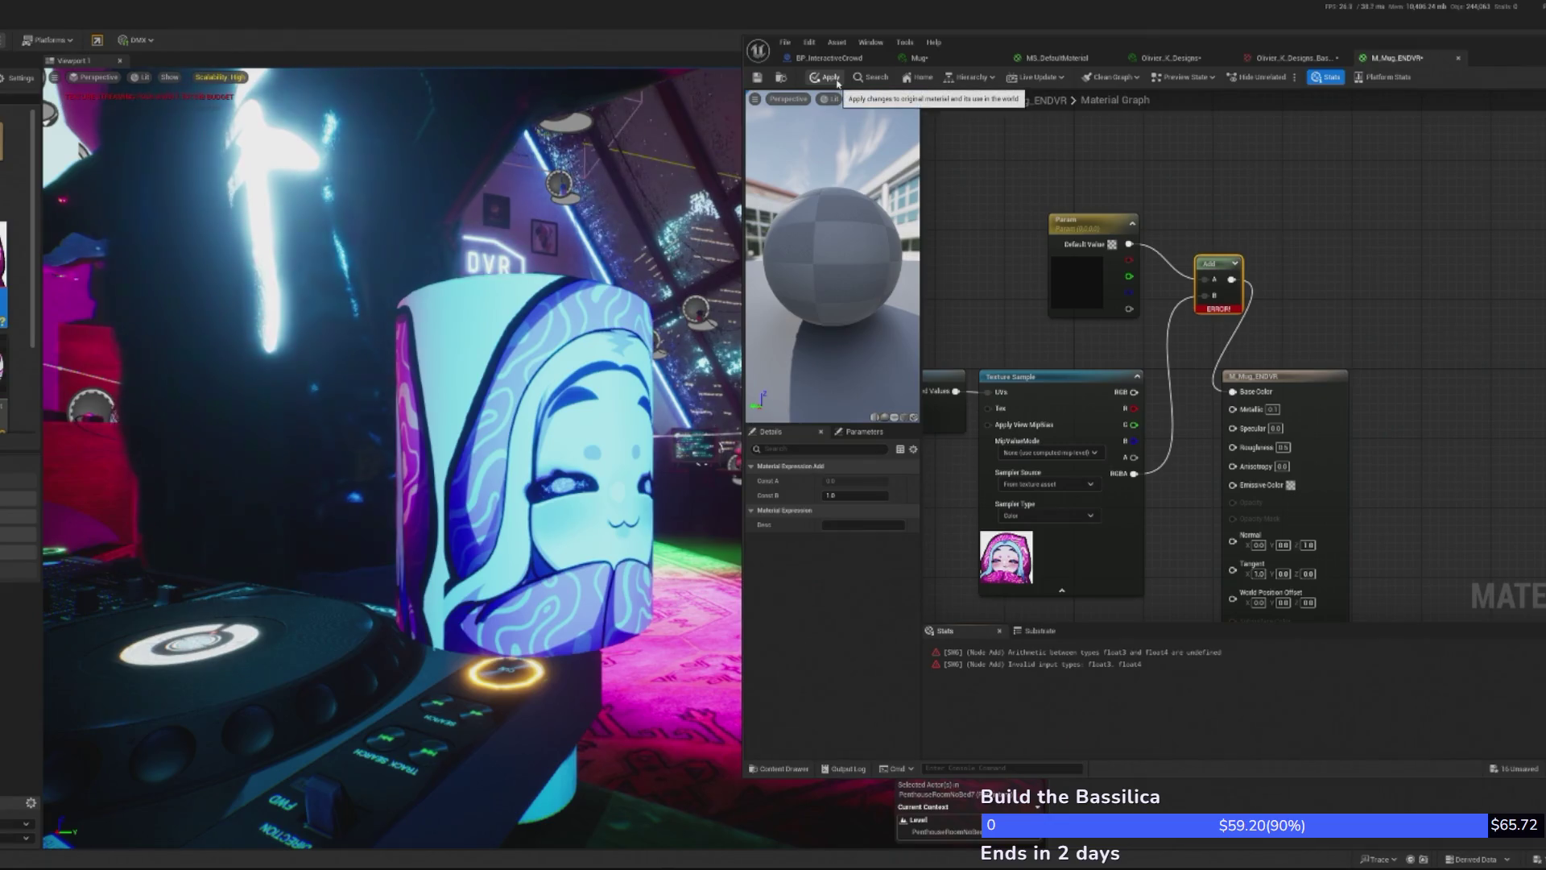
mouse_move(1191, 388)
left_mouse_down()
mouse_move(1139, 400)
mouse_move(1120, 362)
mouse_move(1154, 308)
left_mouse_up()
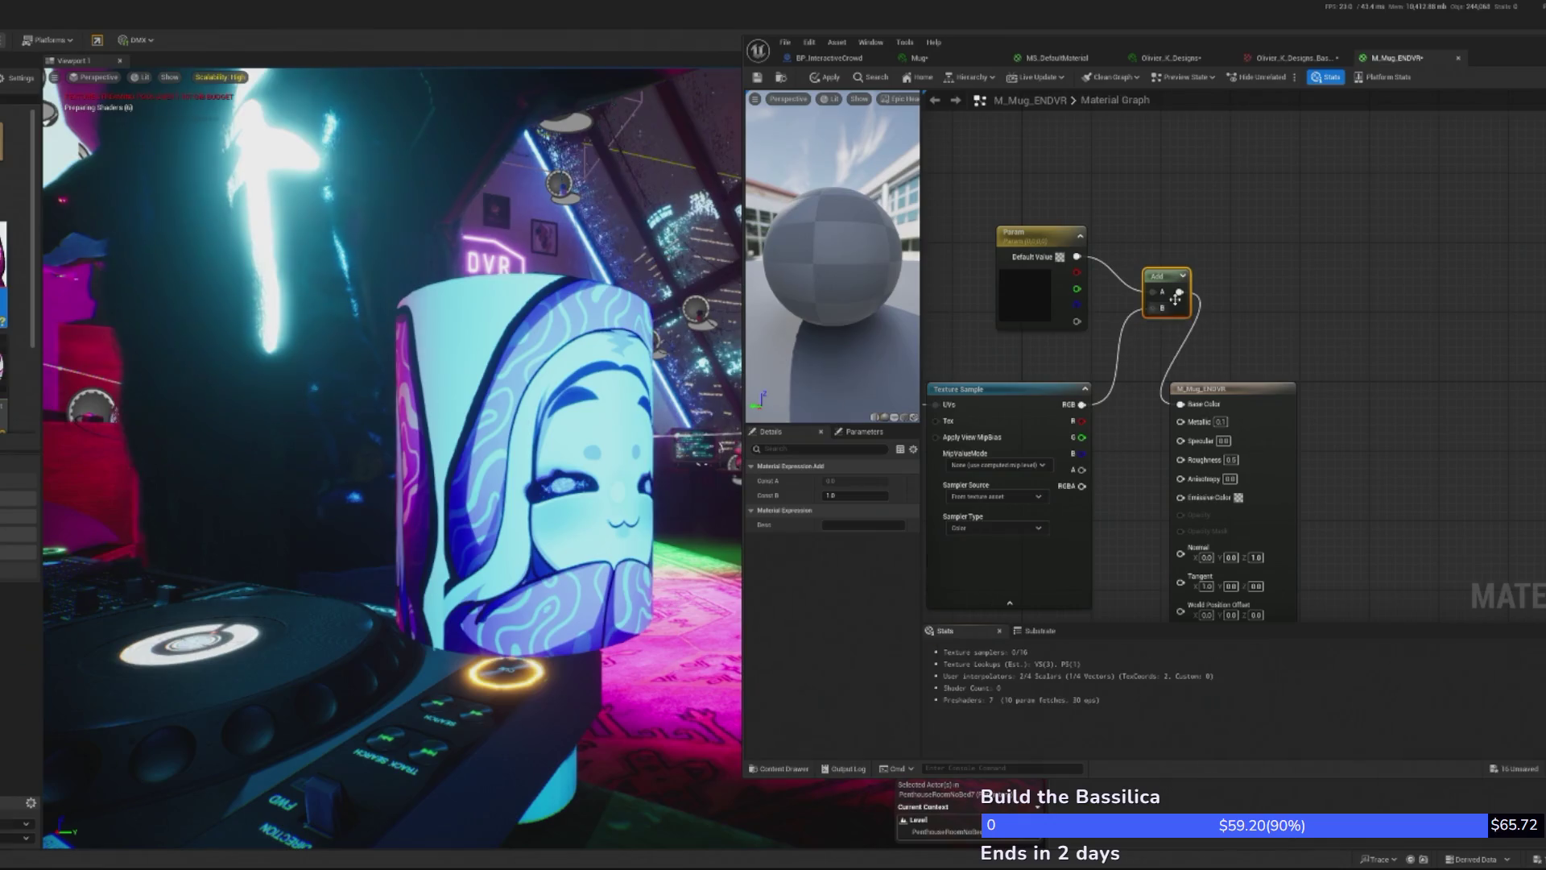
left_click(819, 78)
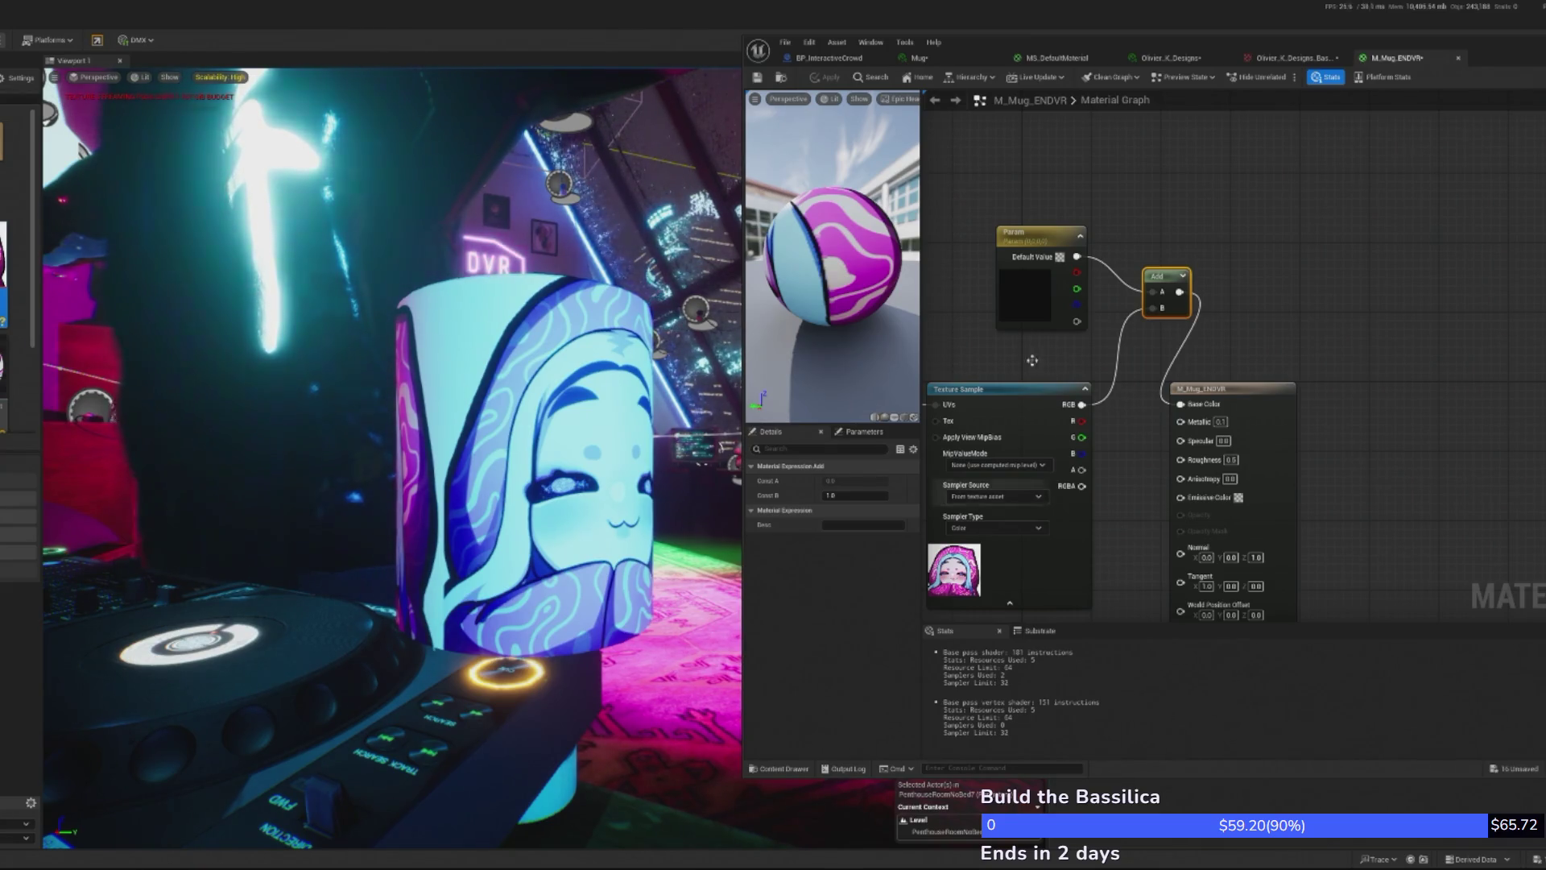
- Add a Lerp node, delete the Add node, and wire Param into the Lerp's A input
left_click(1003, 373)
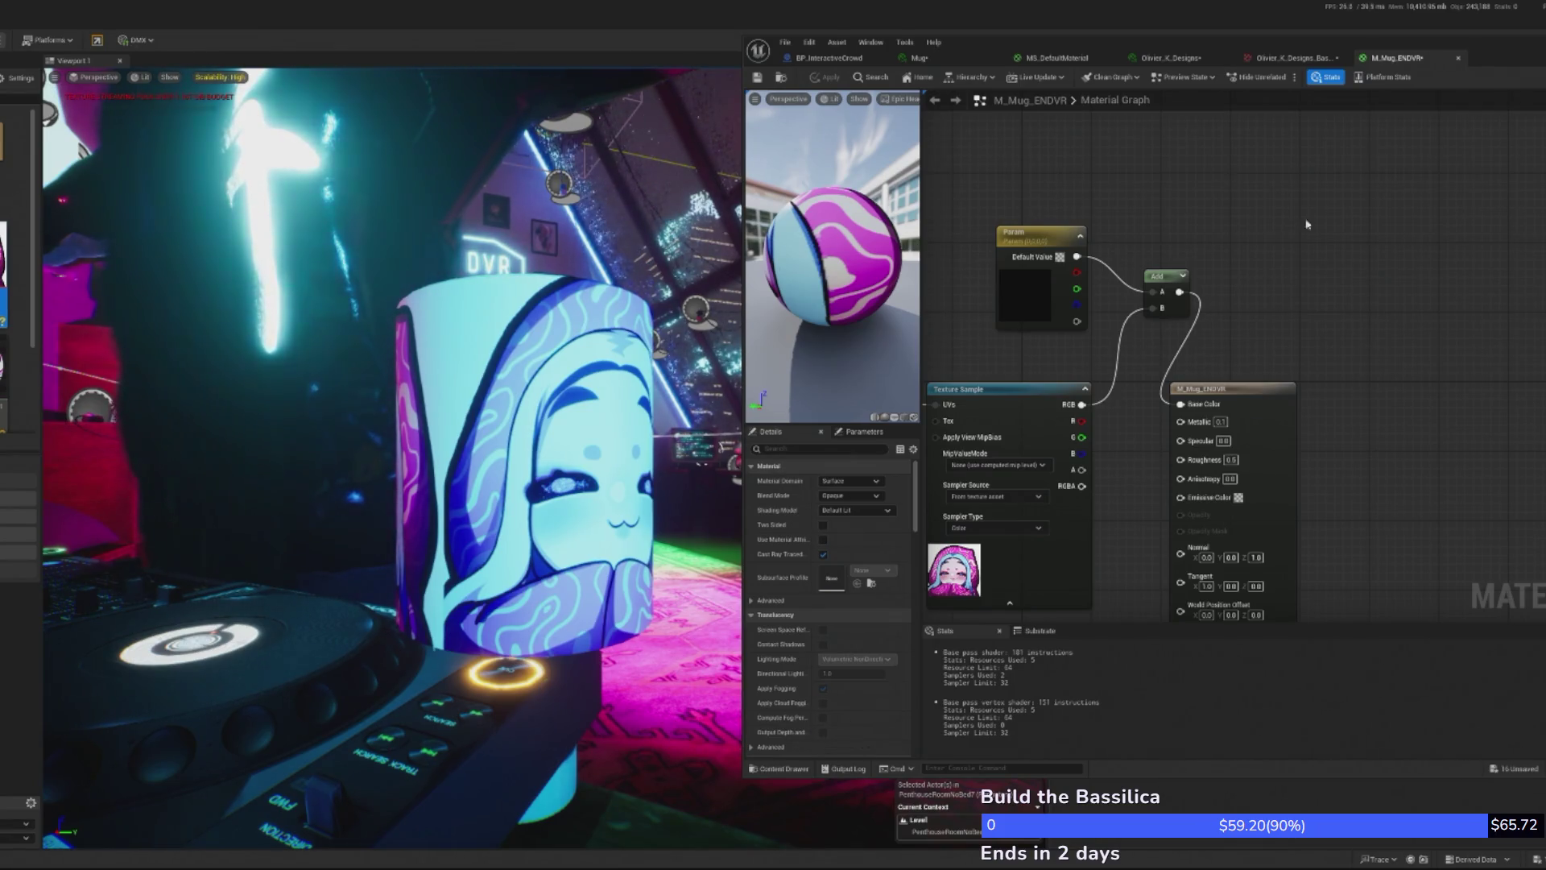
right_click(1252, 217)
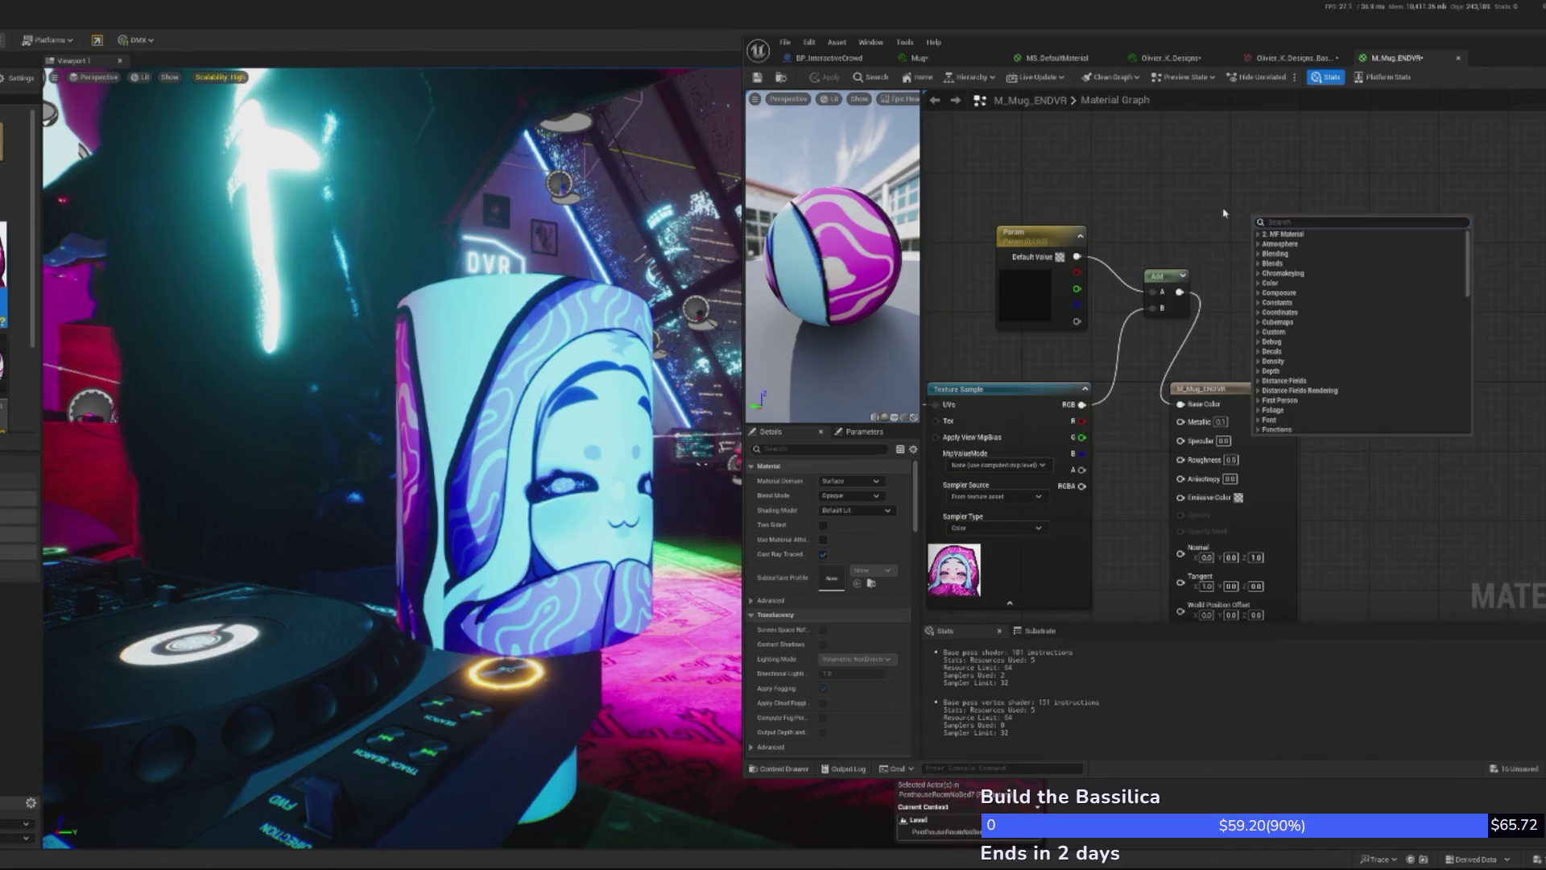
type("lerp")
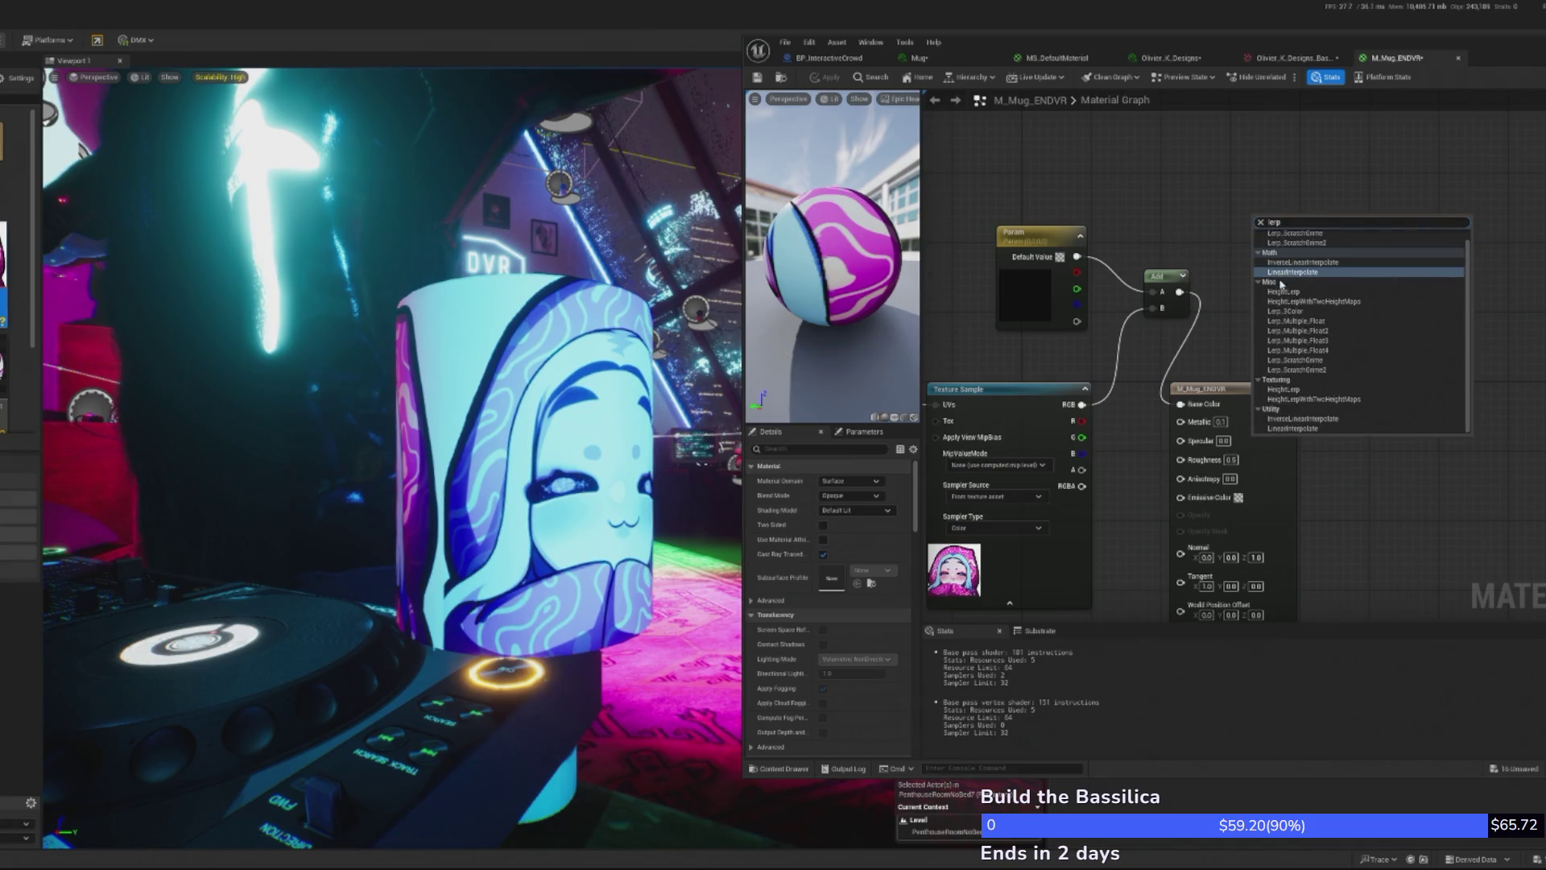
left_click(1295, 272)
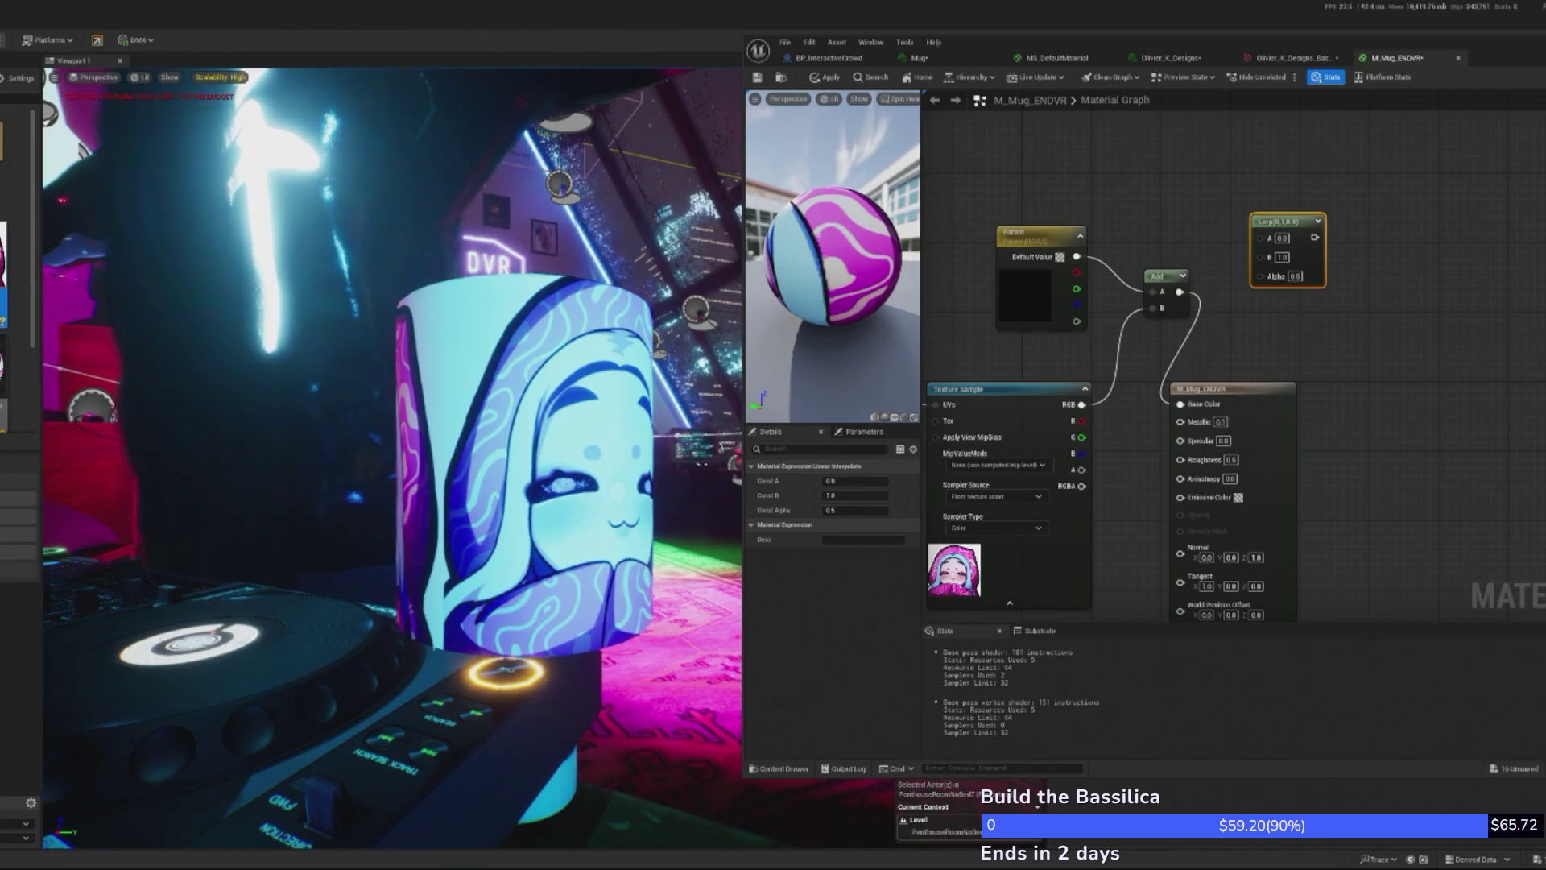
mouse_move(1039, 234)
left_mouse_down()
mouse_move(1188, 207)
mouse_move(1019, 205)
mouse_move(1261, 238)
mouse_move(1197, 225)
left_mouse_up()
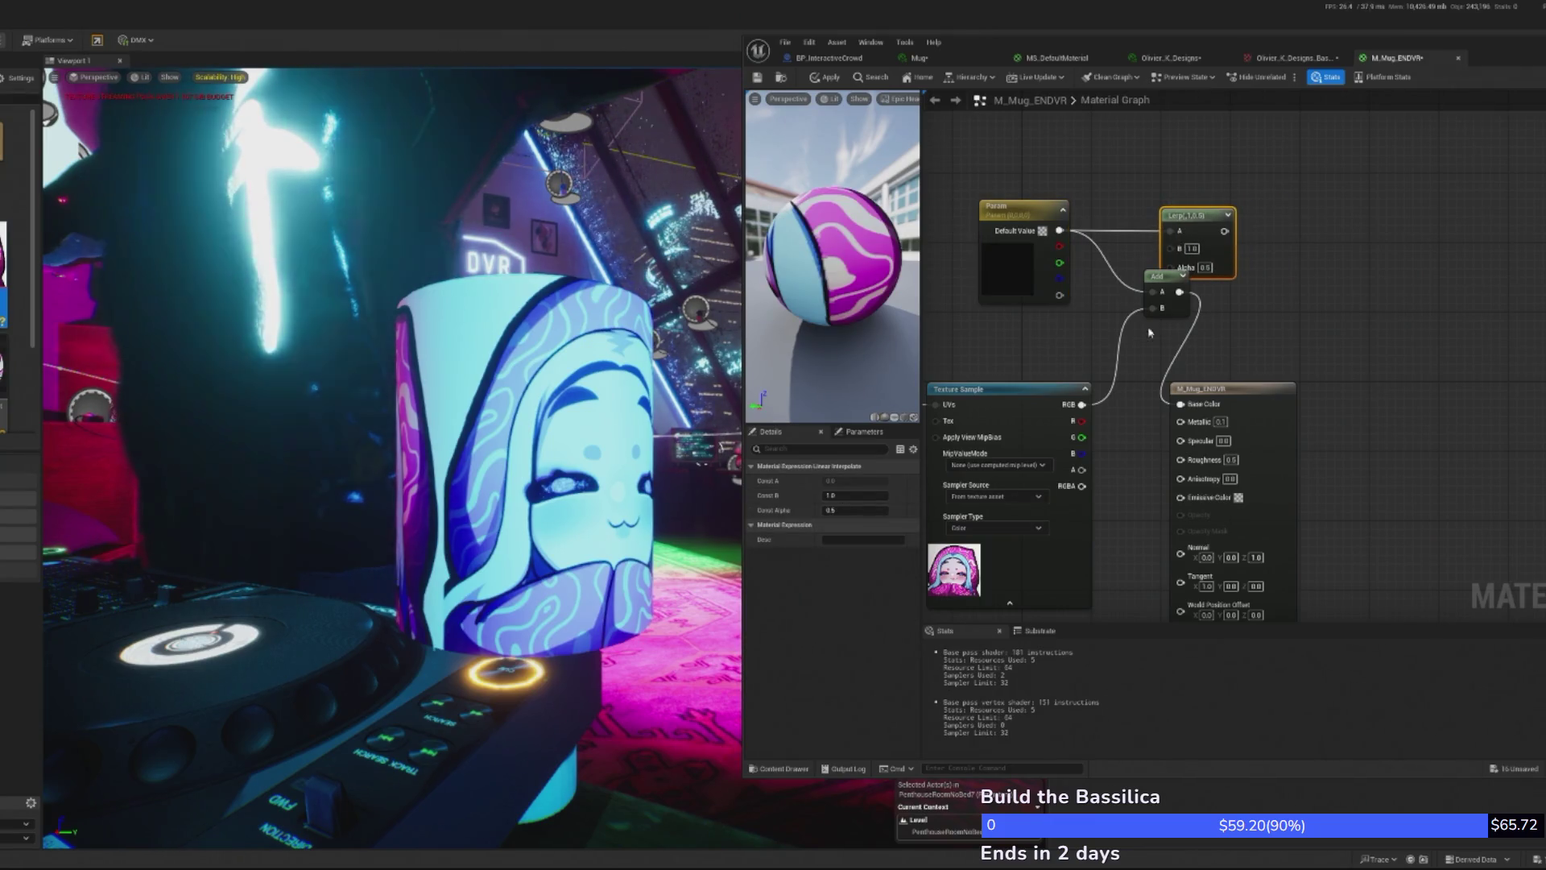
left_click(1167, 274)
key("Delete")
mouse_move(1224, 232)
left_mouse_down()
mouse_move(1089, 498)
mouse_move(1176, 273)
mouse_move(1170, 247)
left_mouse_up()
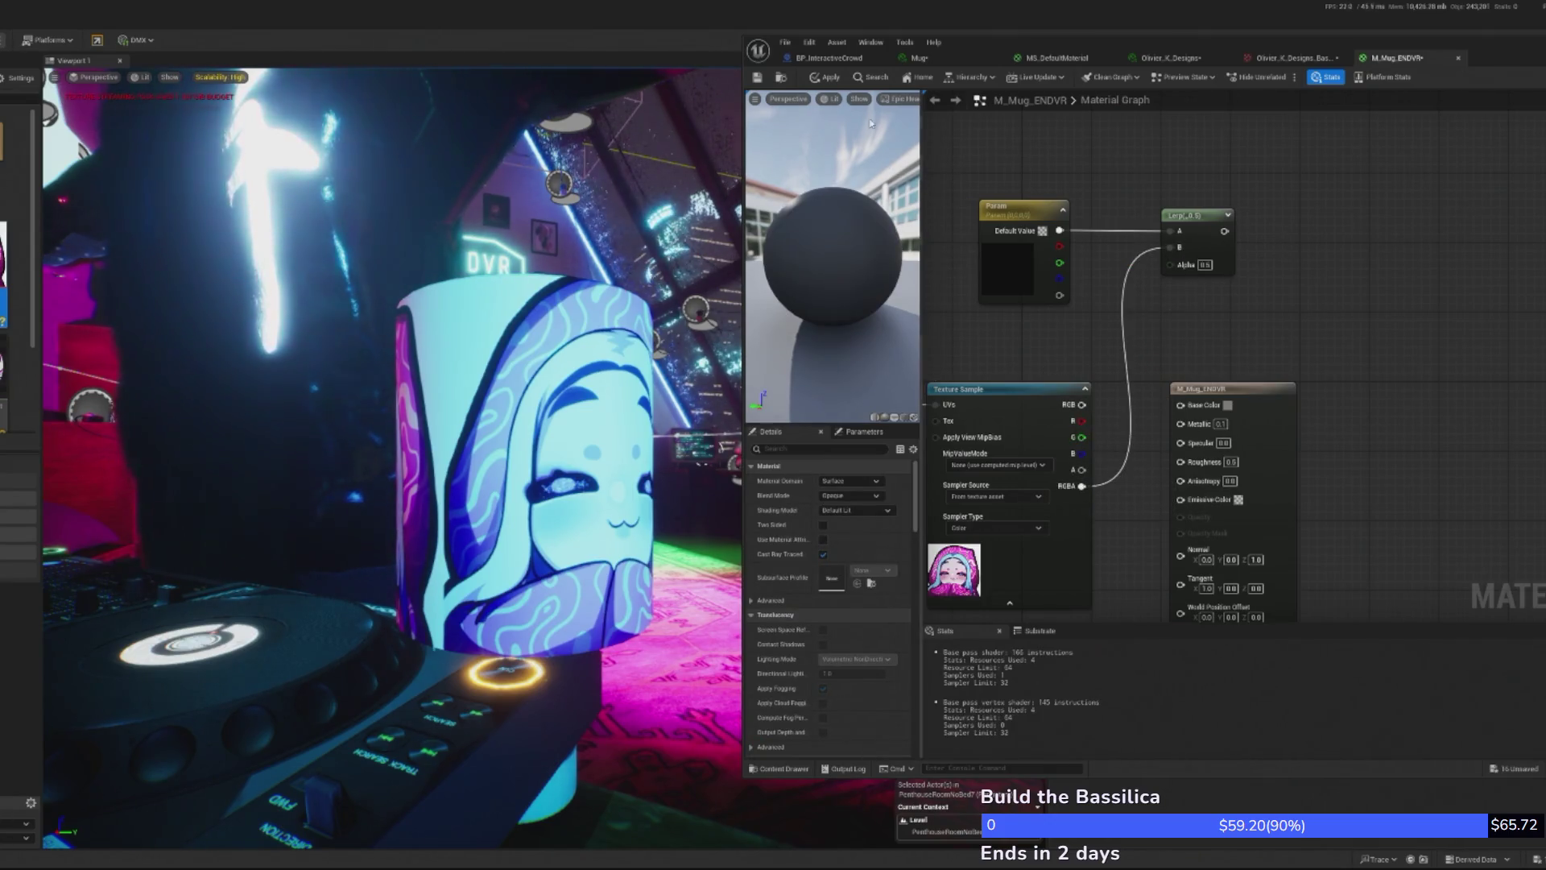
- Wire the texture's A into Lerp Alpha and its RGB into Lerp B, then apply the mug material
left_click(830, 77)
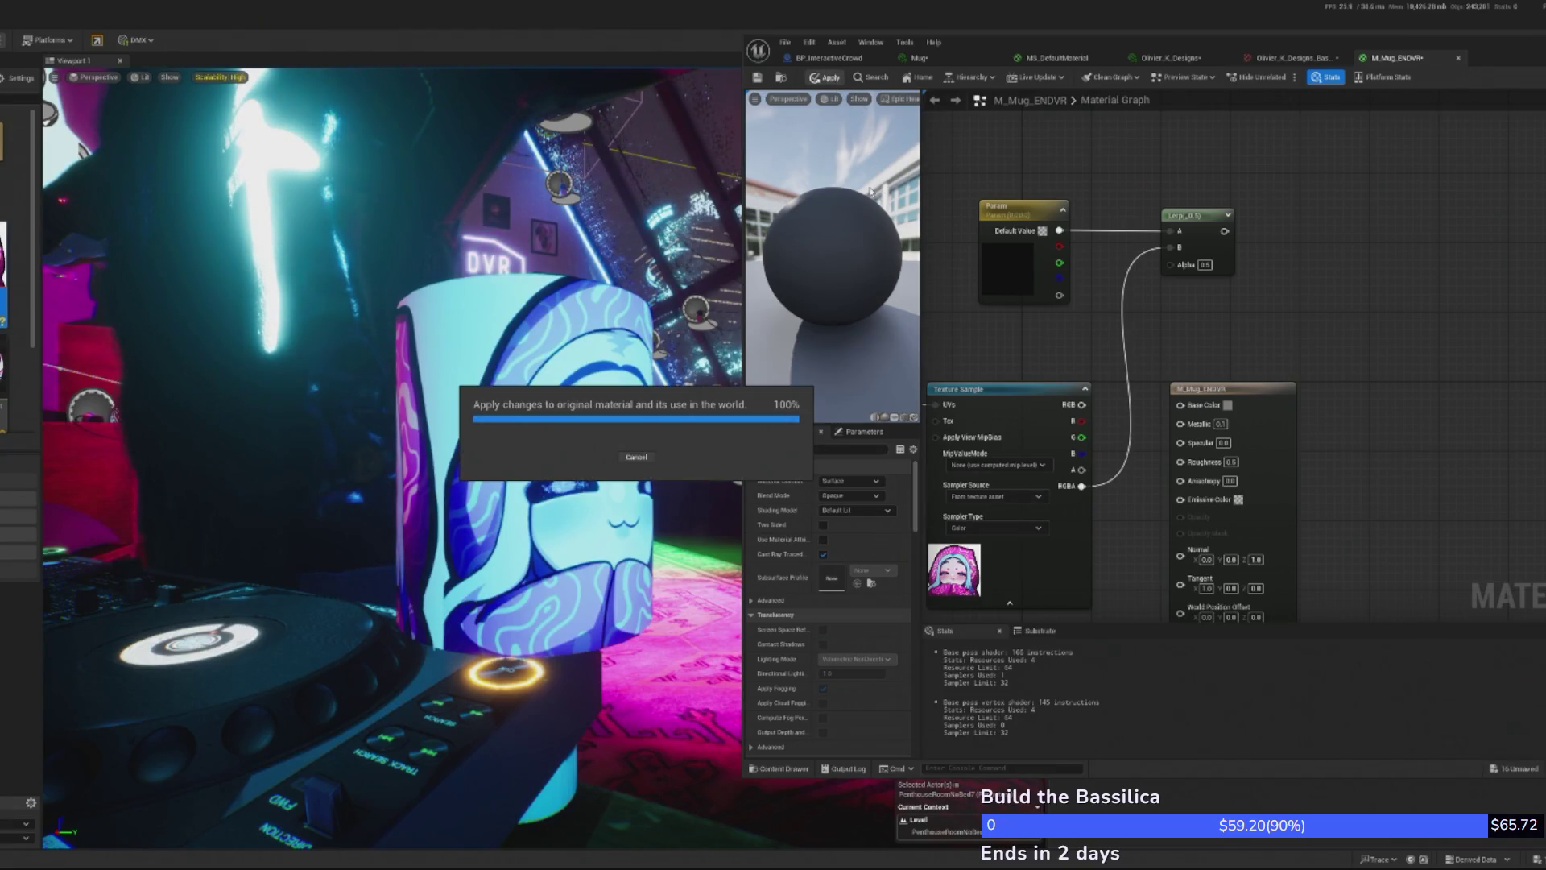
mouse_move(1083, 470)
left_mouse_down()
mouse_move(1191, 338)
mouse_move(1176, 277)
left_mouse_up()
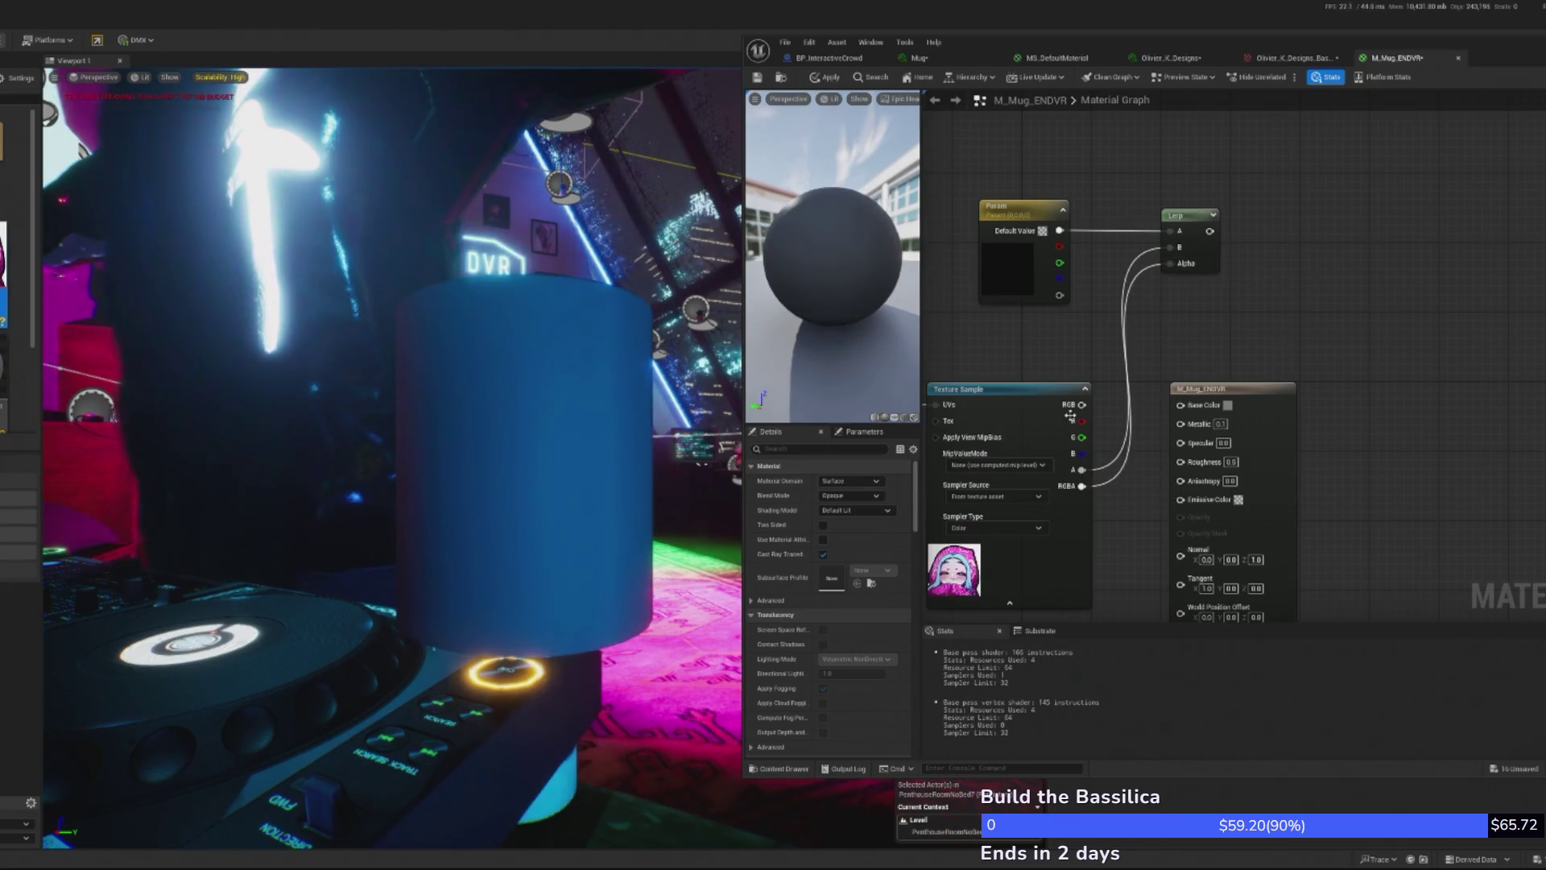
mouse_move(1080, 405)
left_mouse_down()
mouse_move(1170, 247)
mouse_move(1206, 397)
mouse_move(1181, 404)
left_mouse_up()
left_click(831, 77)
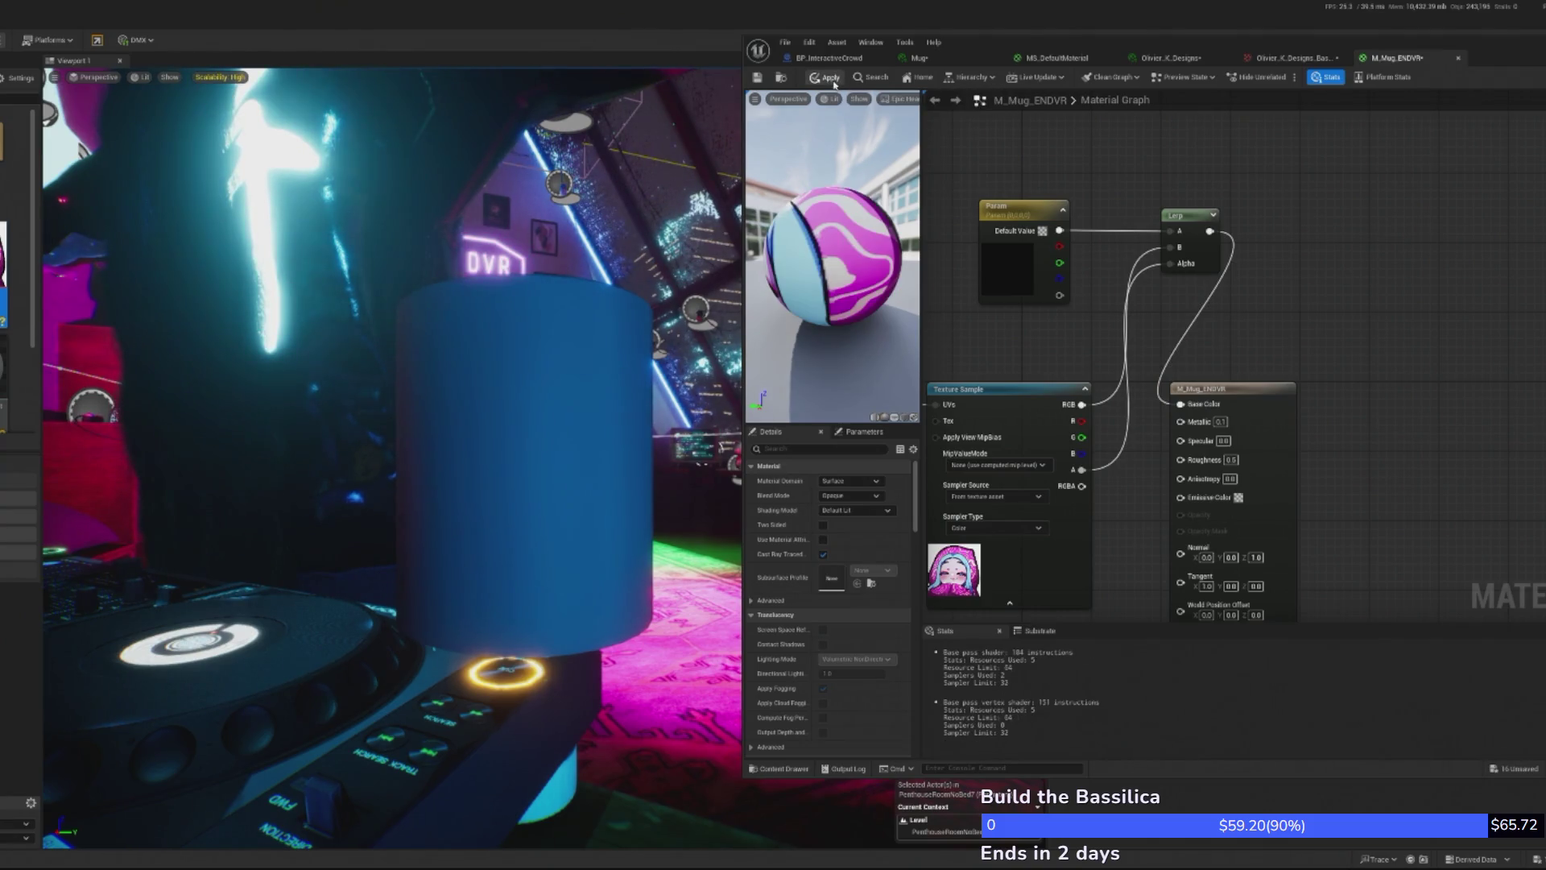
left_click(833, 80)
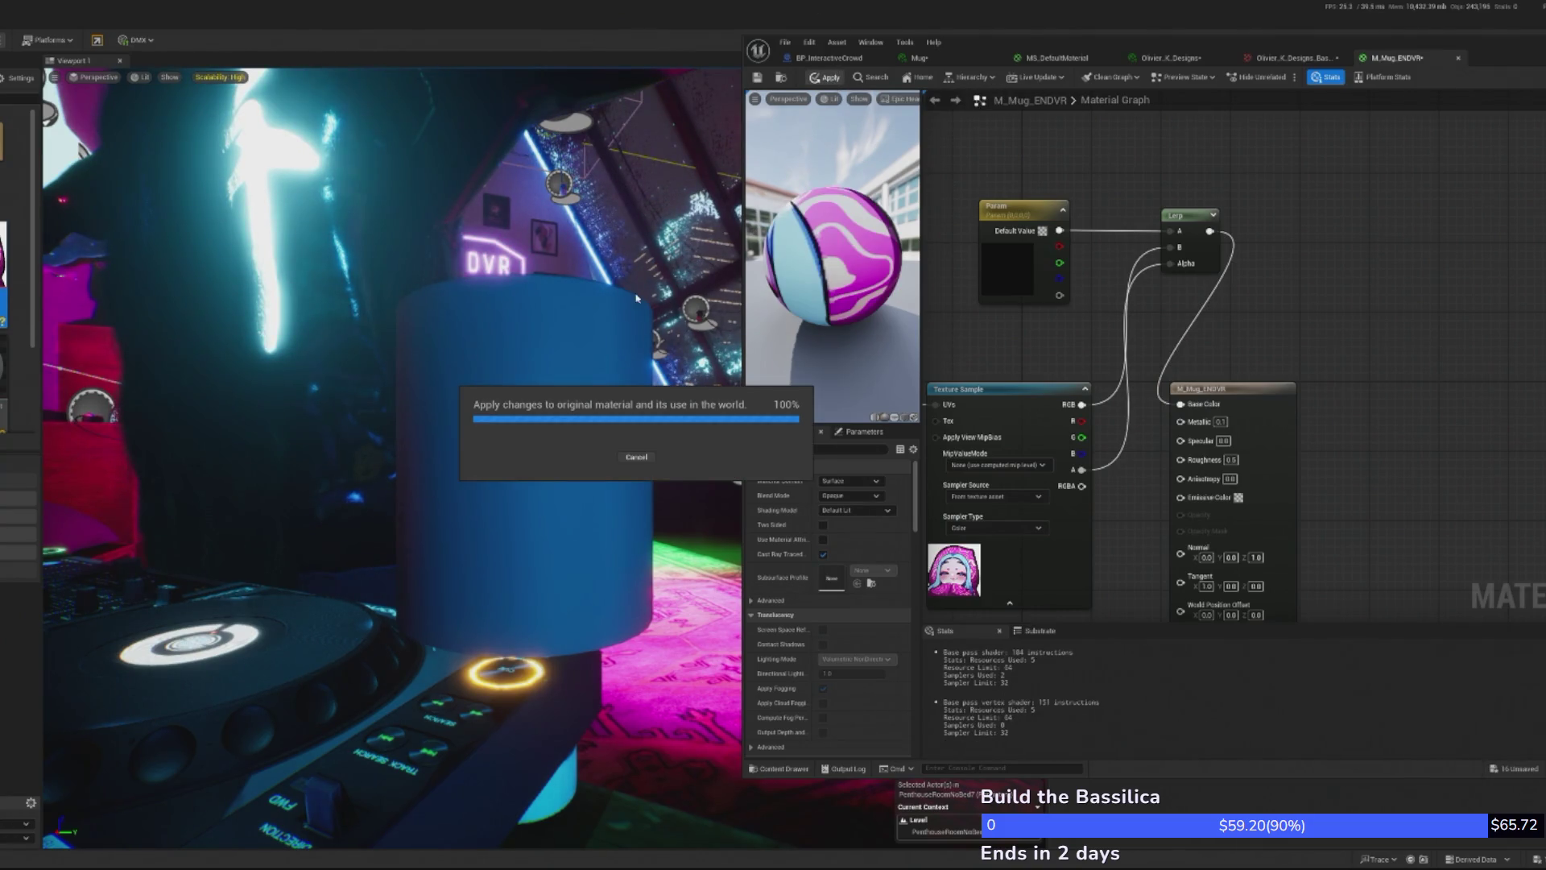
mouse_move(636, 298)
left_mouse_down()
mouse_move(588, 230)
mouse_move(523, 273)
mouse_move(467, 286)
left_mouse_up()
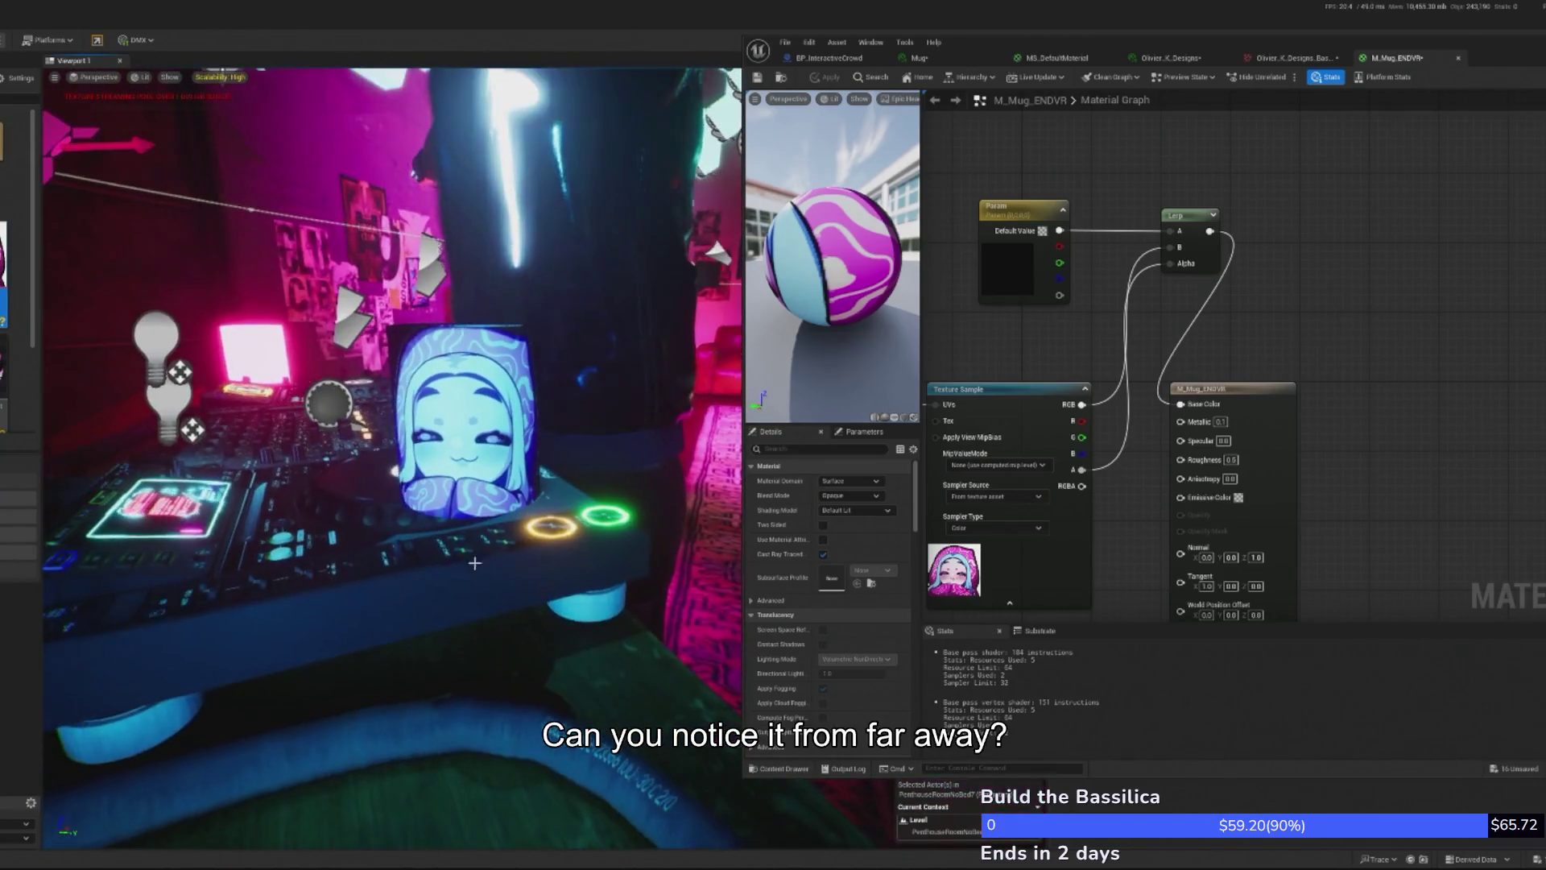
- Move the M_Mug_ENDVR output node right, place the Lerp between texture and output, and save with Ctrl+S
left_click_drag(1224, 389, 1377, 389)
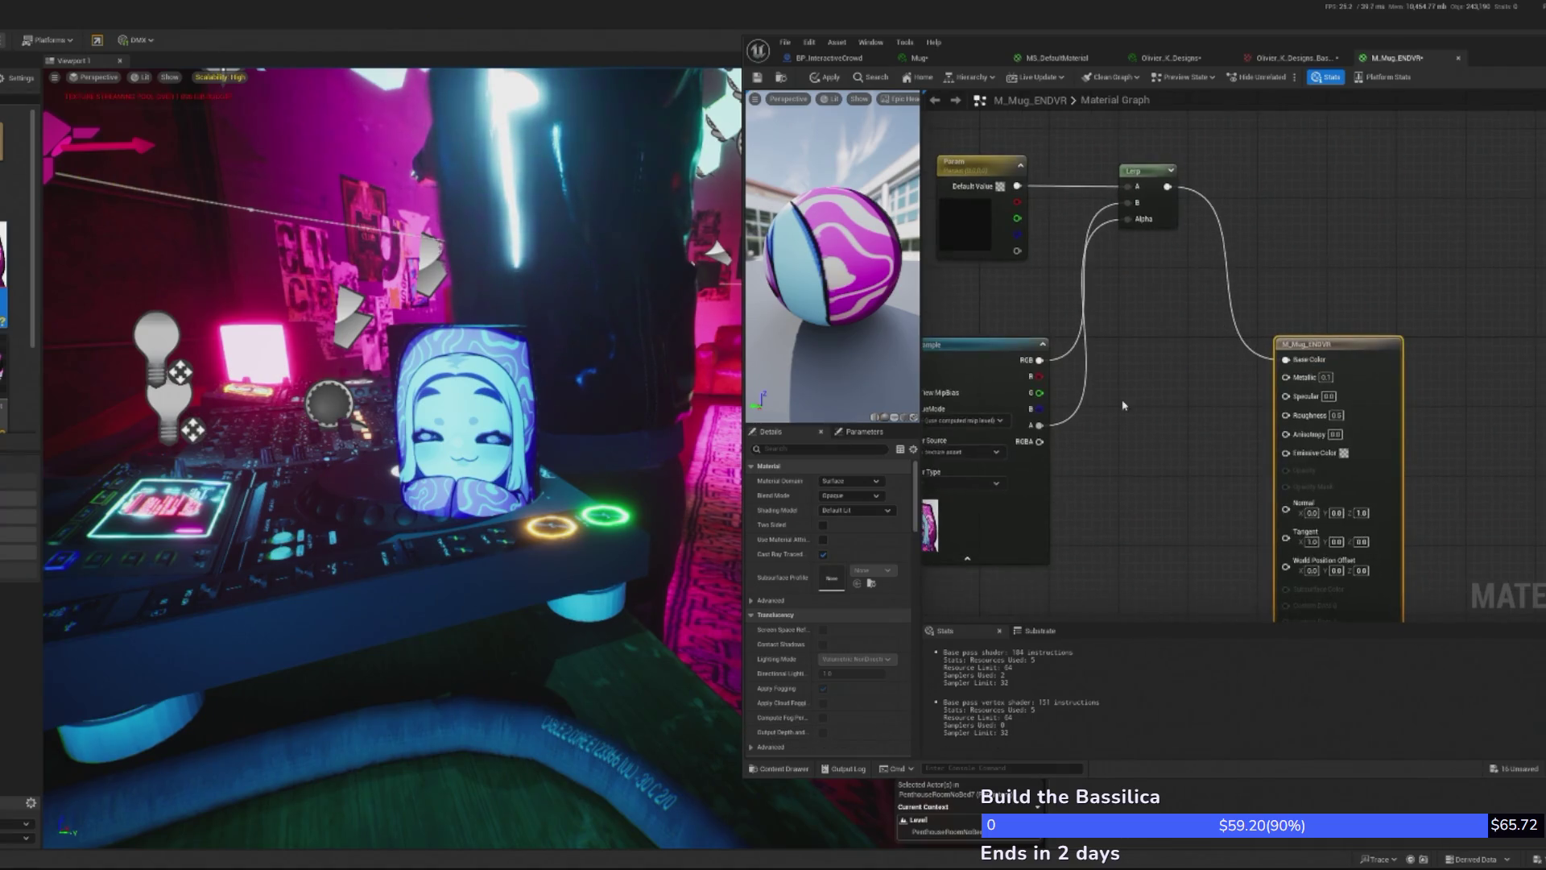
left_click_drag(1162, 191, 1196, 347)
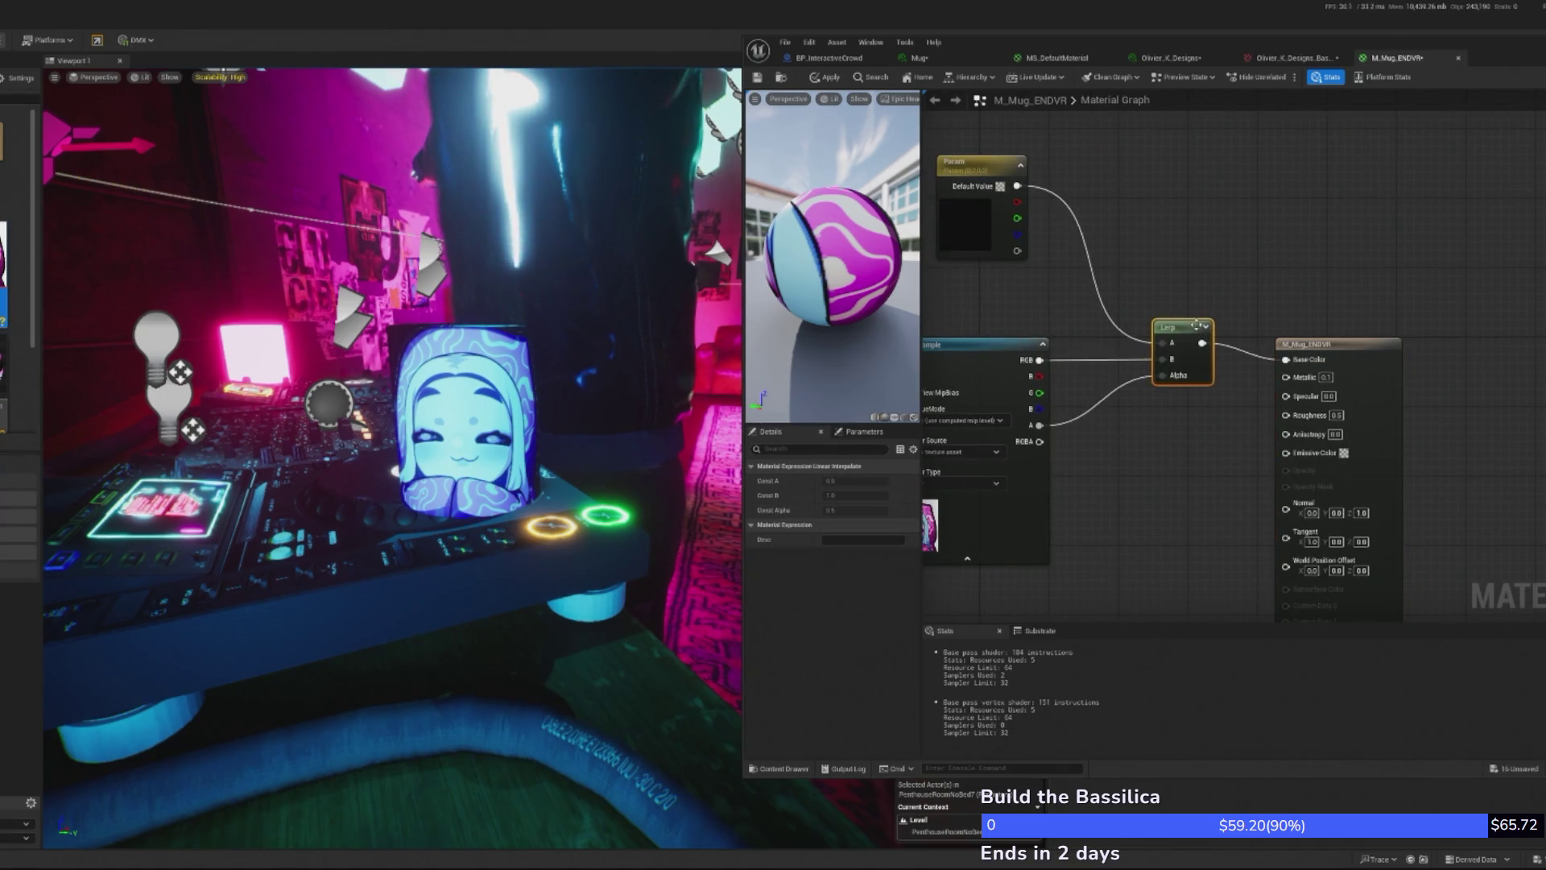
mouse_move(387, 435)
left_mouse_down()
mouse_move(370, 306)
mouse_move(403, 451)
mouse_move(419, 338)
mouse_move(403, 378)
left_mouse_up()
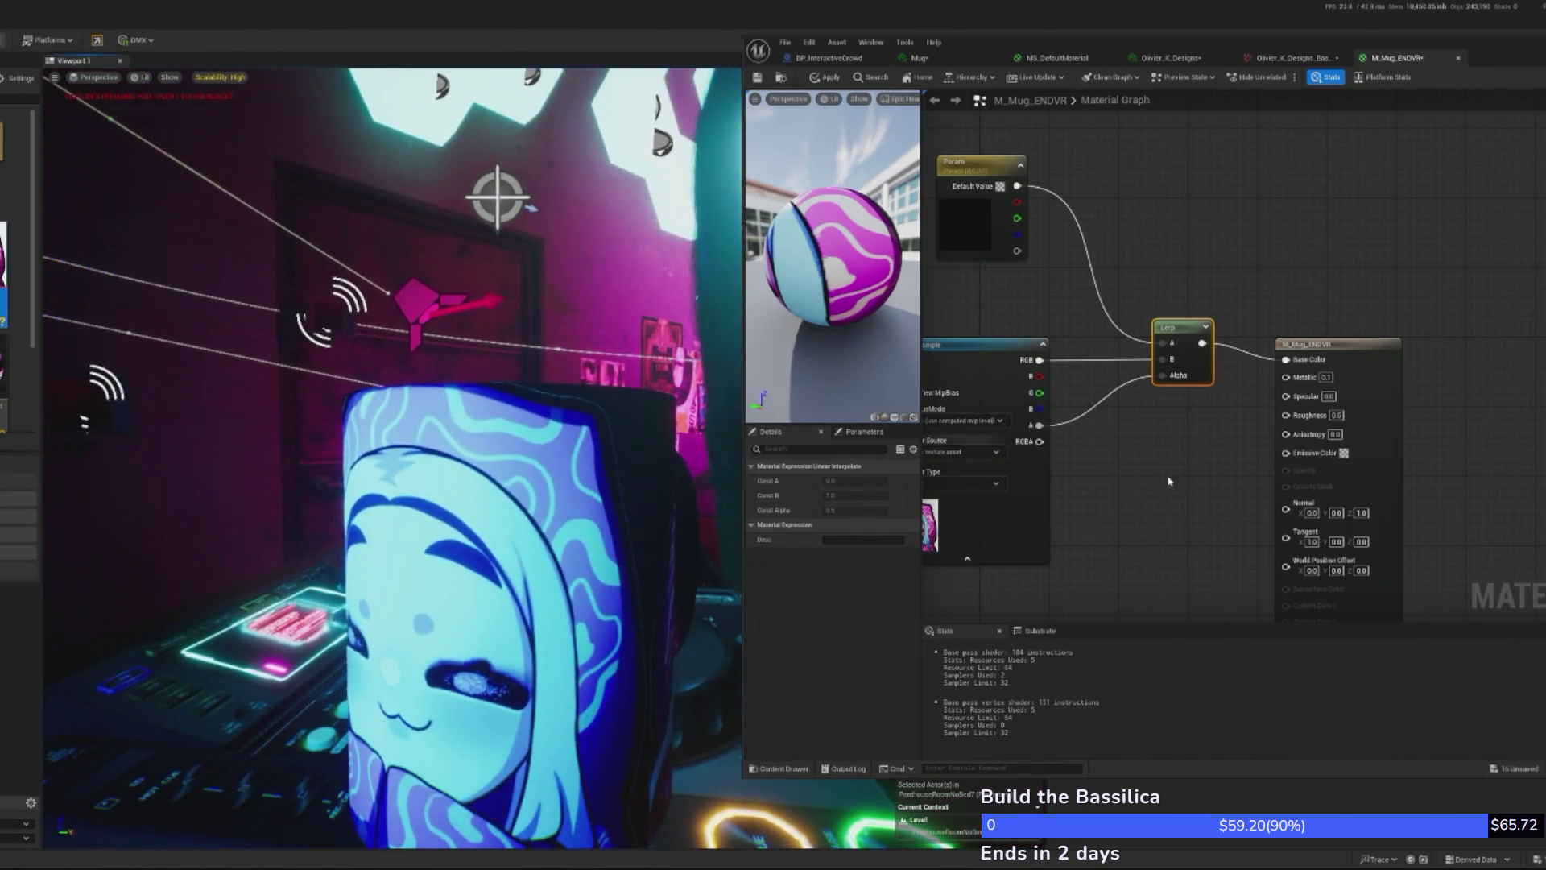
left_click(1324, 377)
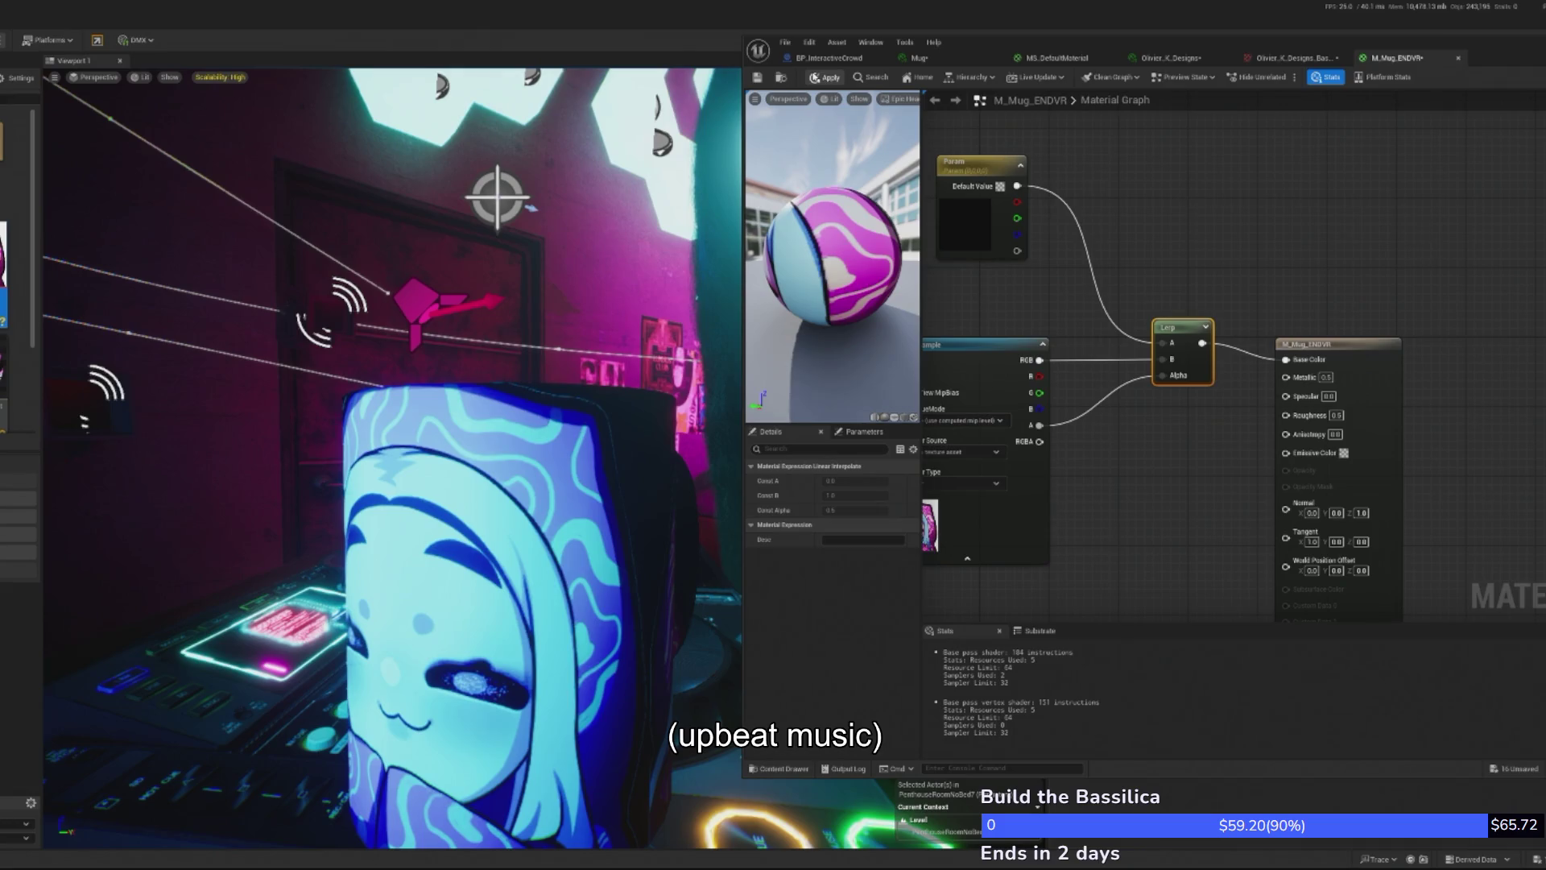
key("ctrl+s")
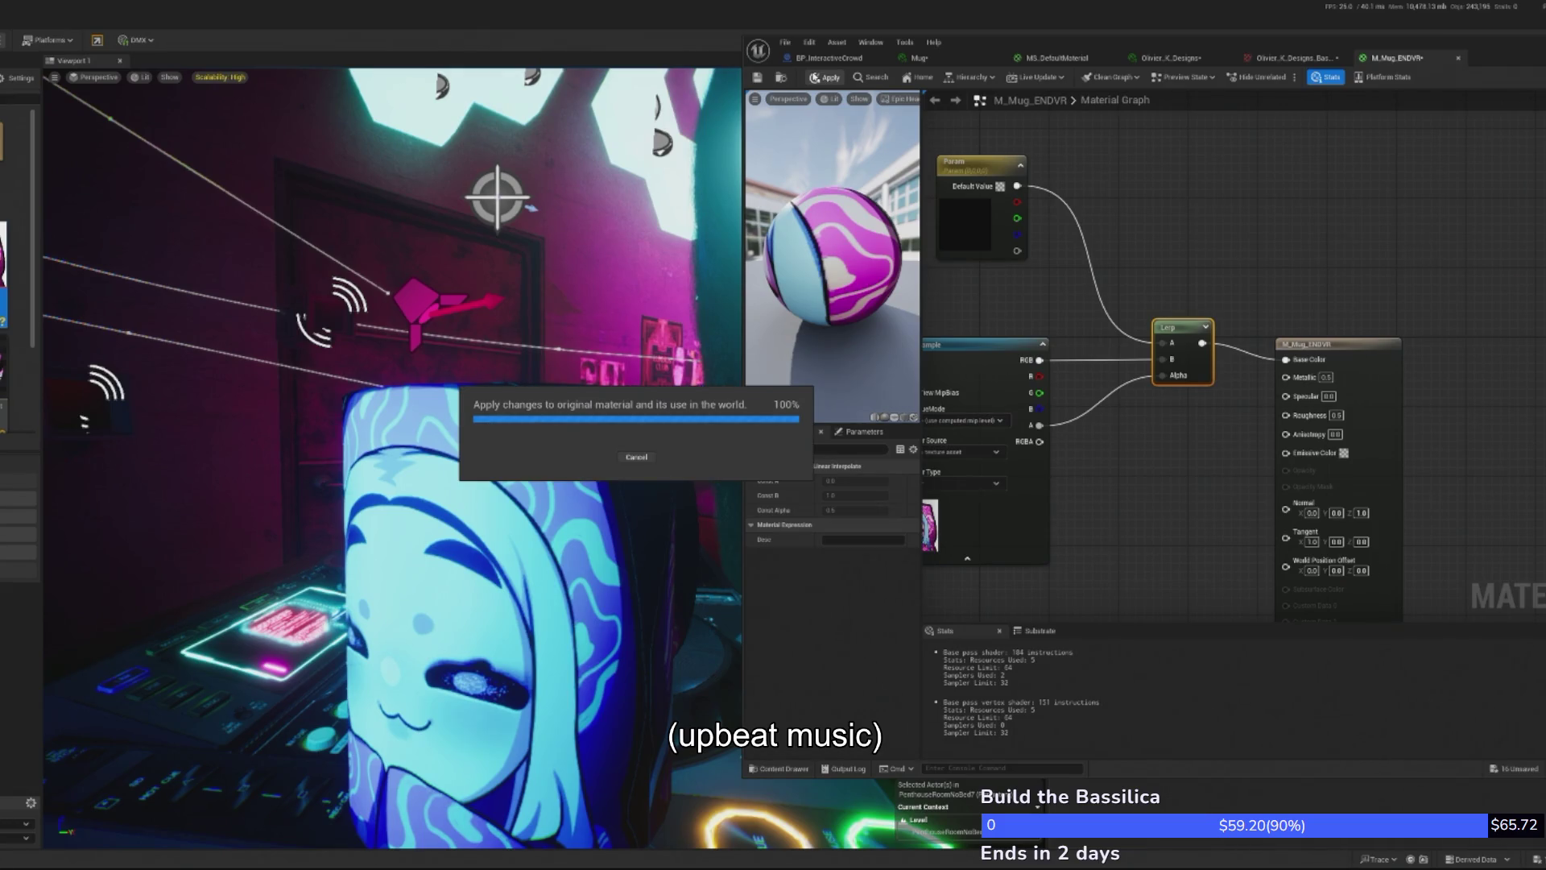
left_click_drag(69, 588, 83, 575)
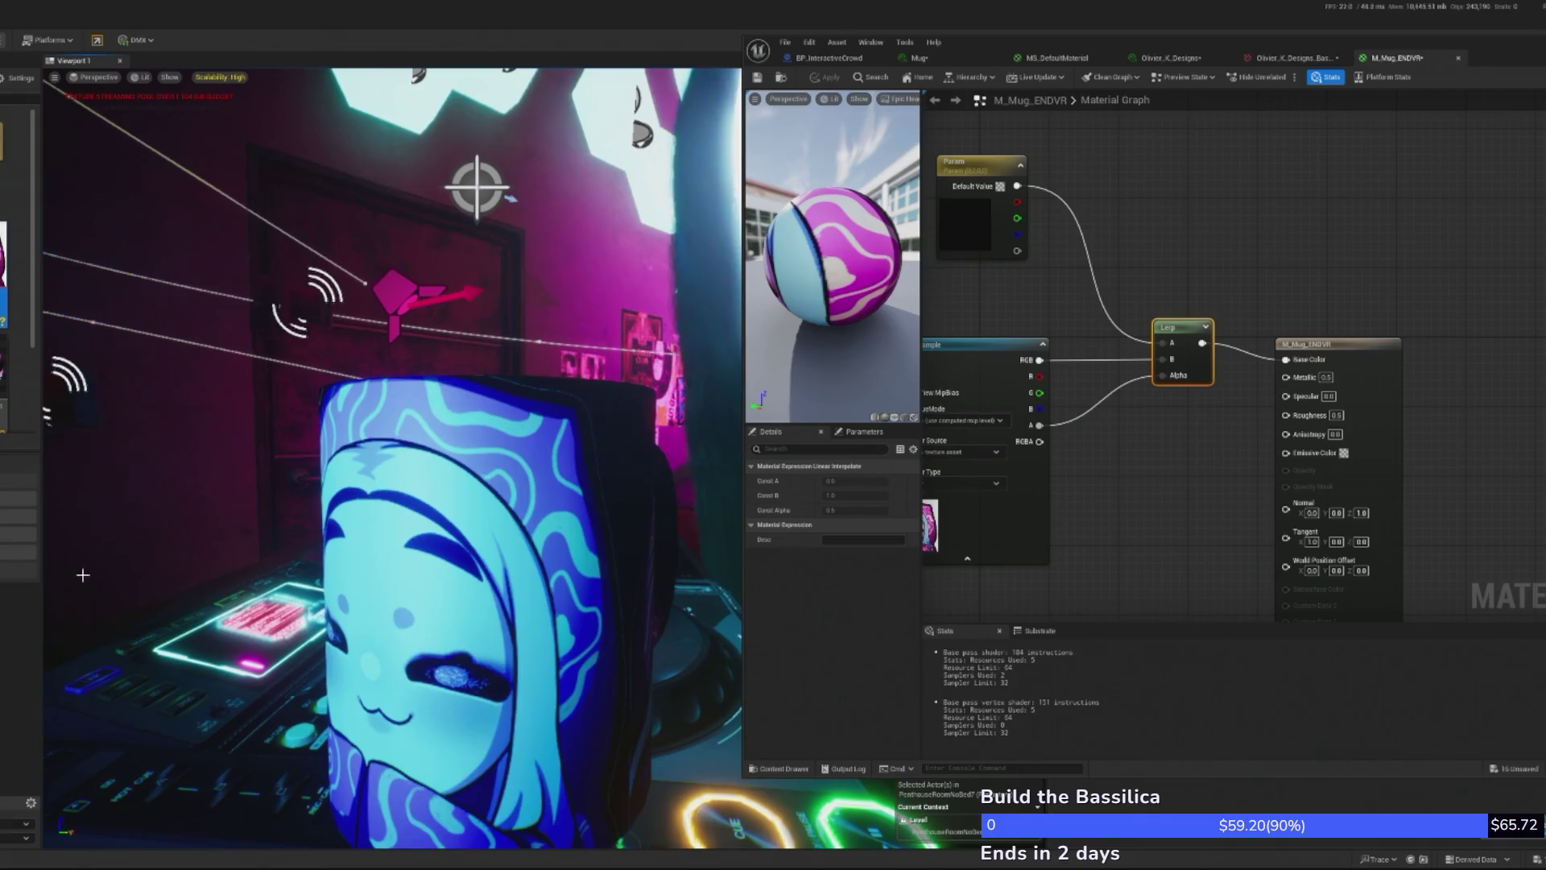
mouse_move(495, 529)
left_mouse_down()
mouse_move(354, 338)
mouse_move(378, 338)
mouse_move(389, 380)
left_mouse_up()
left_click(1160, 439)
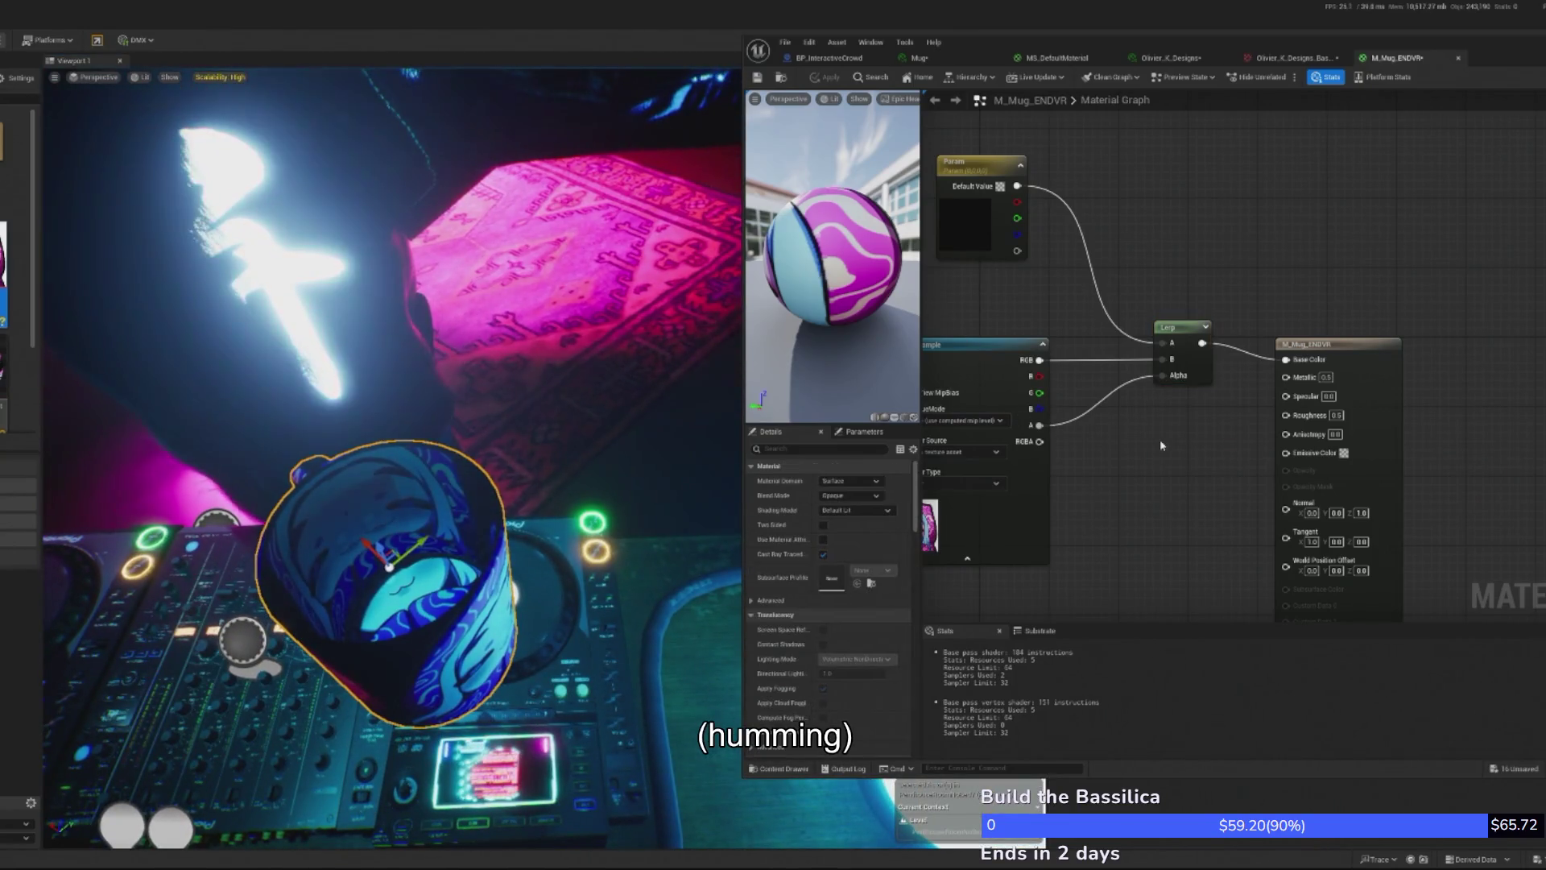
- Enable Two Sided on the mug material and wire the texture into Lerp Alpha, applying each change
left_click(823, 524)
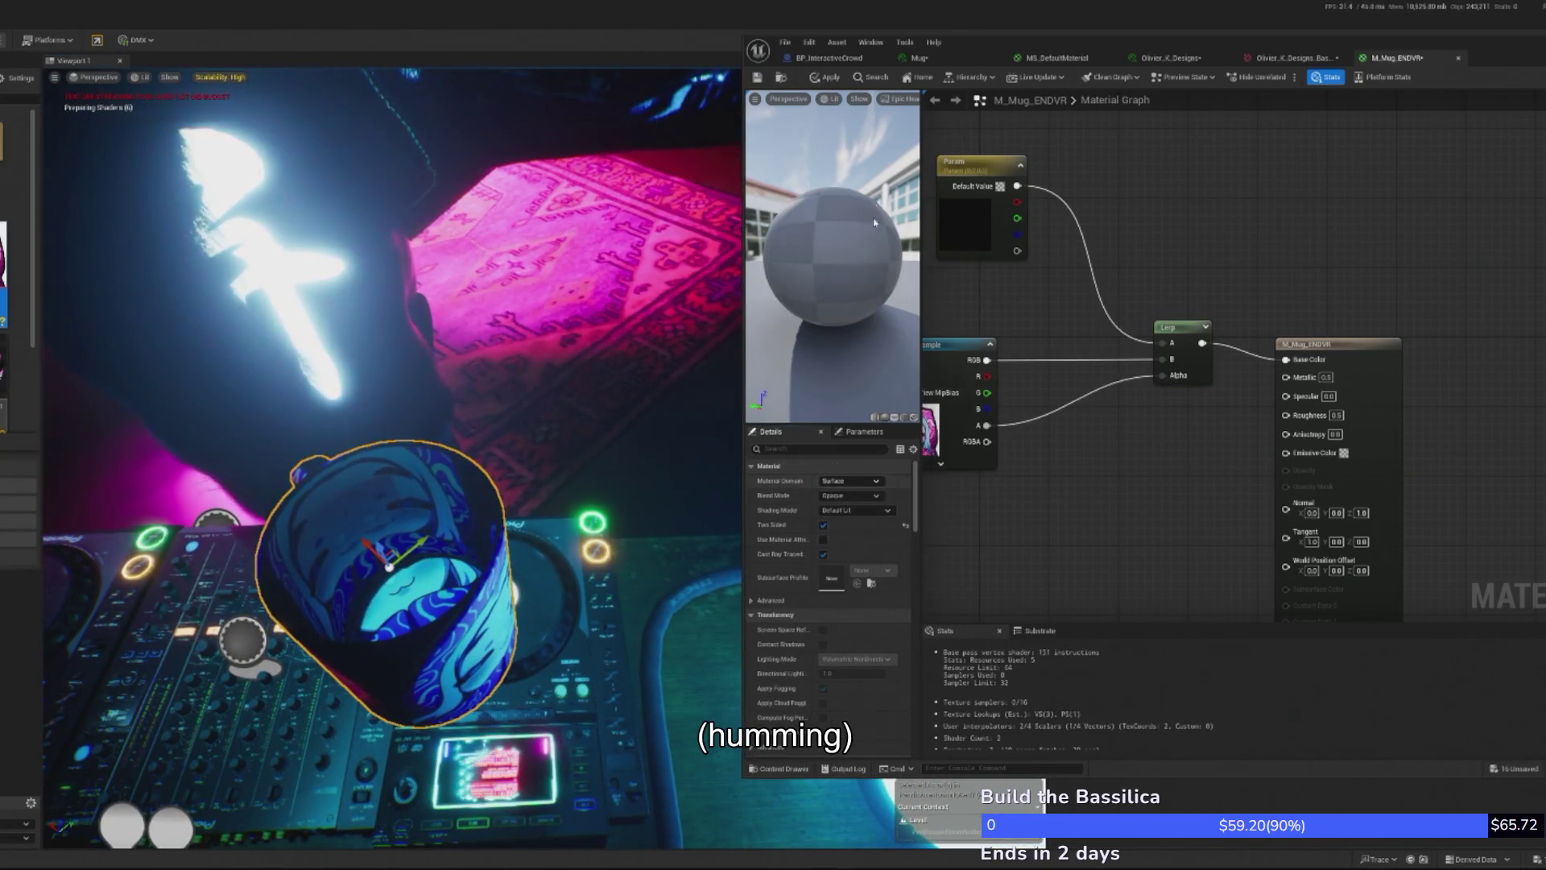
left_click(837, 83)
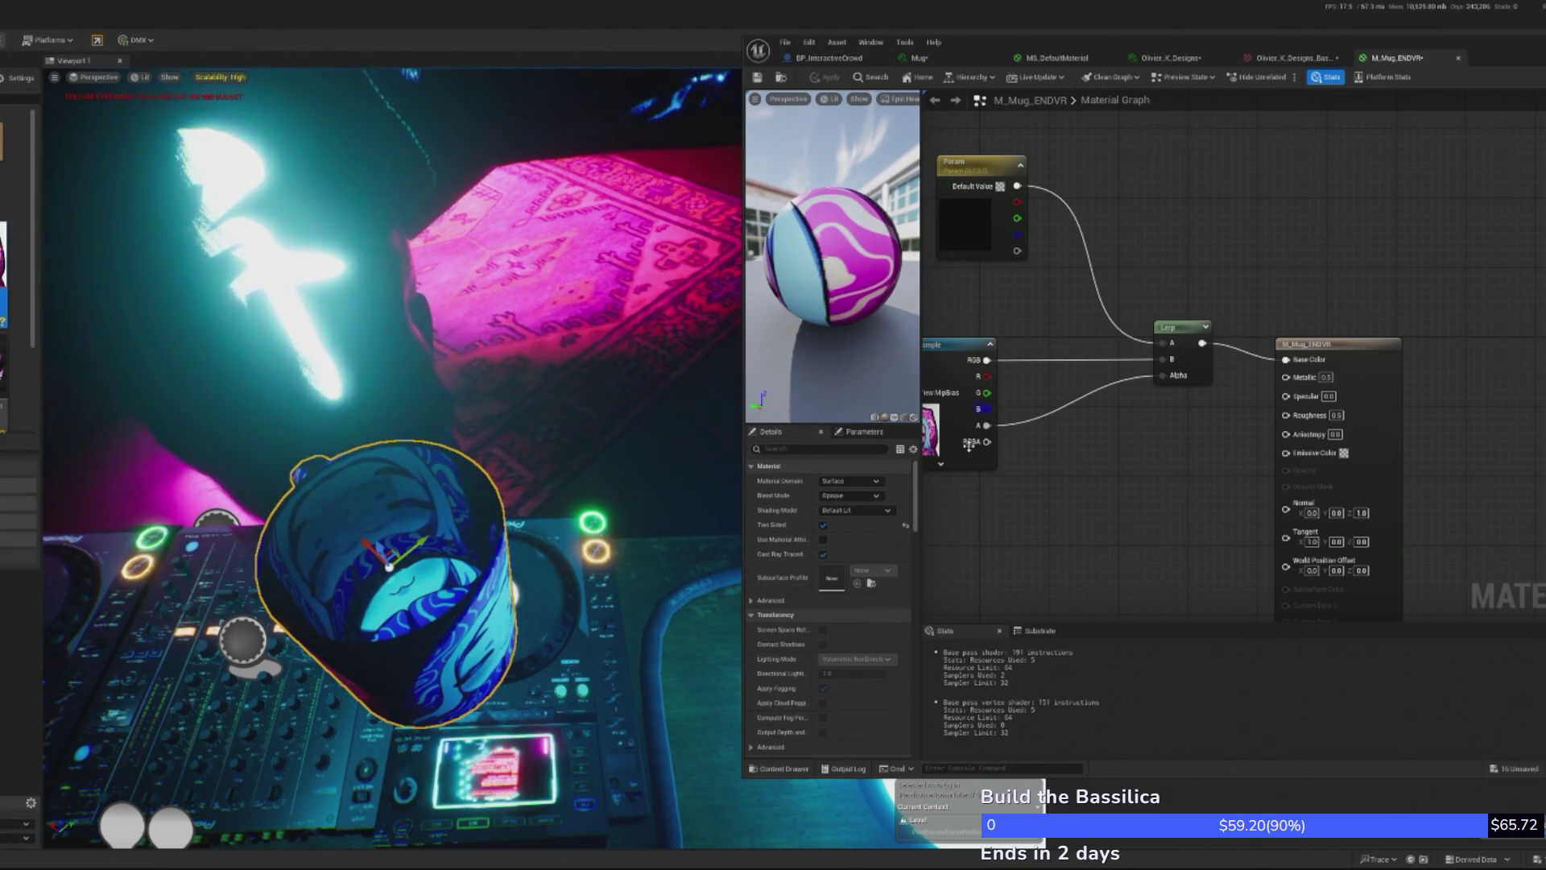
left_click_drag(986, 441, 1174, 377)
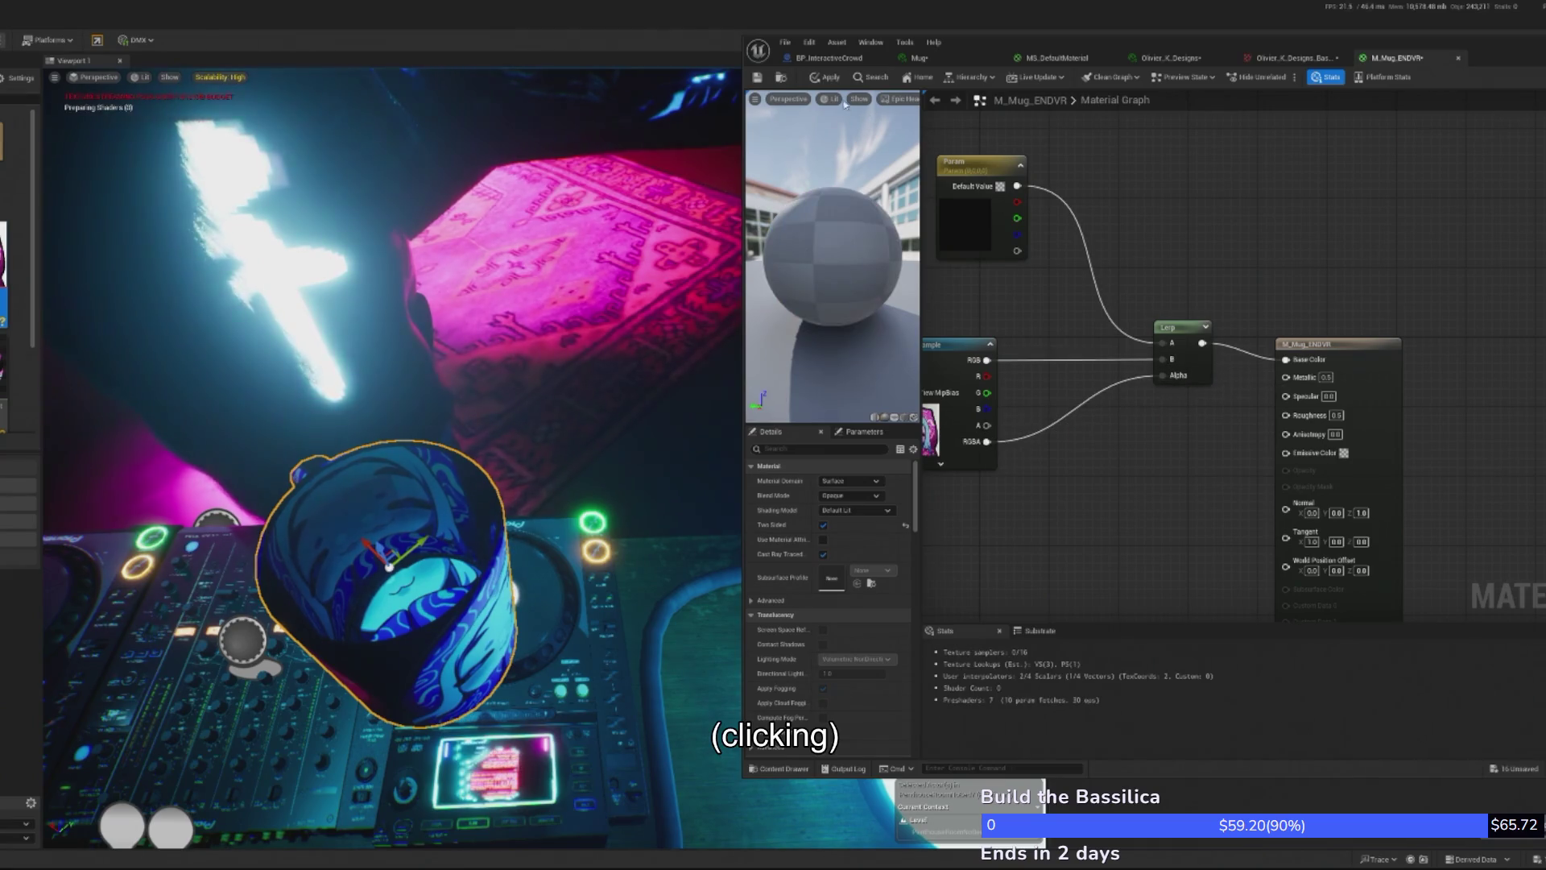
left_click(824, 82)
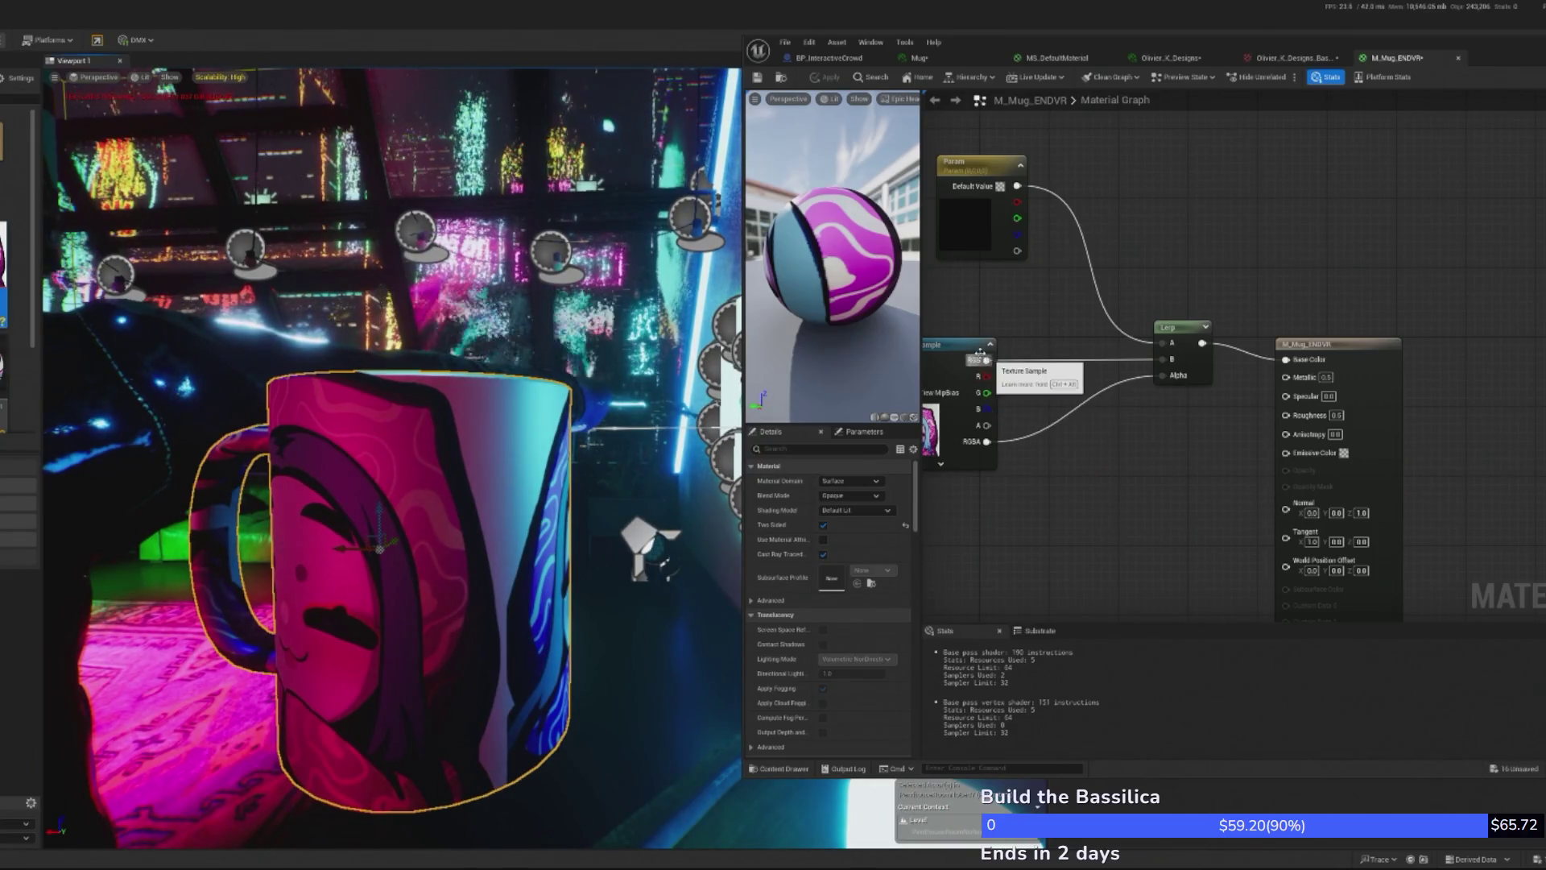
- Reconnect the texture's A to Lerp Alpha and RGB to Lerp B, then apply the fixed material
left_click_drag(989, 425, 1178, 376)
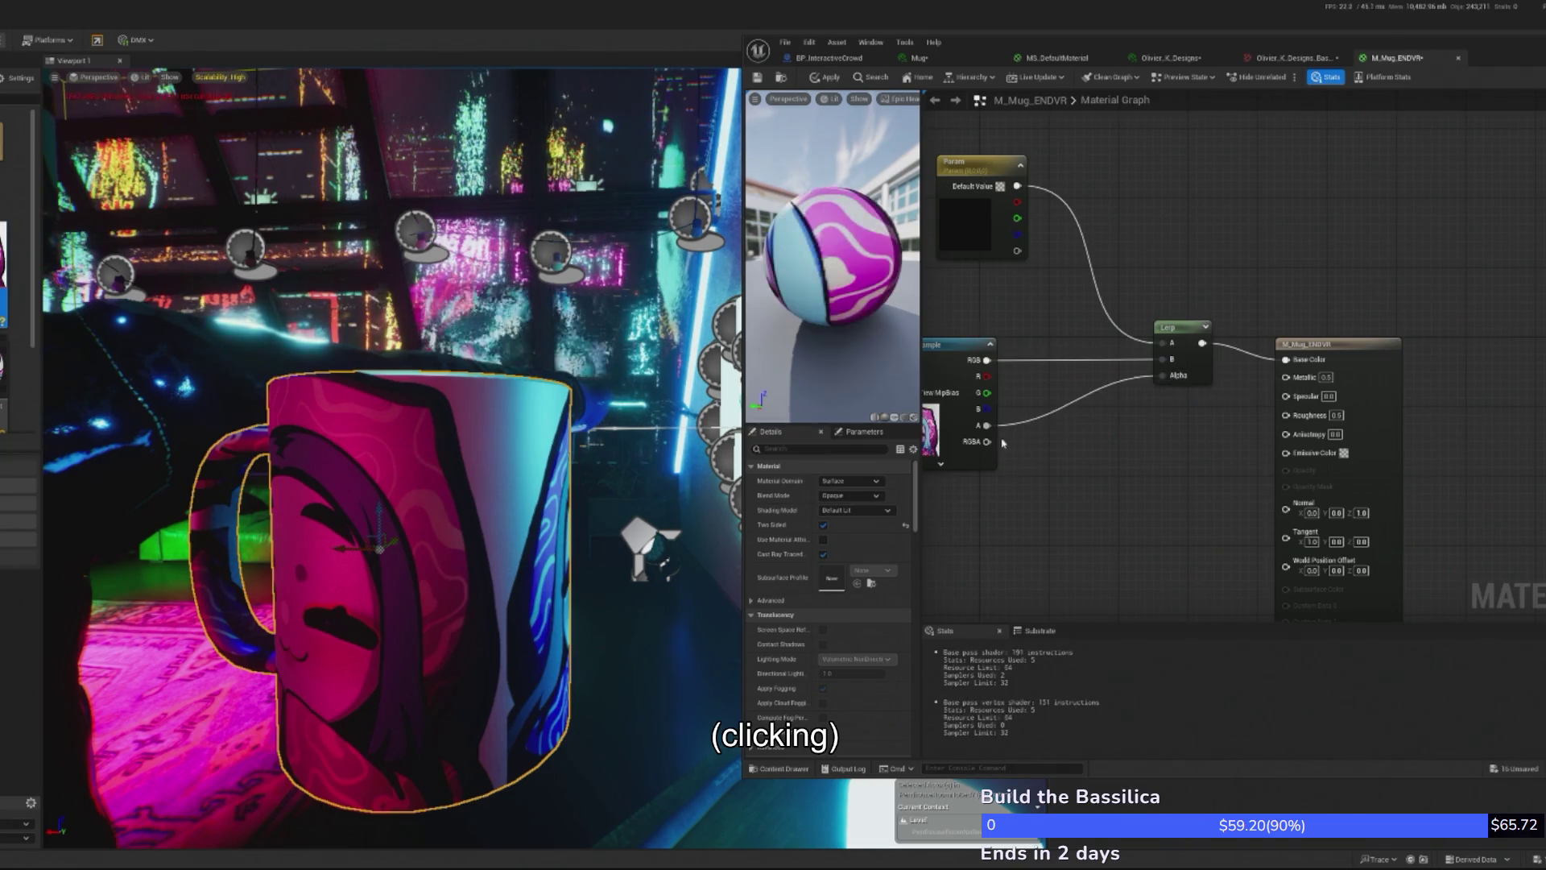
left_click_drag(989, 425, 1162, 359)
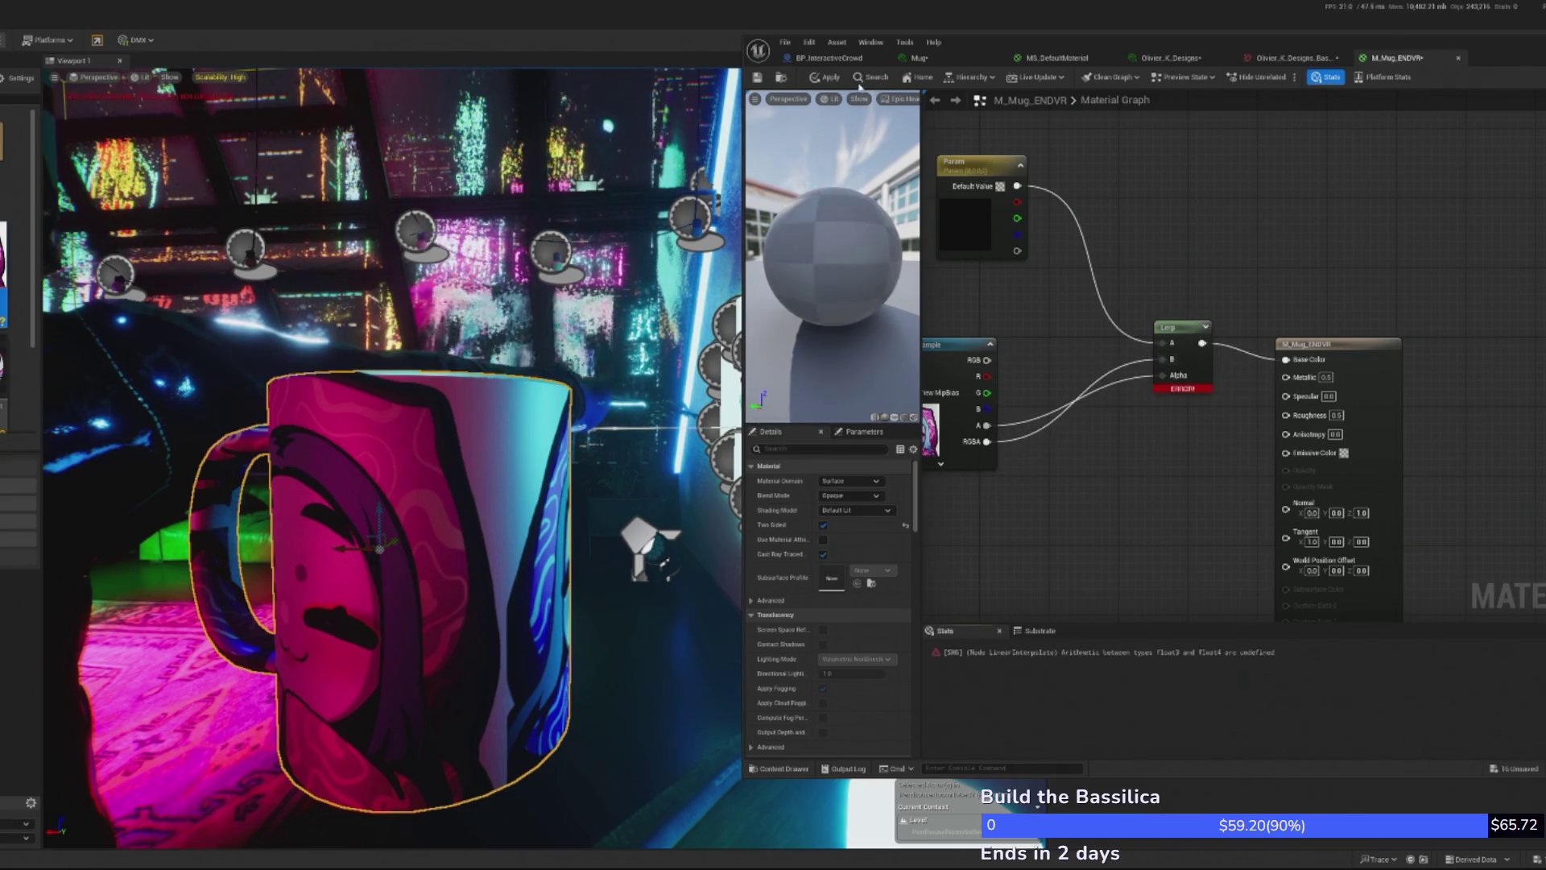
left_click_drag(997, 367, 1162, 359)
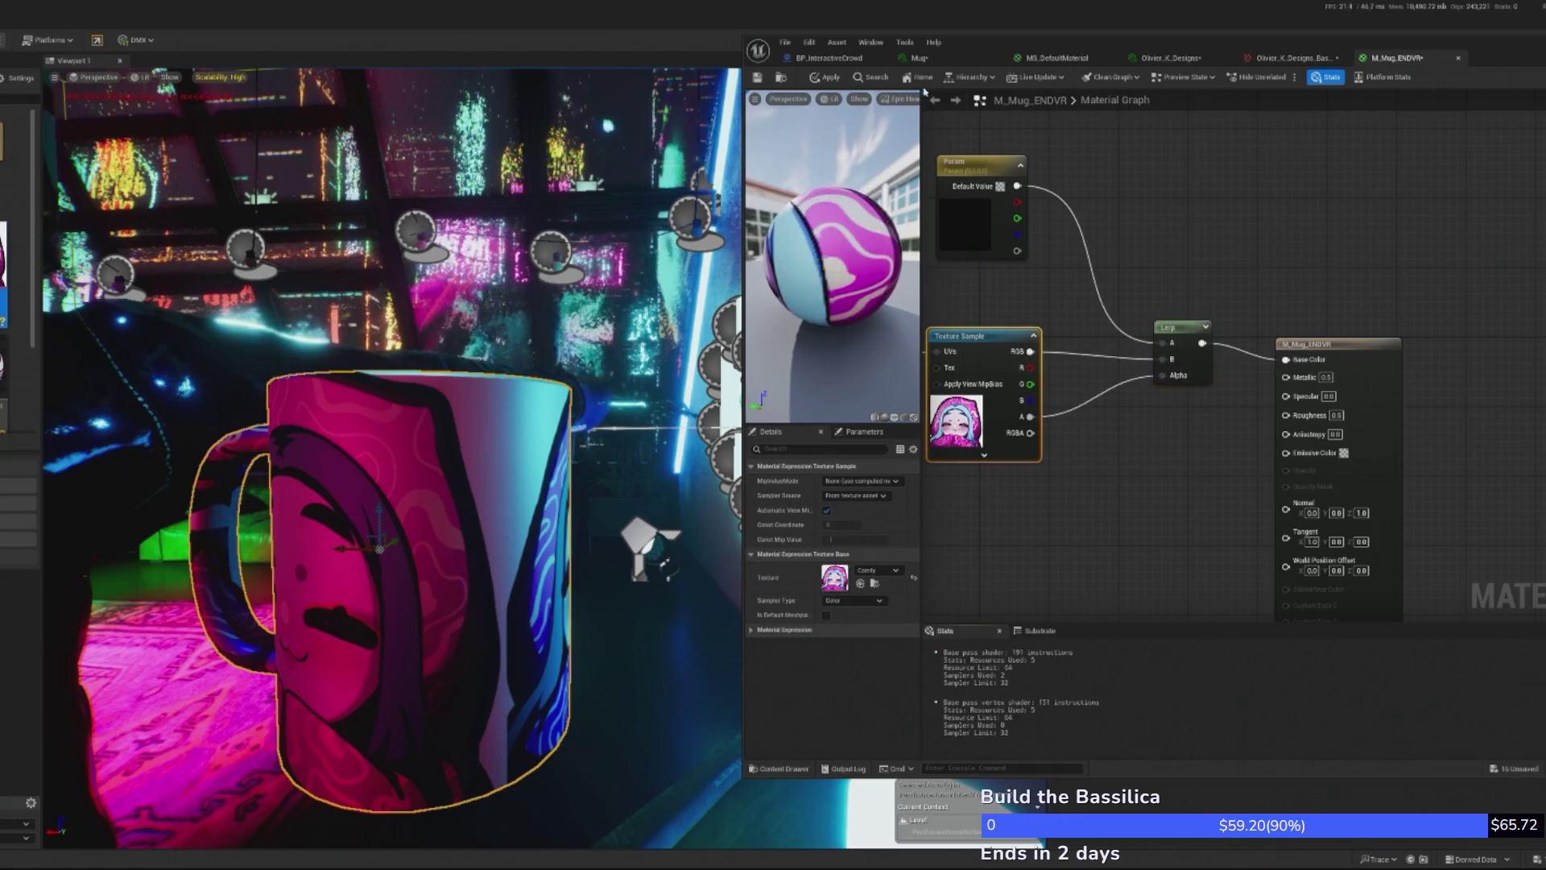
left_click(839, 80)
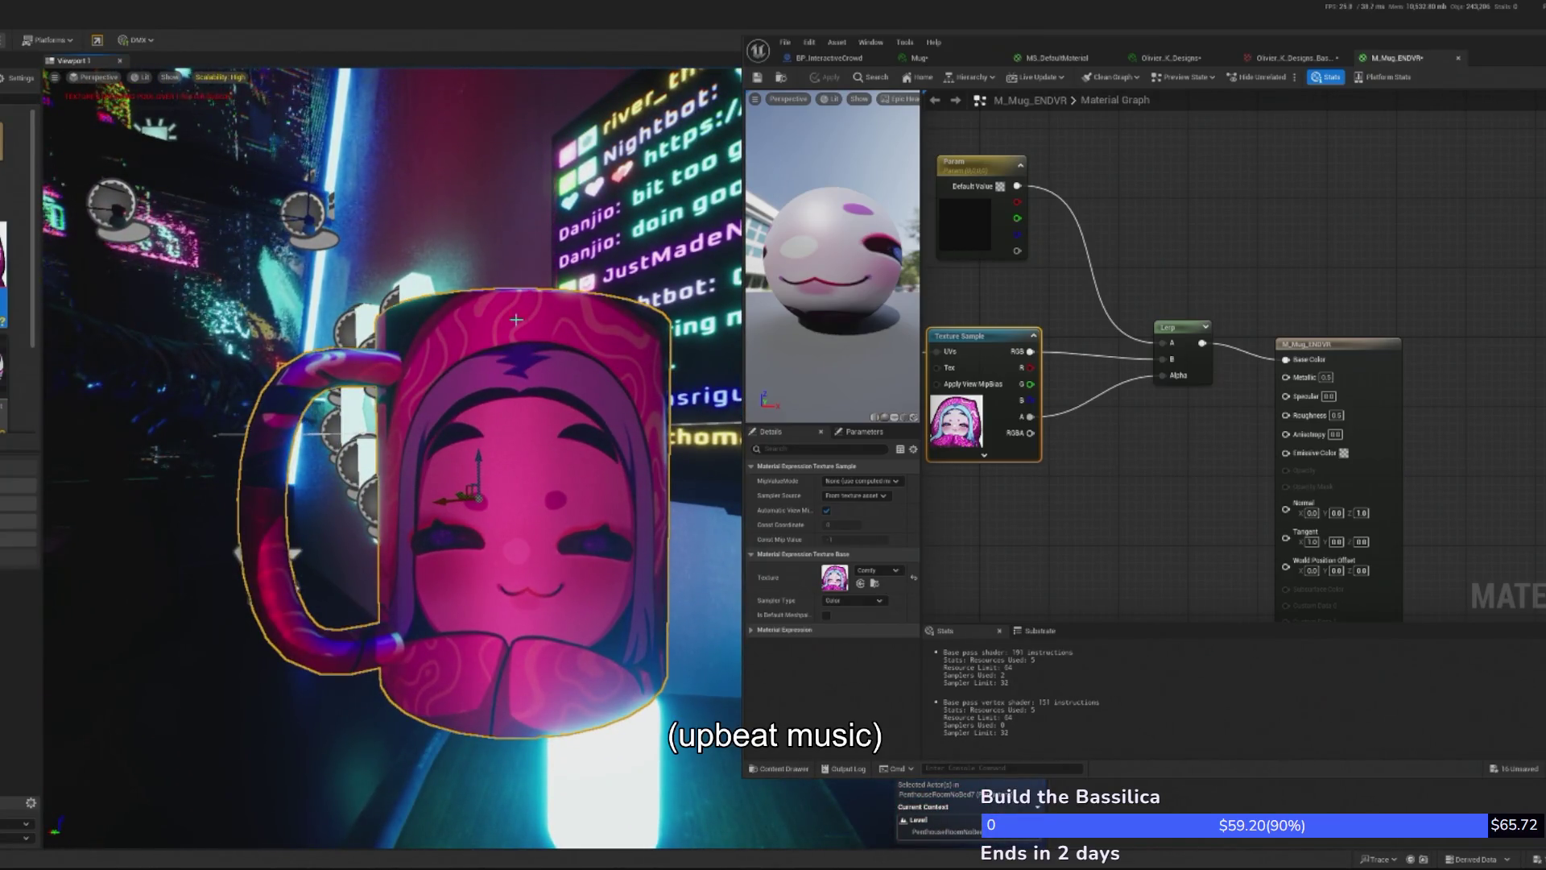
- Rotate the mug about its vertical axis so the handle faces the camera, then frame it
left_click_drag(1345, 216, 1292, 288)
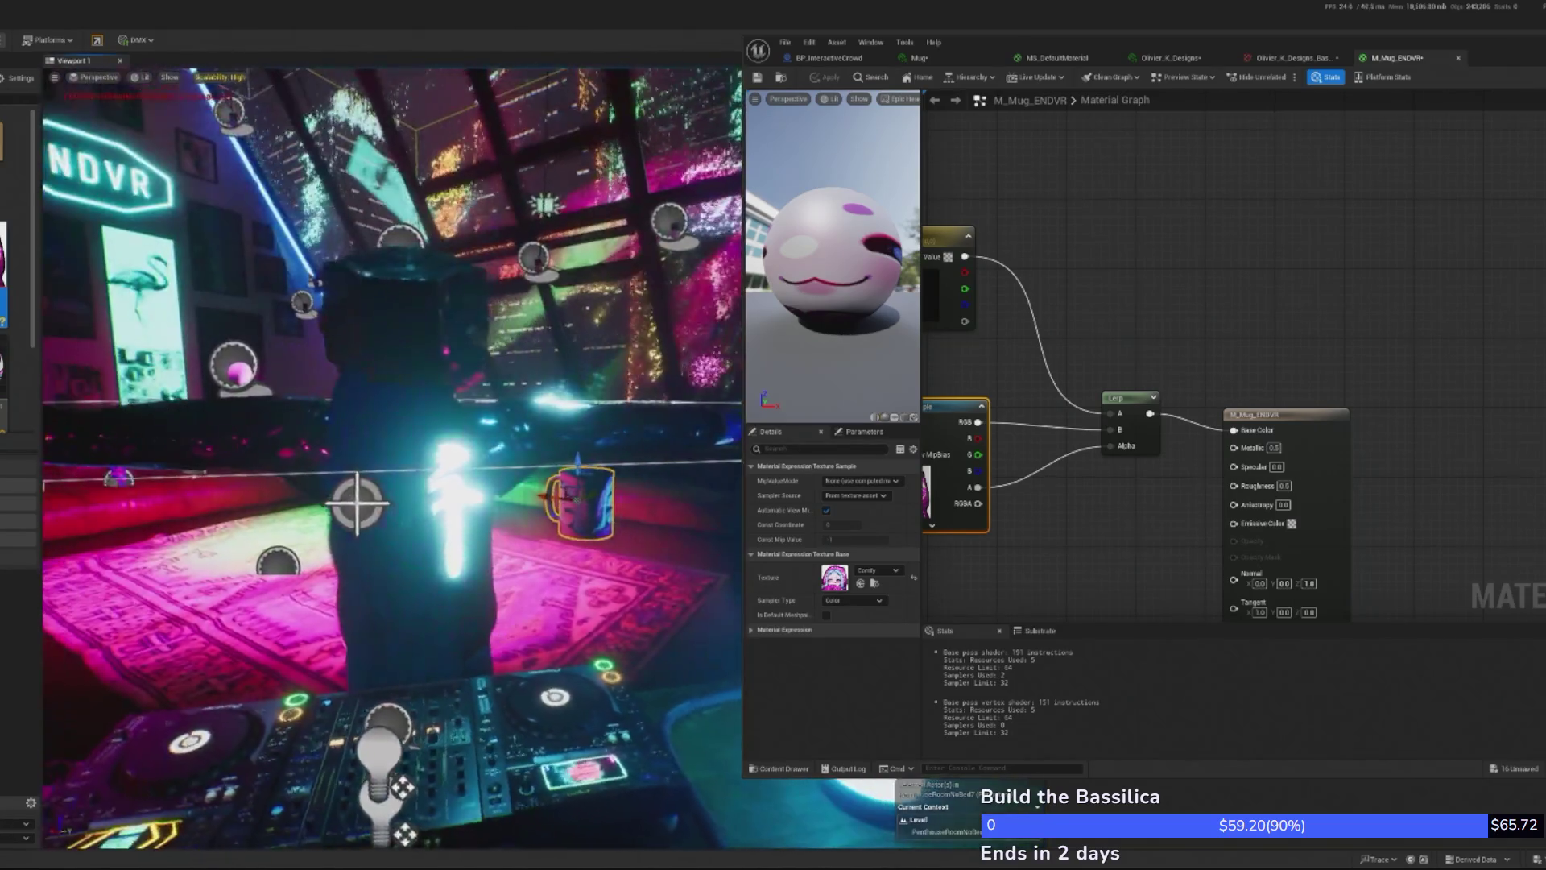
key("e")
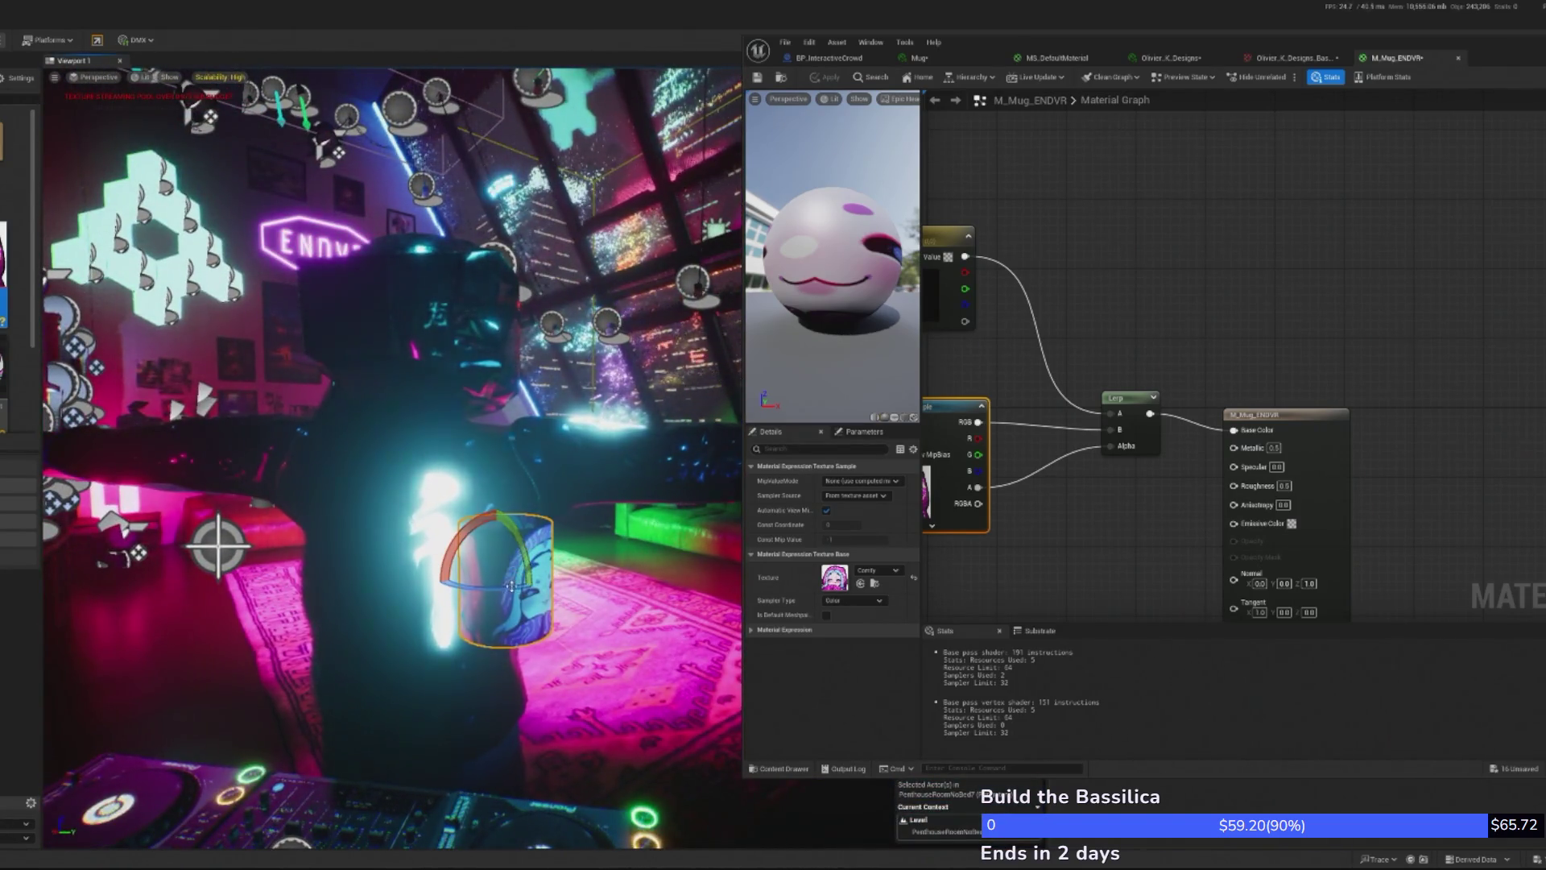
left_click_drag(549, 573, 419, 577)
key("f")
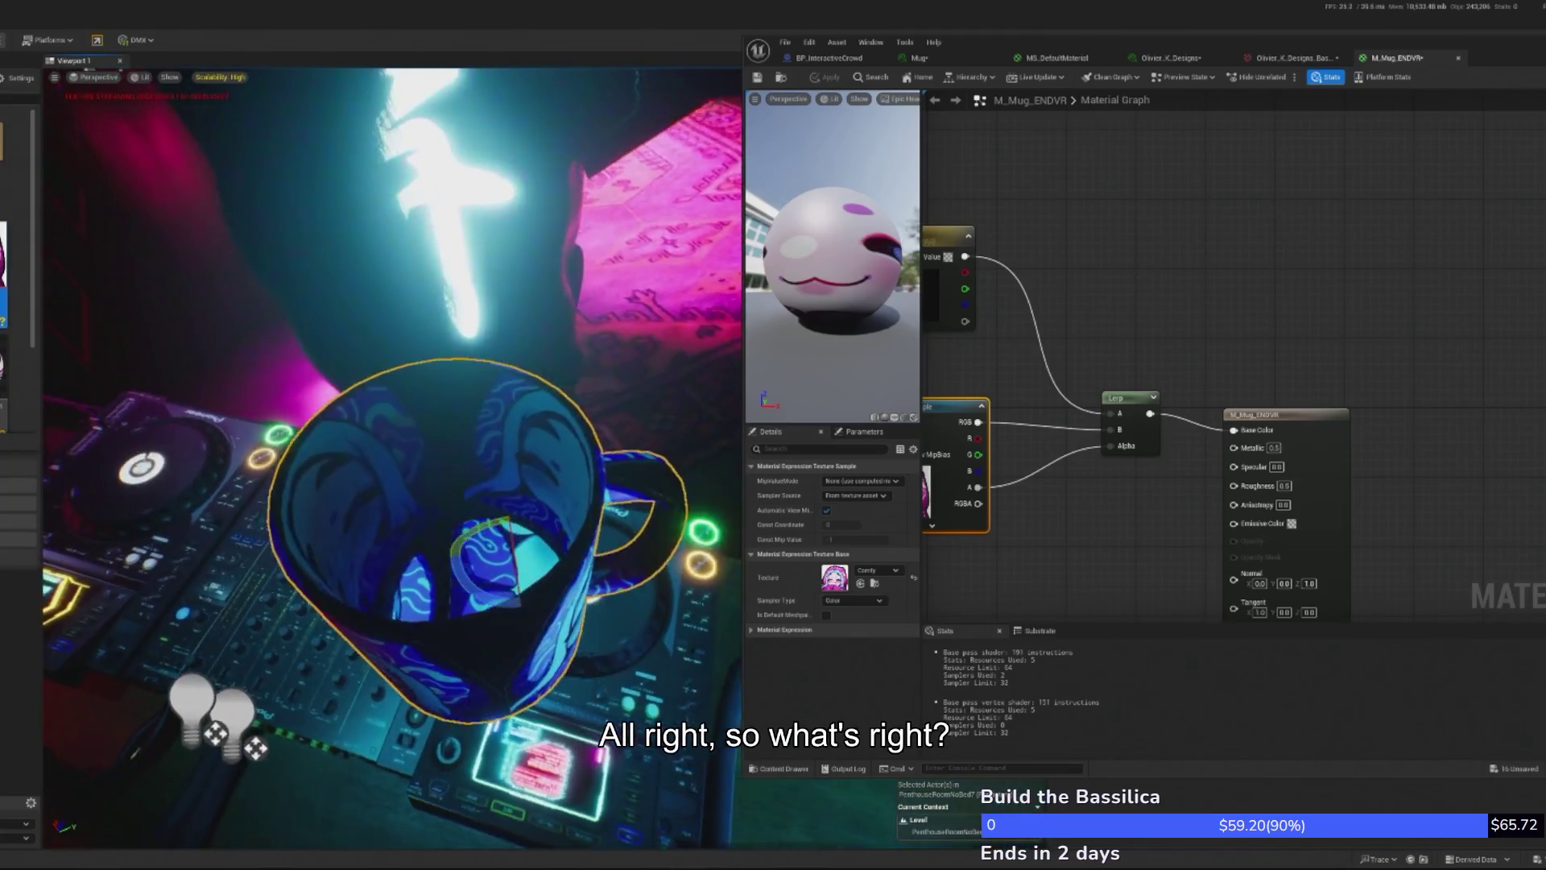
left_click_drag(483, 523, 475, 364)
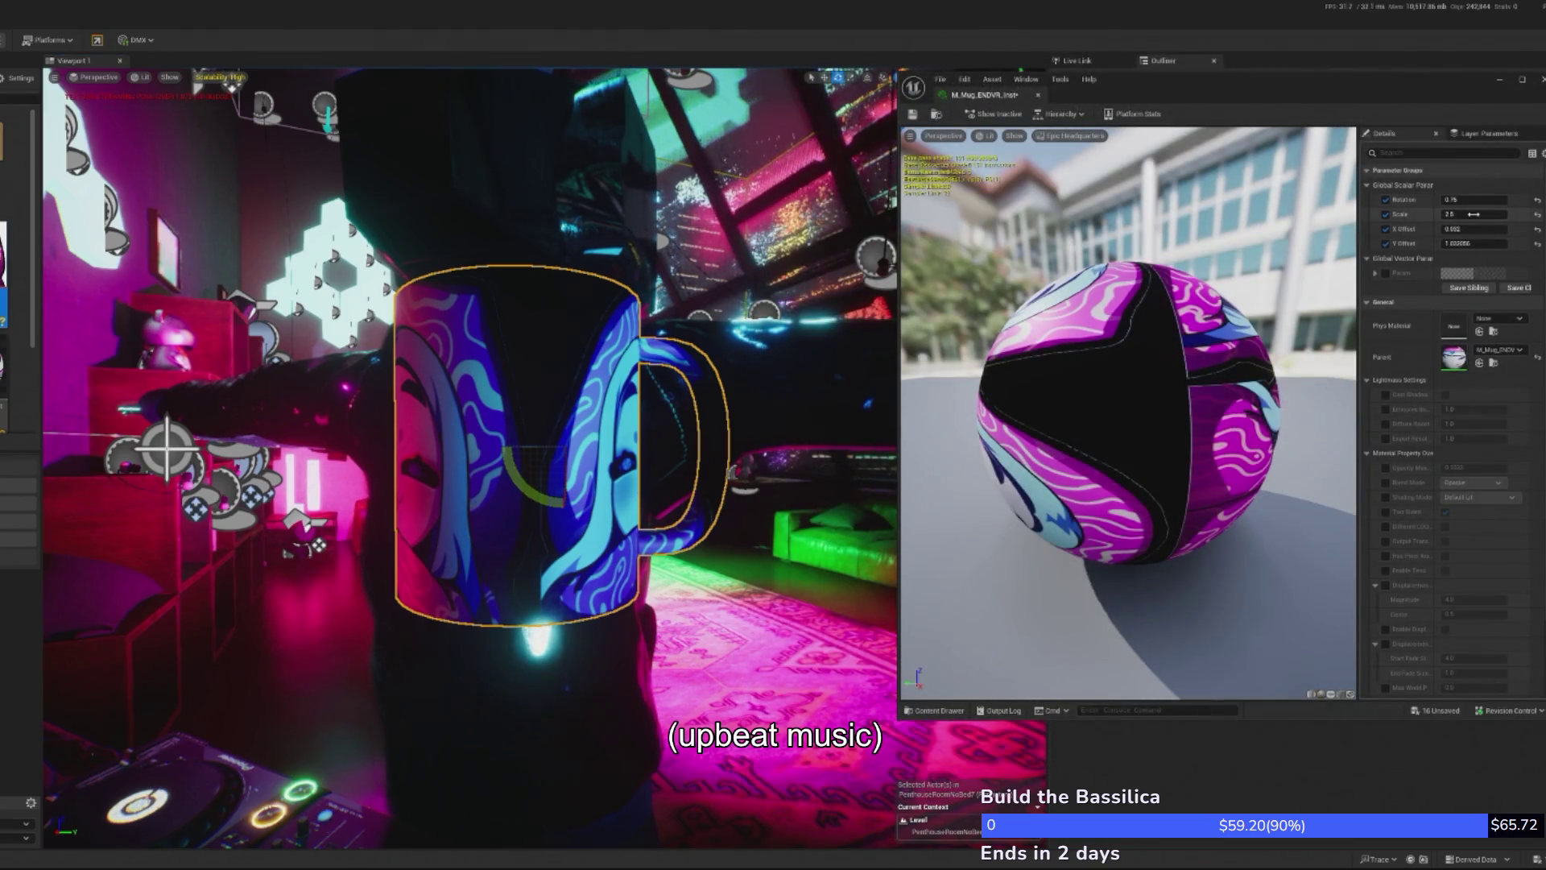
- Set the mug texture's Scale parameter to 2.5
left_click_drag(1465, 229, 1464, 229)
left_click(1474, 214)
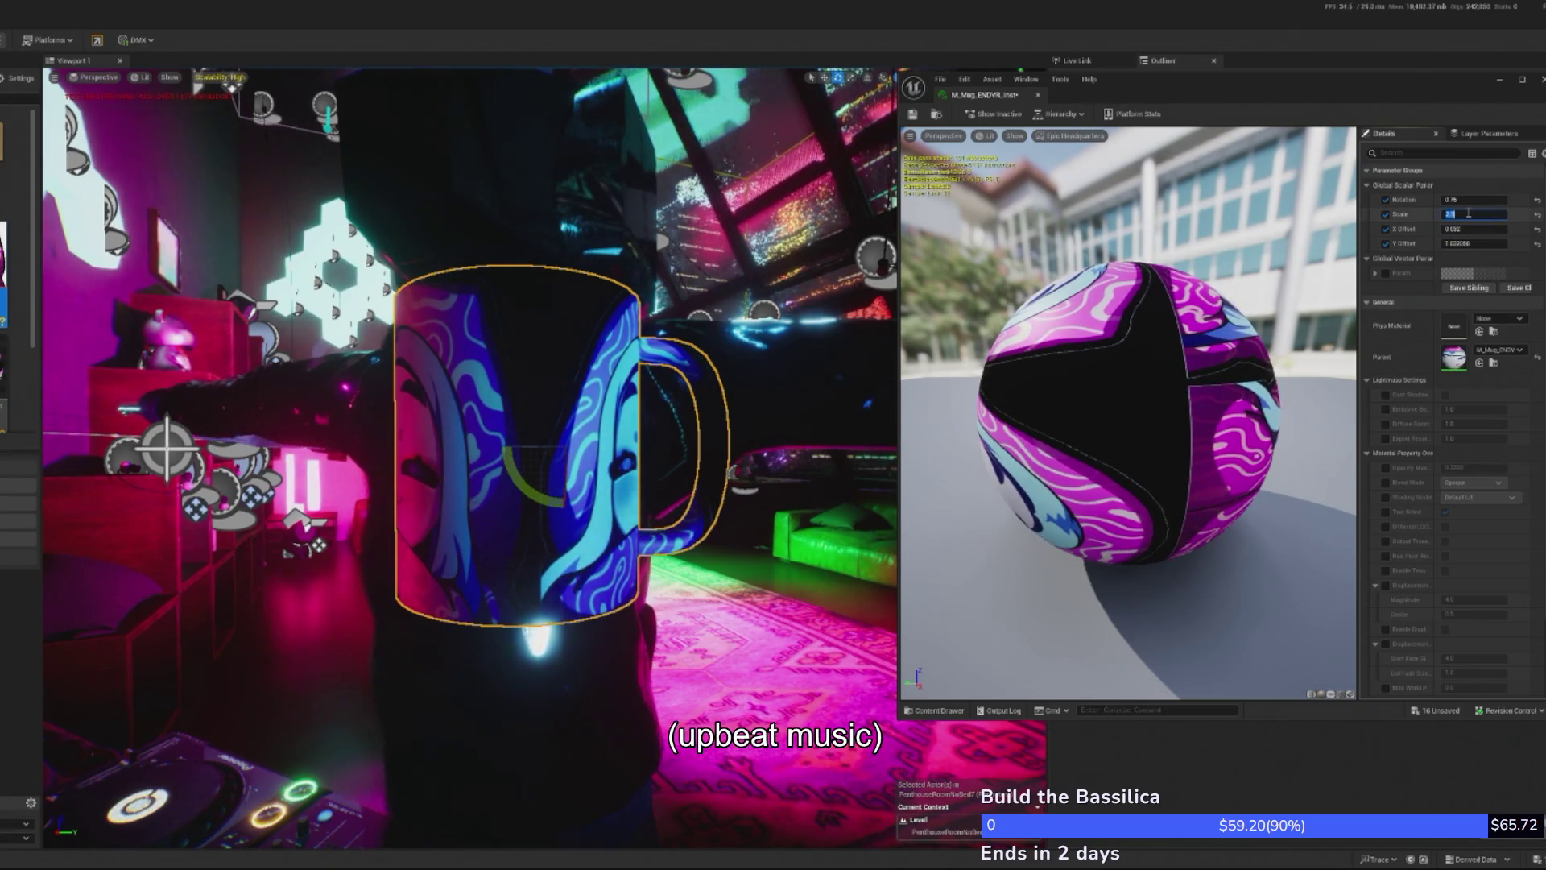
type("2.5")
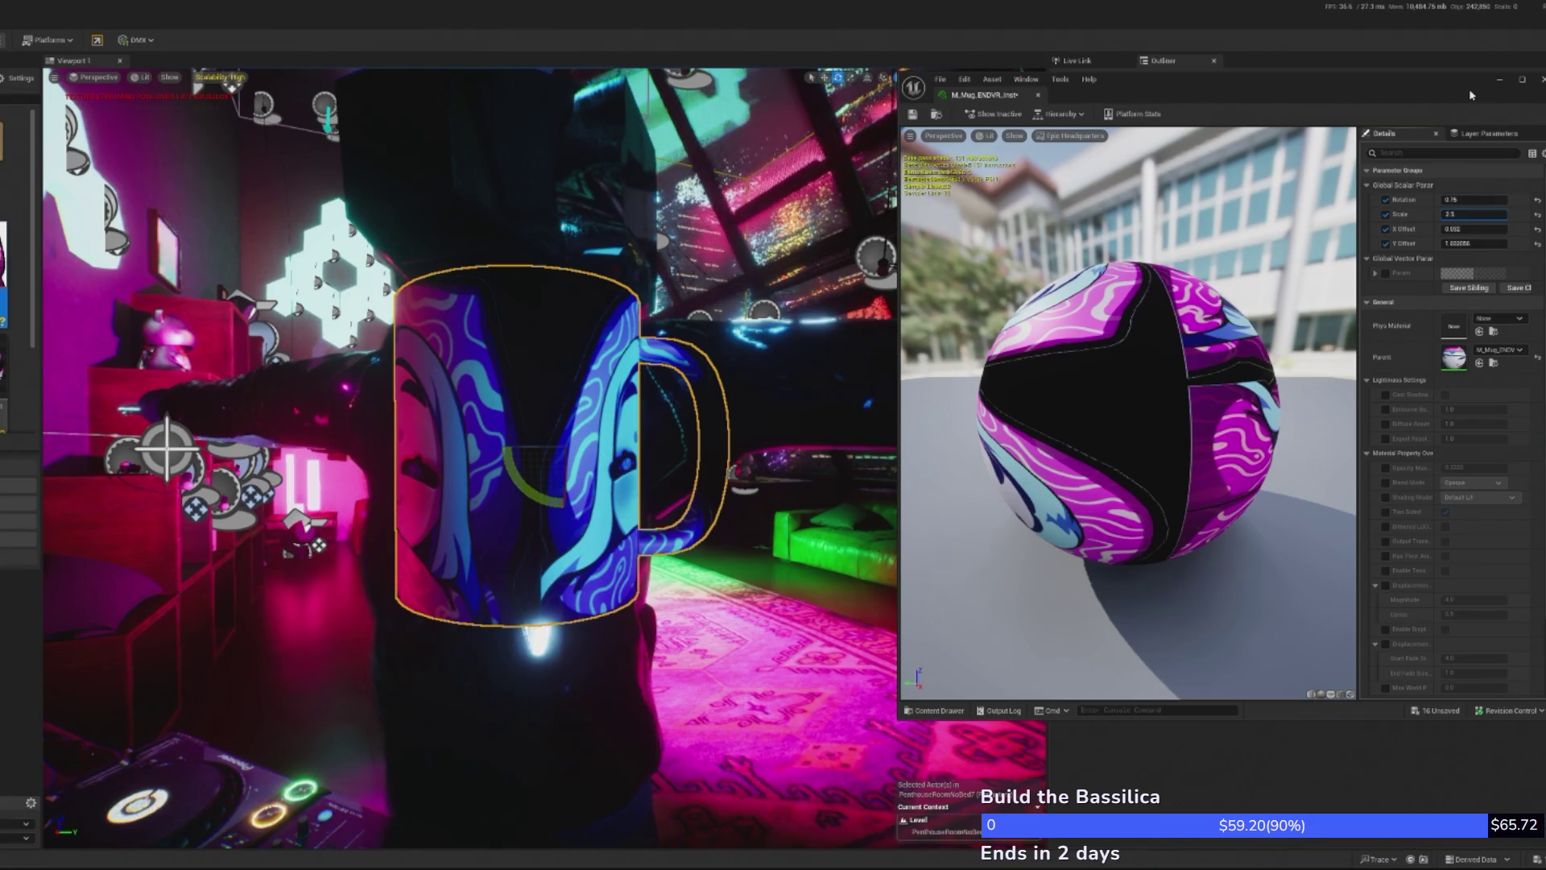
key("Return")
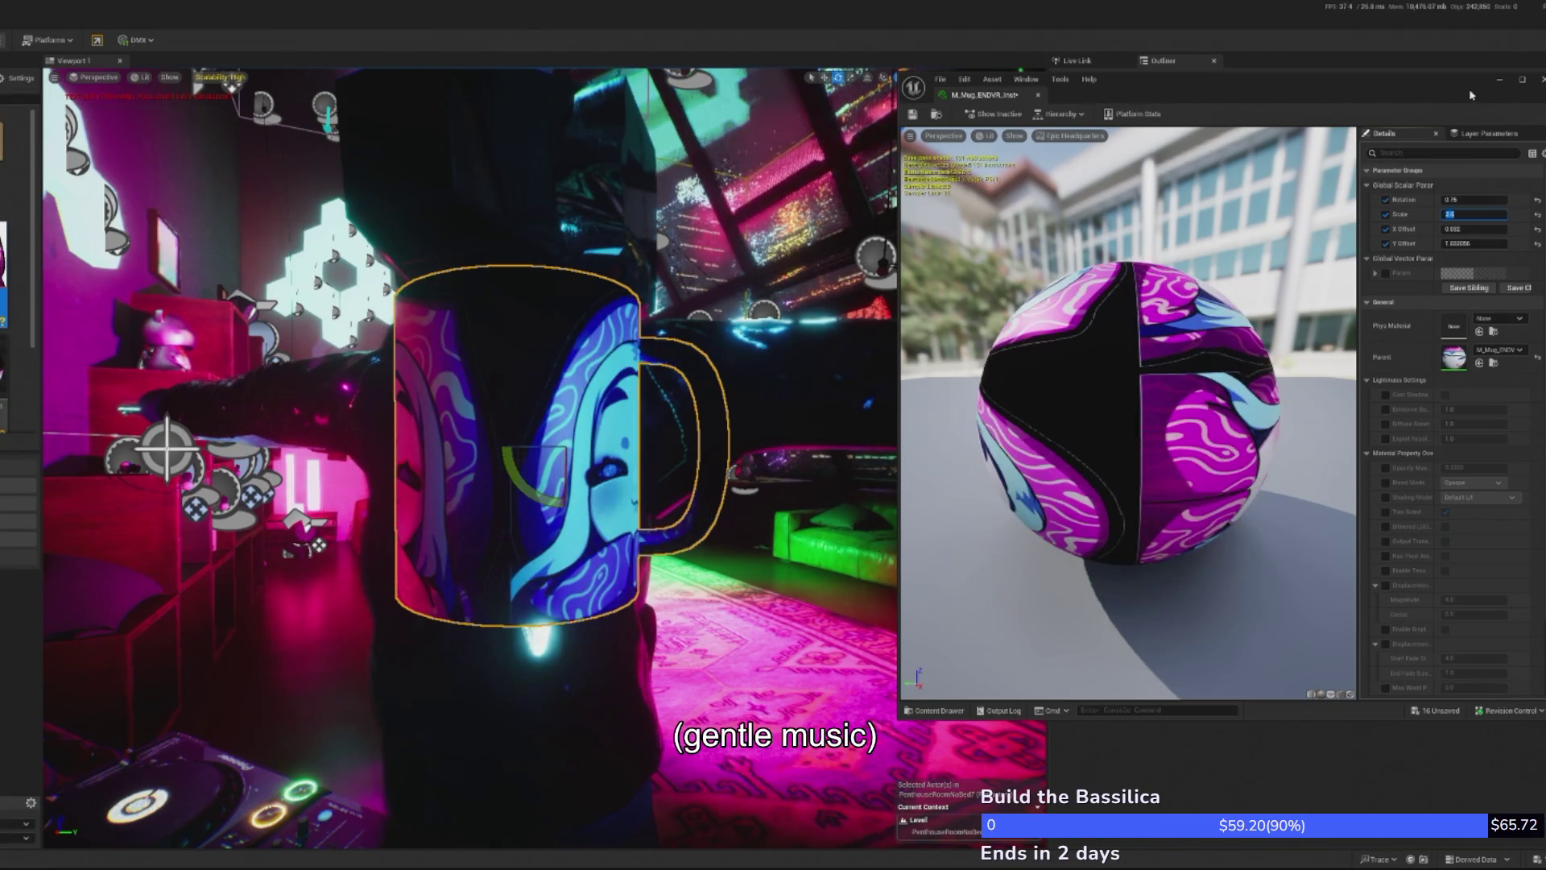
left_click_drag(1464, 229, 1440, 229)
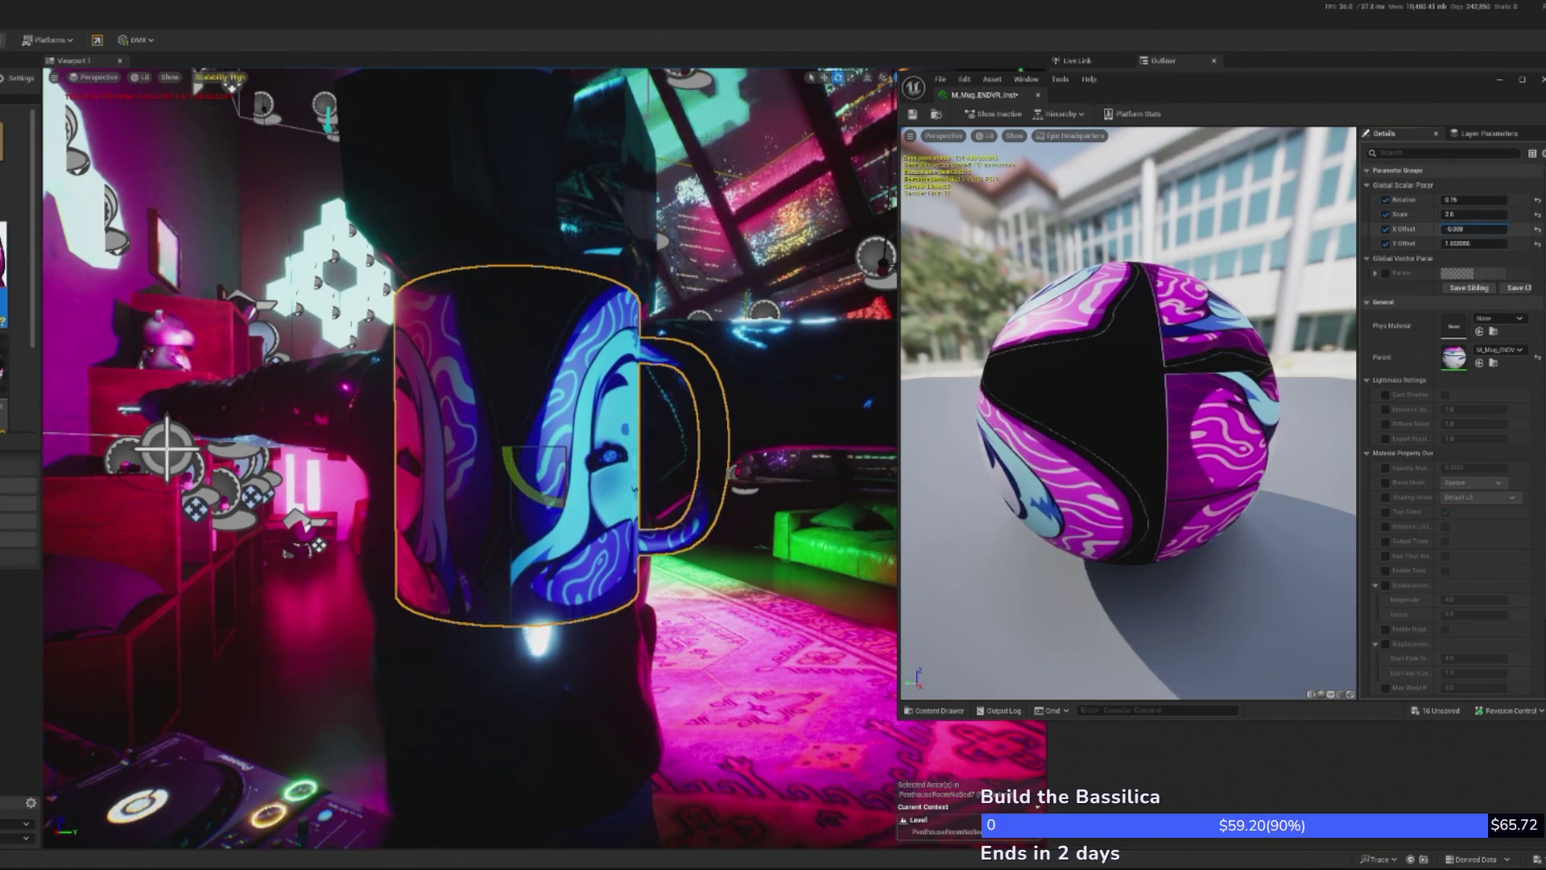
left_click(1462, 214)
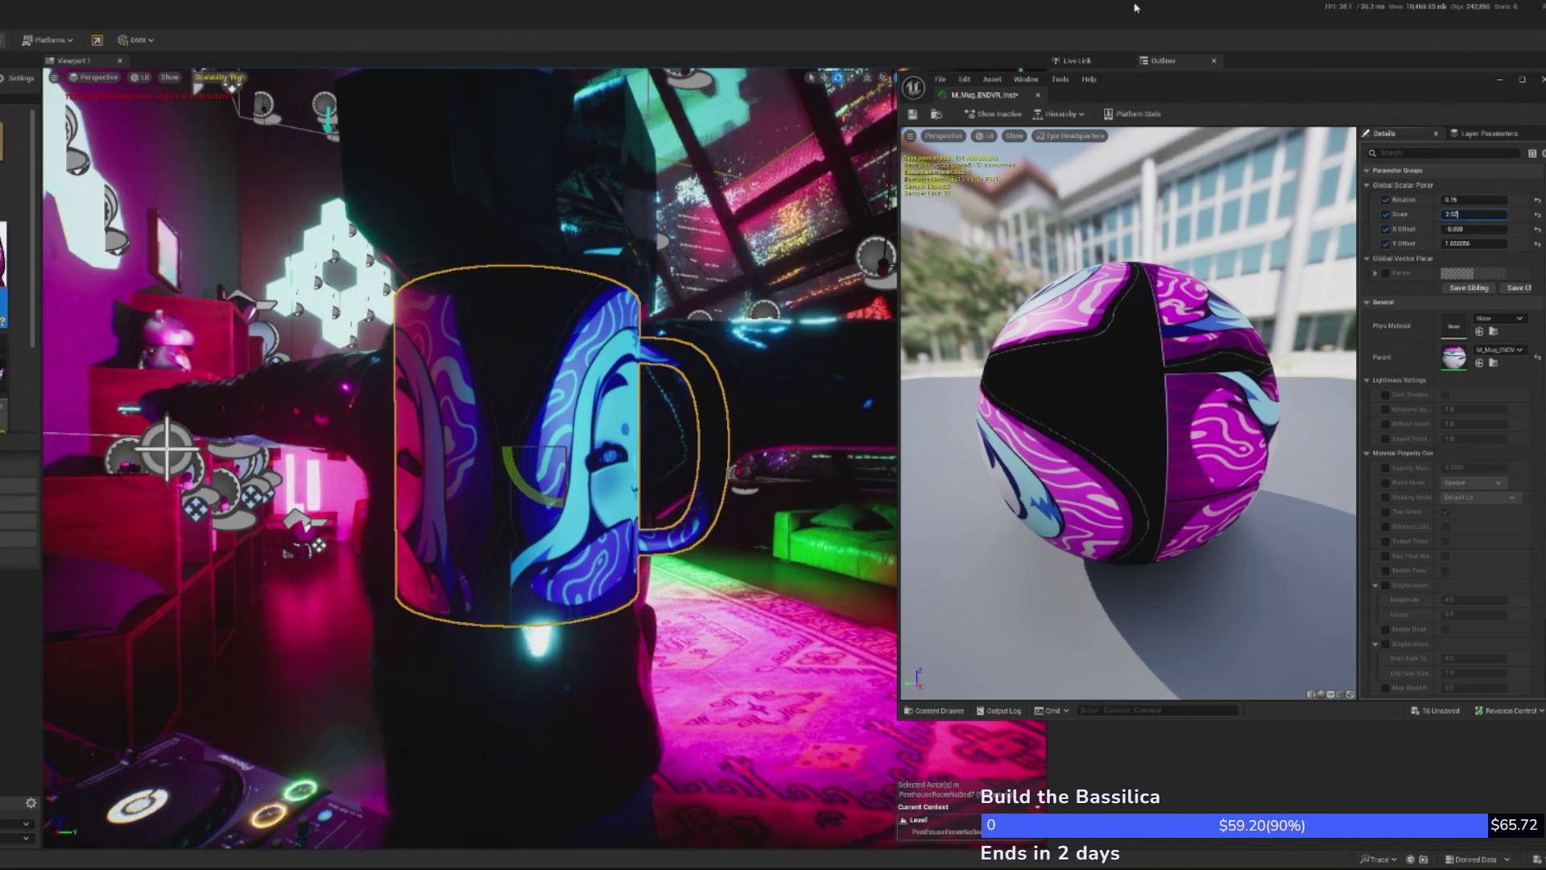
key("Return")
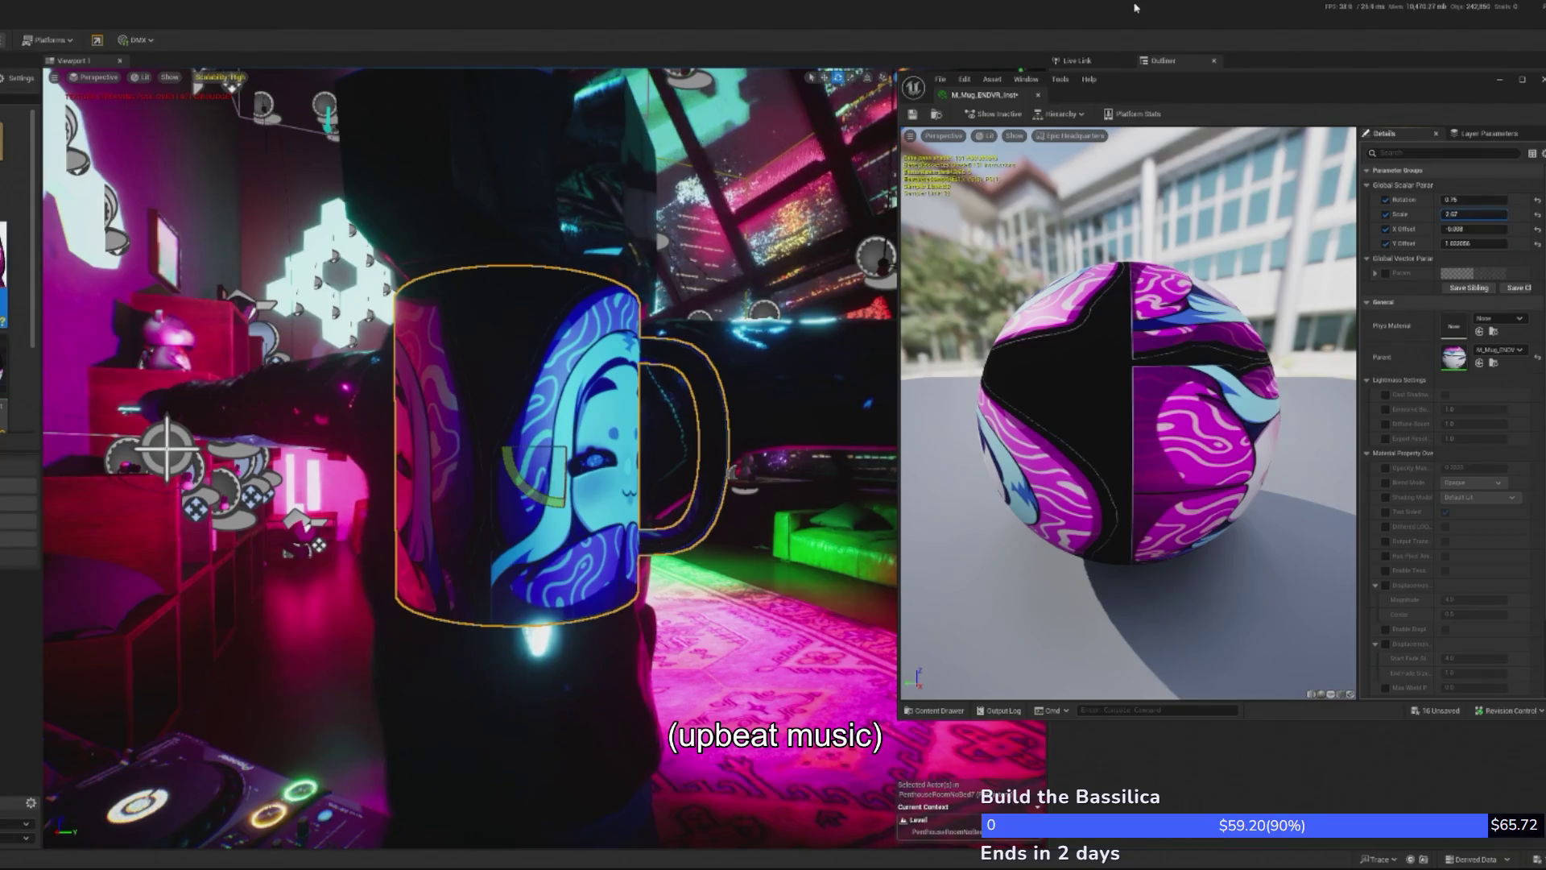
type("2.5")
key("Return")
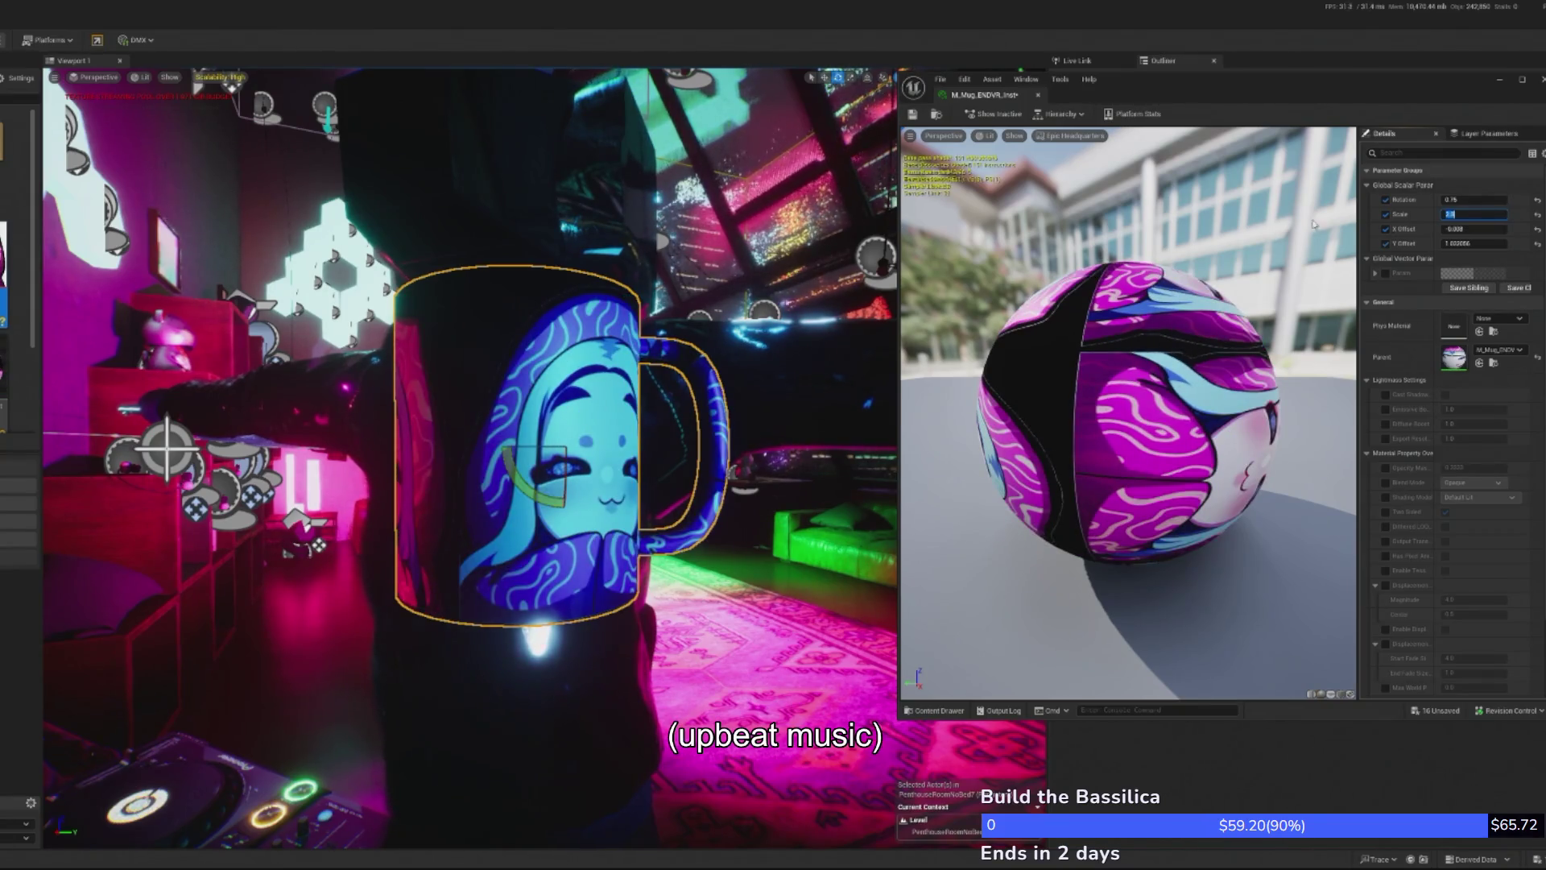
- Reset X Offset to 0, then nudge the Y and X offsets to align the artwork
mouse_move(1472, 229)
left_mouse_down()
mouse_move(1502, 229)
mouse_move(1478, 229)
left_mouse_up()
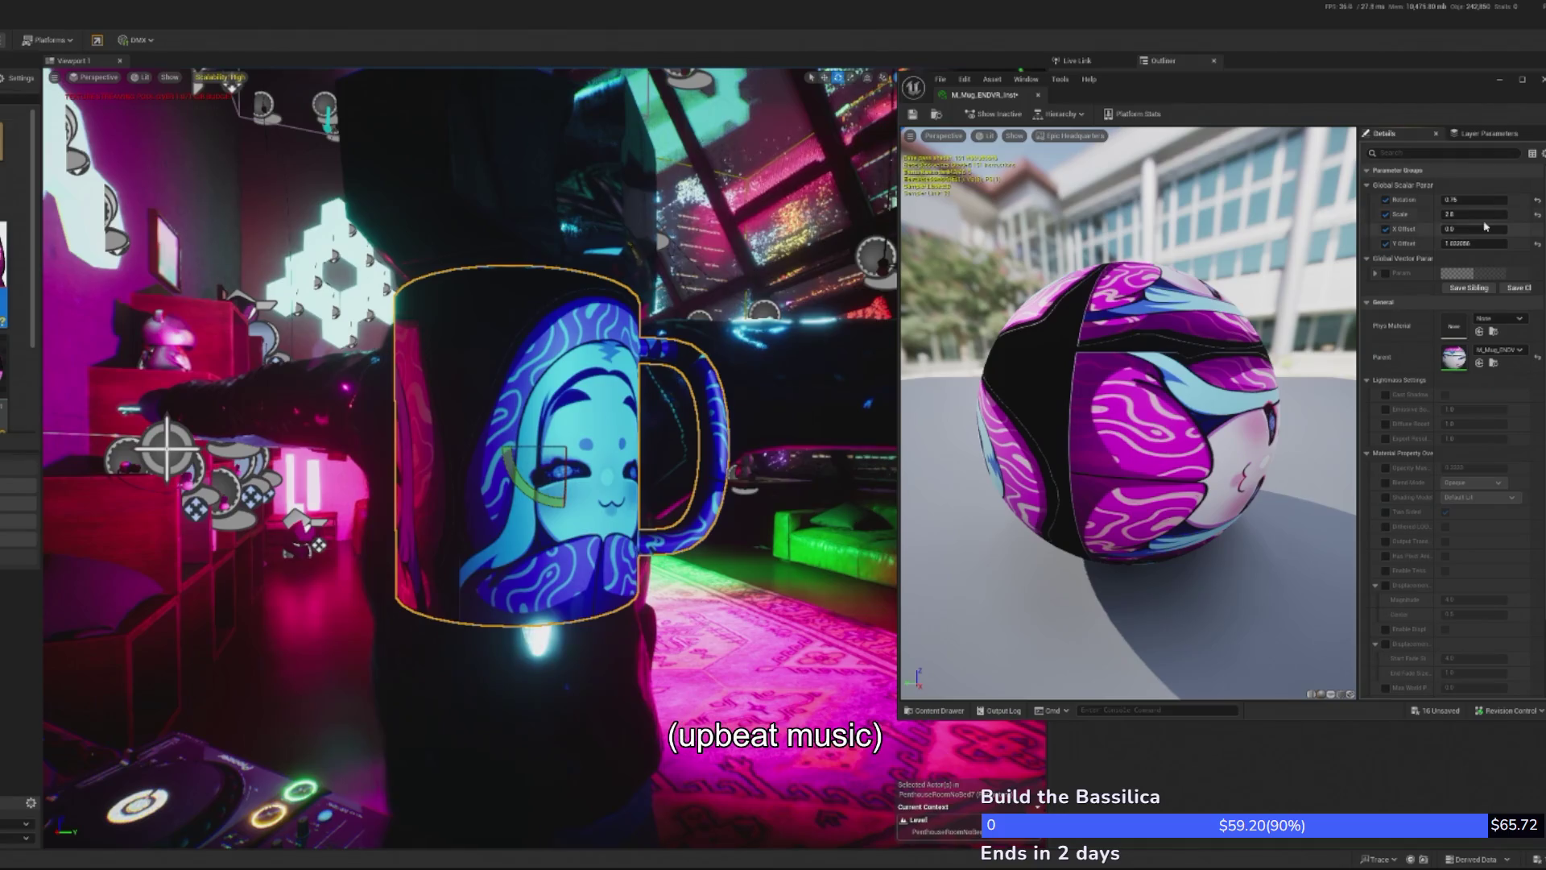
left_click_drag(1474, 243, 1505, 243)
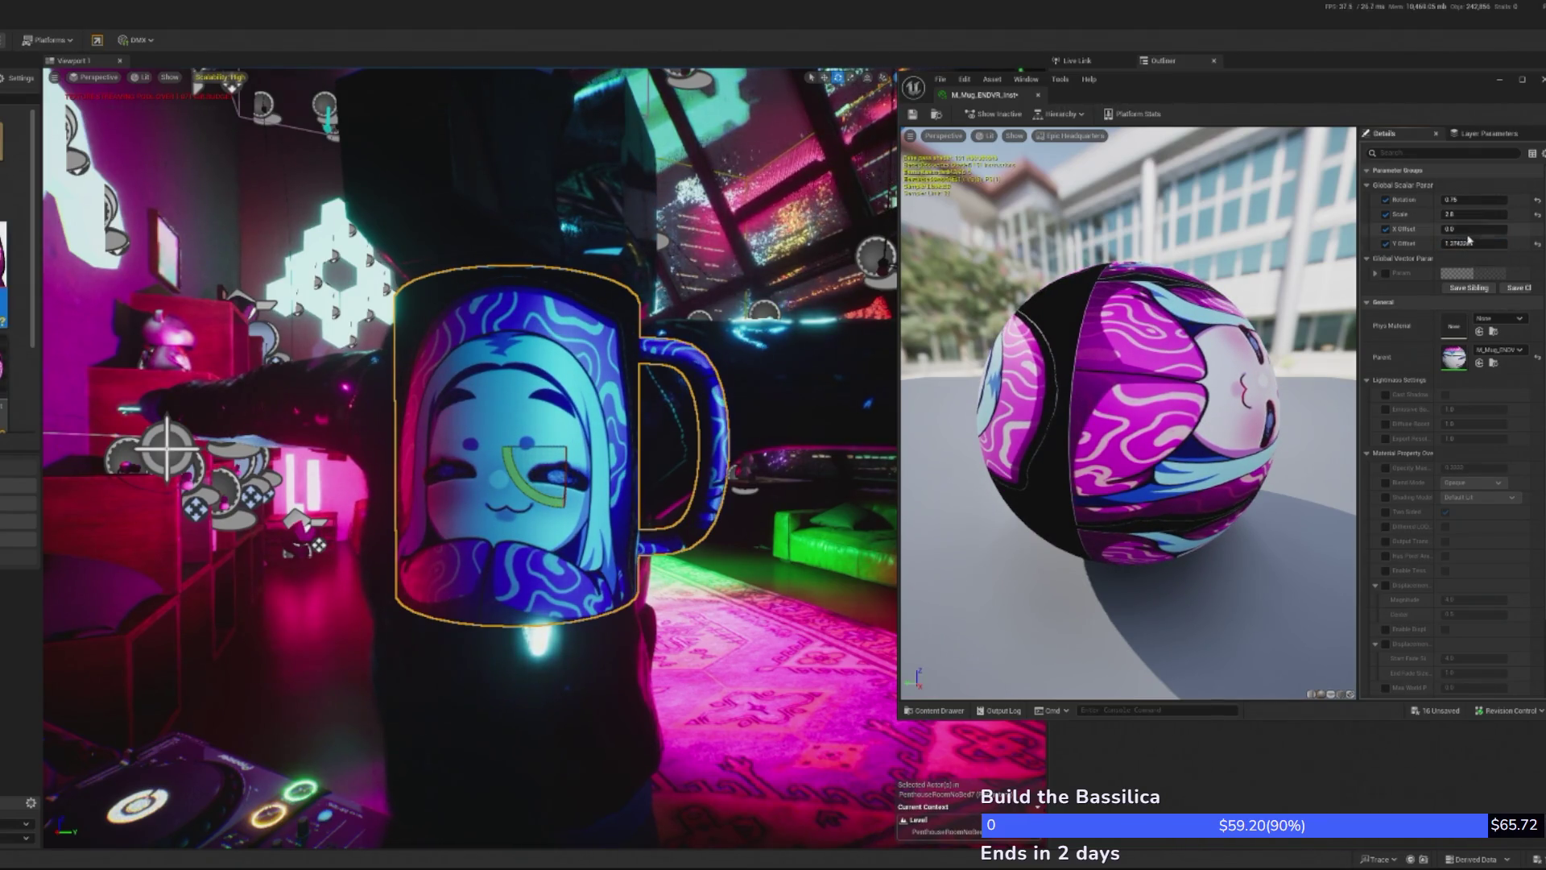
left_click_drag(1470, 230, 1463, 230)
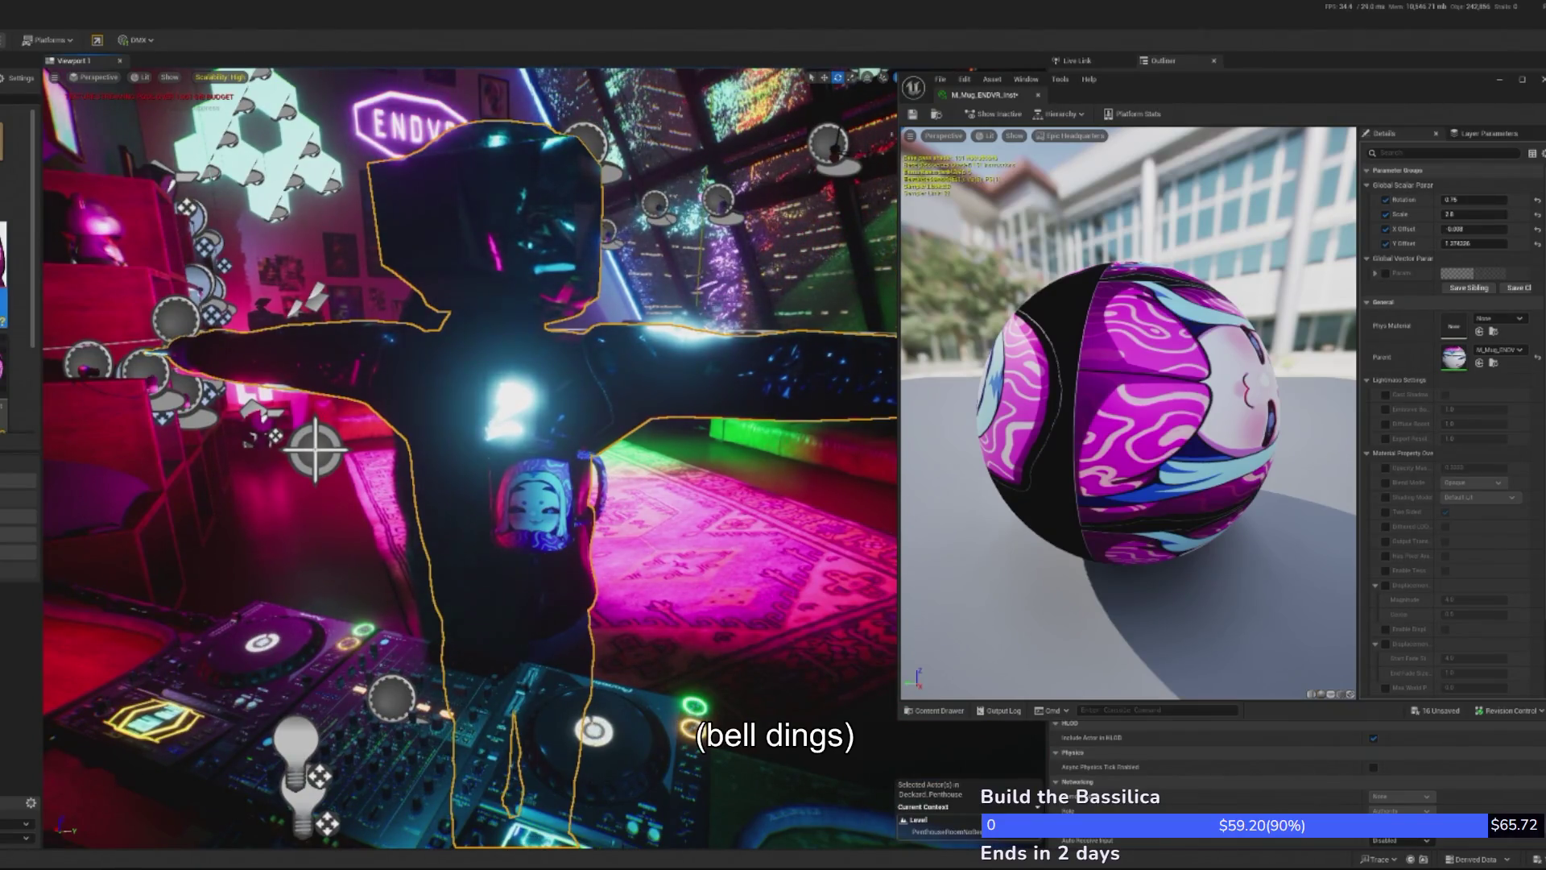
- Filter the Outliner for 'nova' and open BP_New_Nova in the Blueprint editor
left_click(1514, 84)
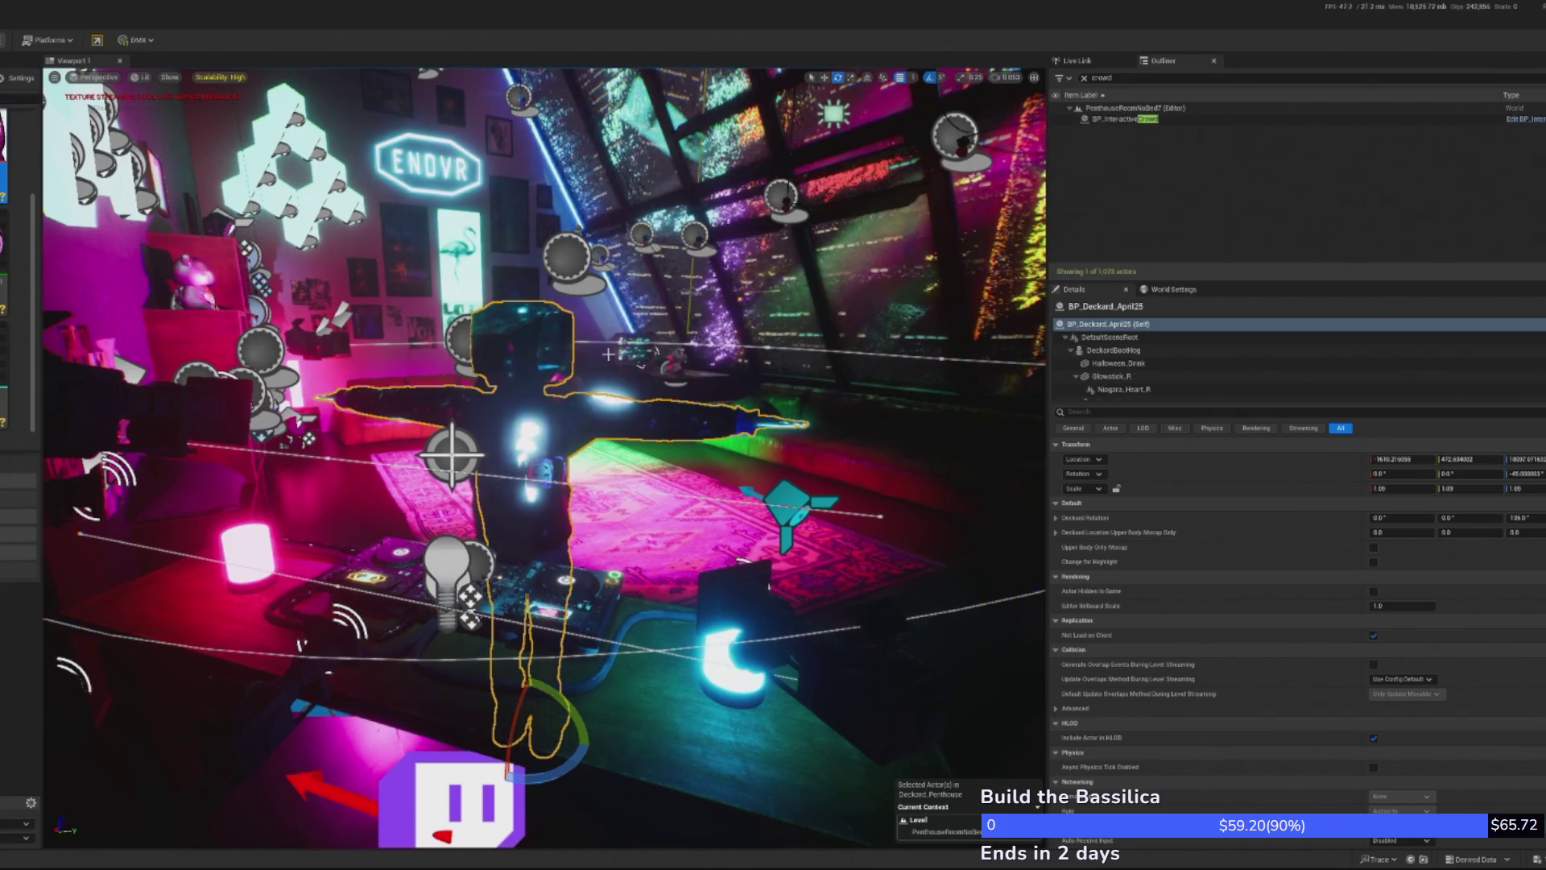
key("BackSpace")
key("BackSpace")
key("BackSpace")
type("nova")
left_click(1534, 125)
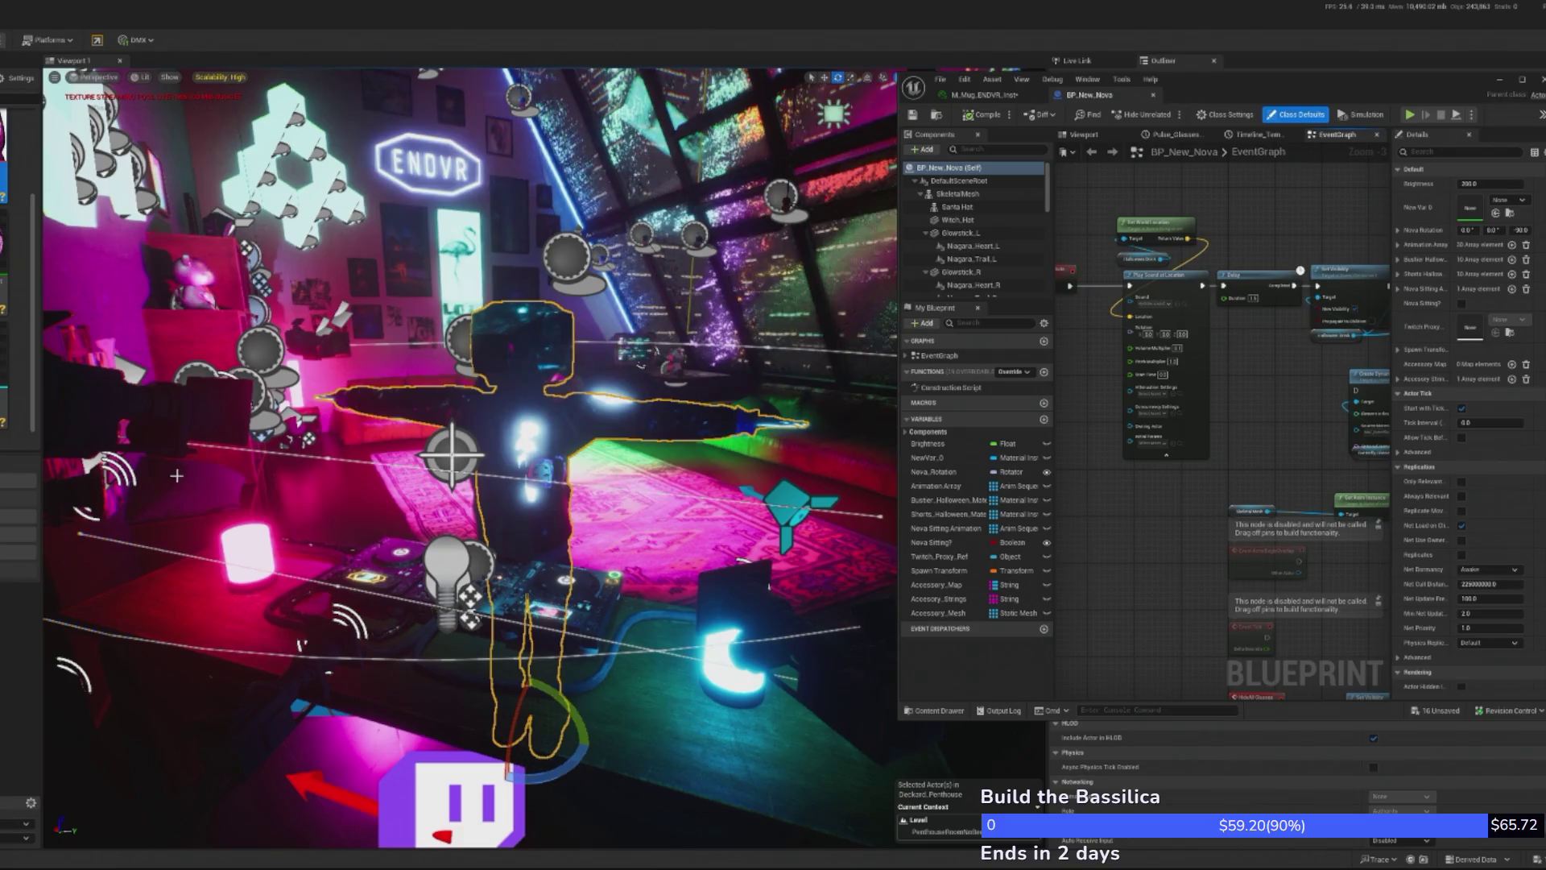
- Move and enlarge the BP_New_Nova editor window, then show its Viewport with the Nova character
left_click_drag(1249, 79, 898, 26)
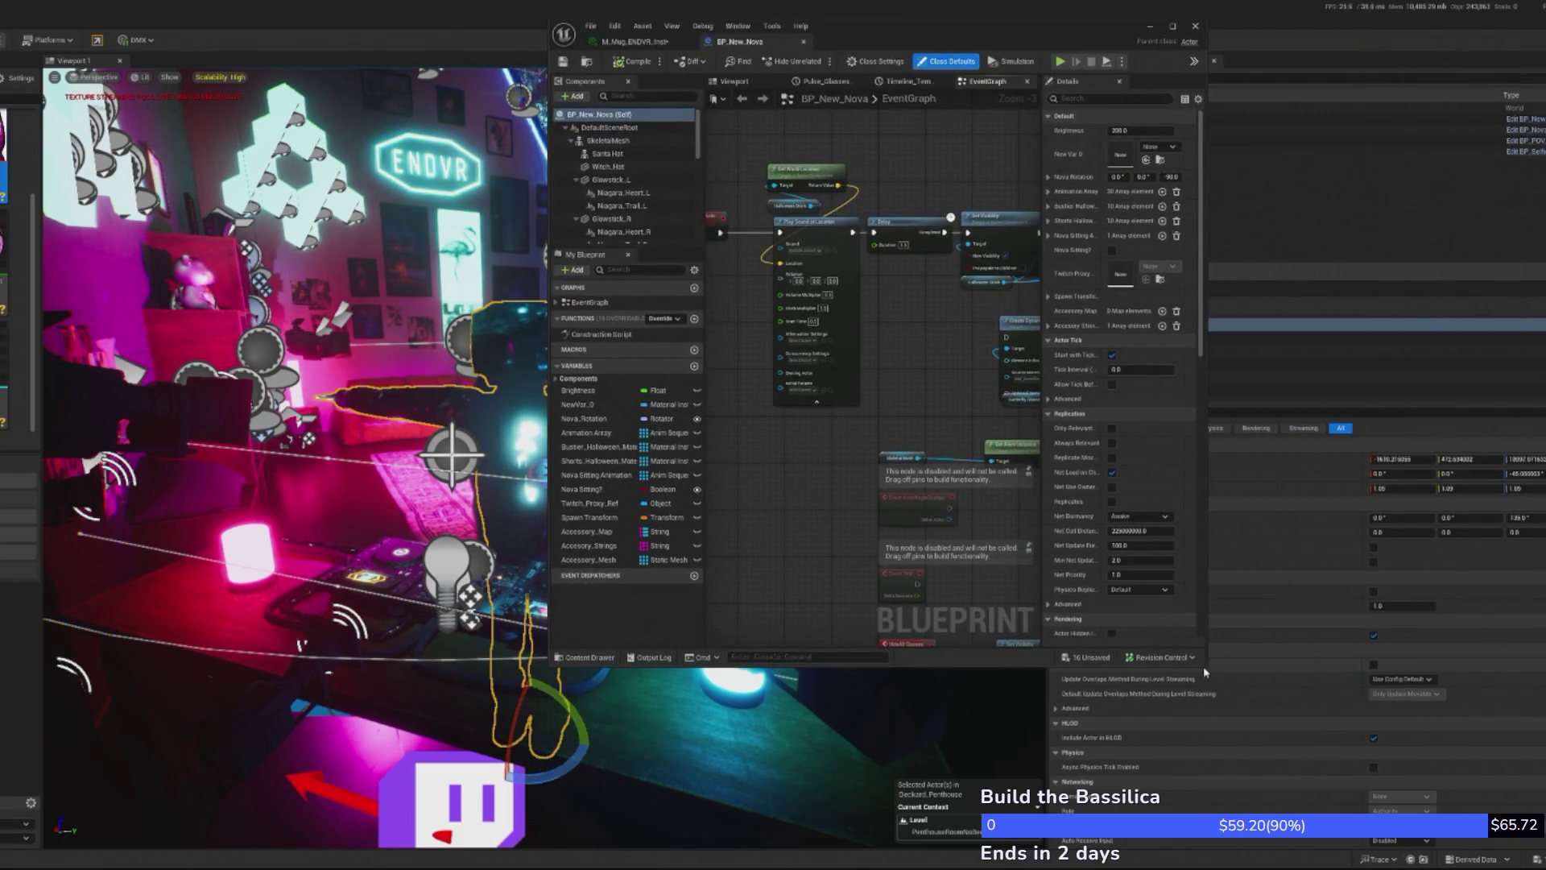
left_click_drag(1205, 667, 1544, 788)
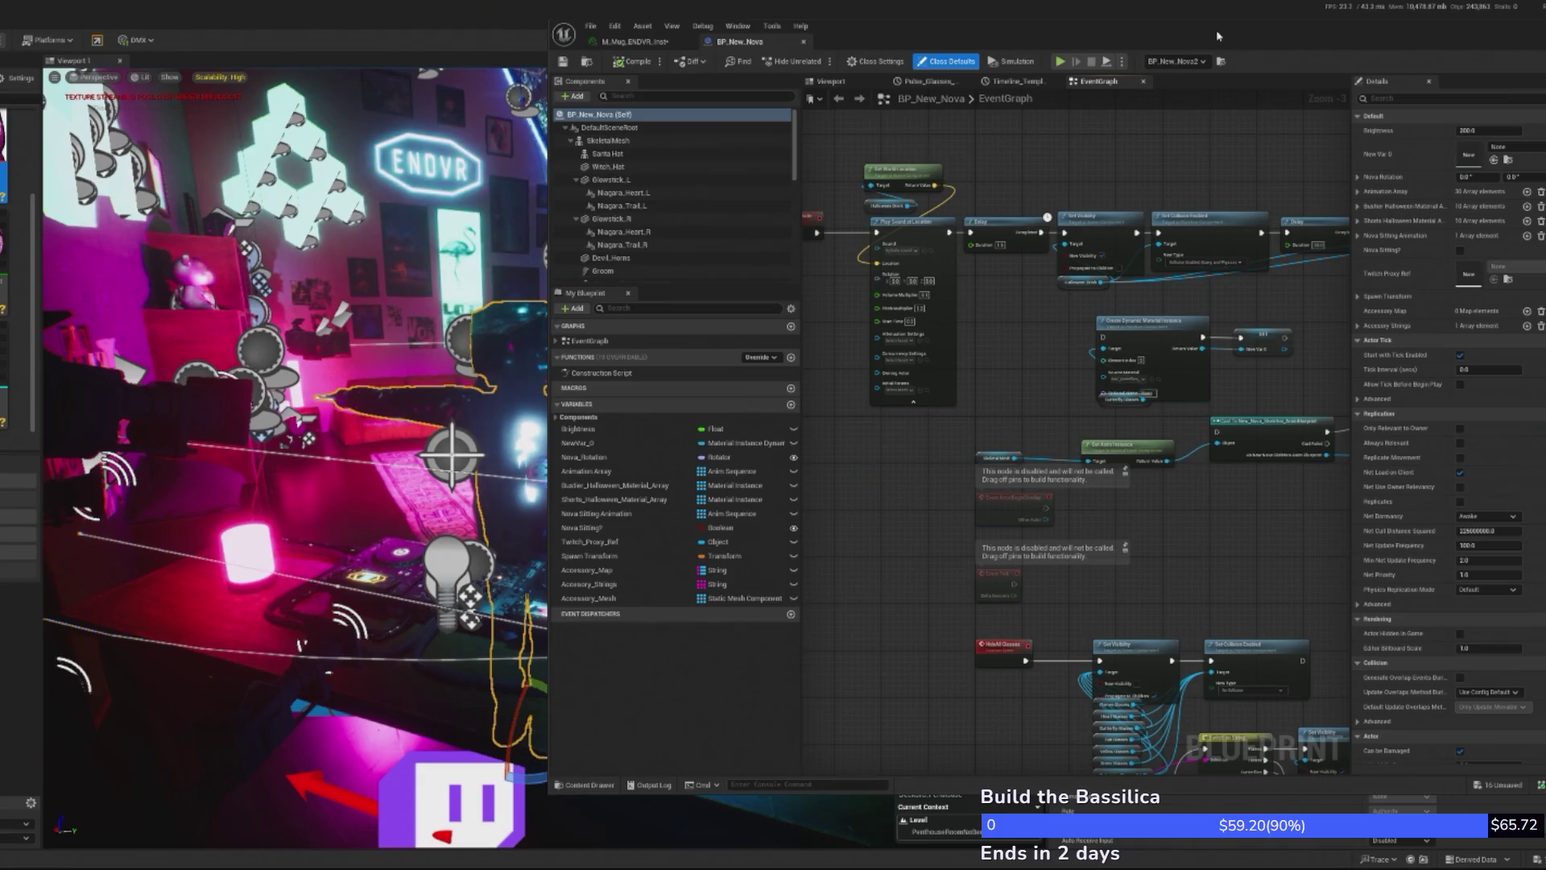
scroll(1199, 244, "down", 3)
mouse_move(1144, 232)
left_mouse_down()
mouse_move(1081, 235)
mouse_move(1284, 242)
left_mouse_up()
left_click(836, 81)
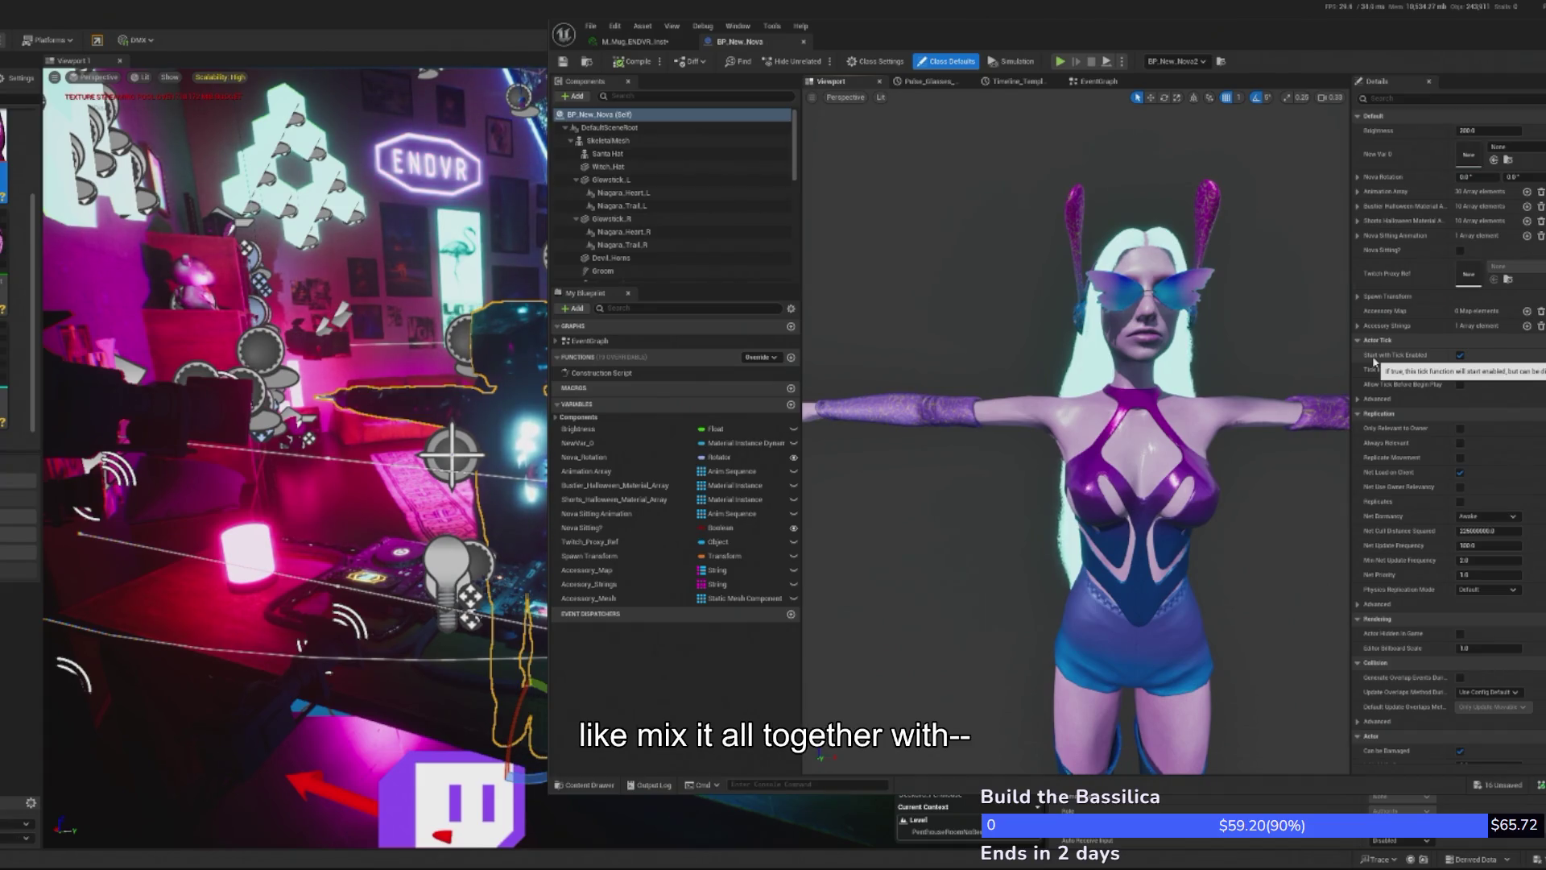
- Duplicate the Halloween_Drink component, creating Halloween_Drink1
scroll(1076, 439, "down", 5)
scroll(1076, 439, "up", 8)
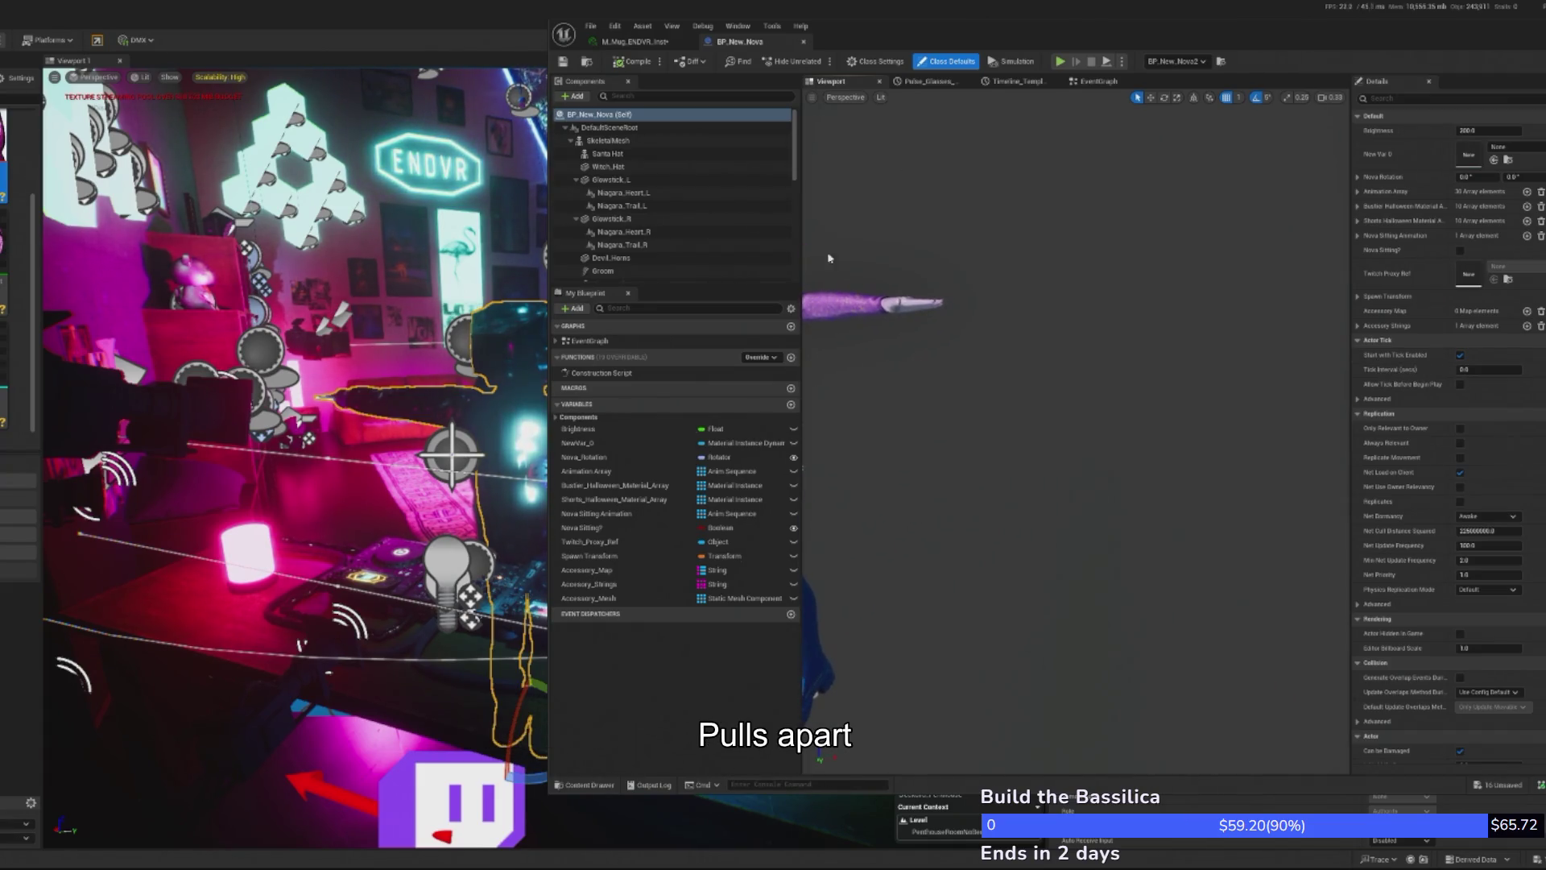
scroll(653, 235, "down", 5)
scroll(654, 242, "down", 3)
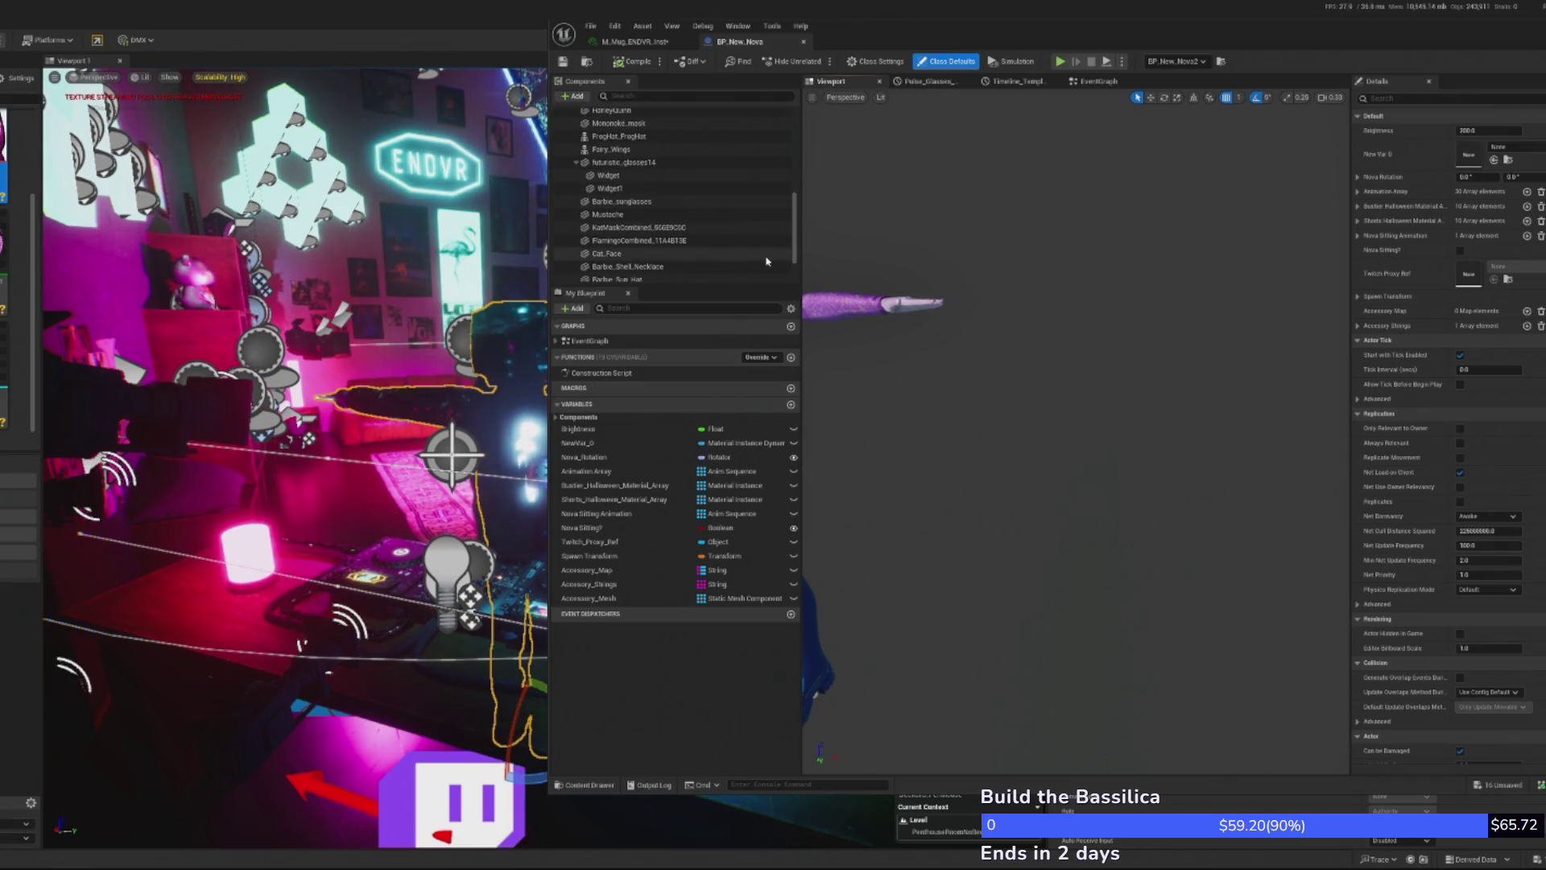
scroll(725, 137, "down", 2)
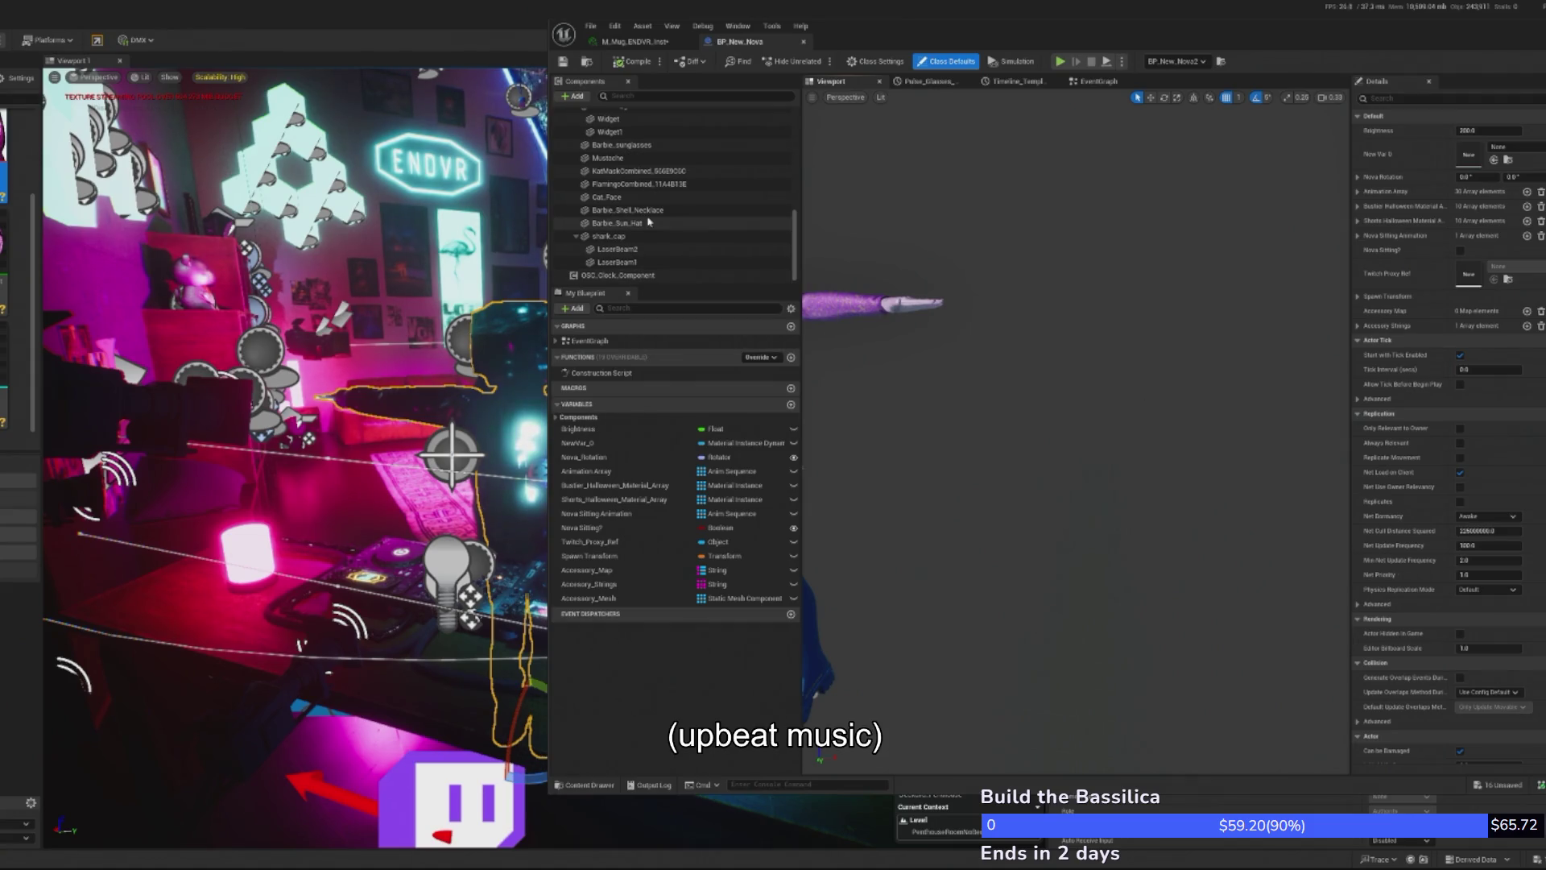
scroll(649, 226, "up", 2)
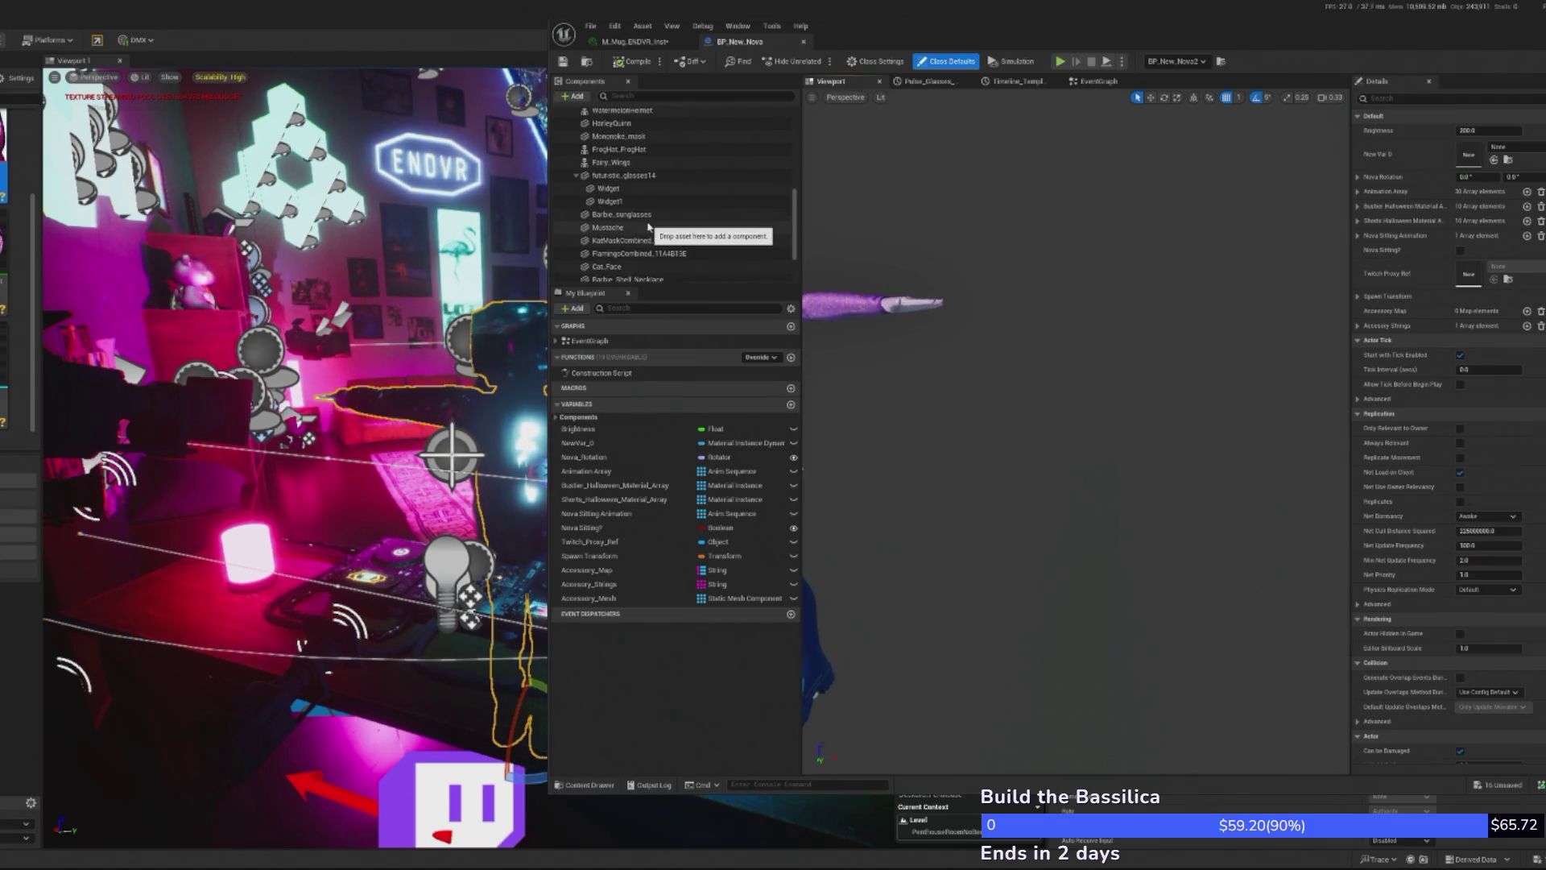
scroll(649, 226, "up", 2)
left_click(640, 132)
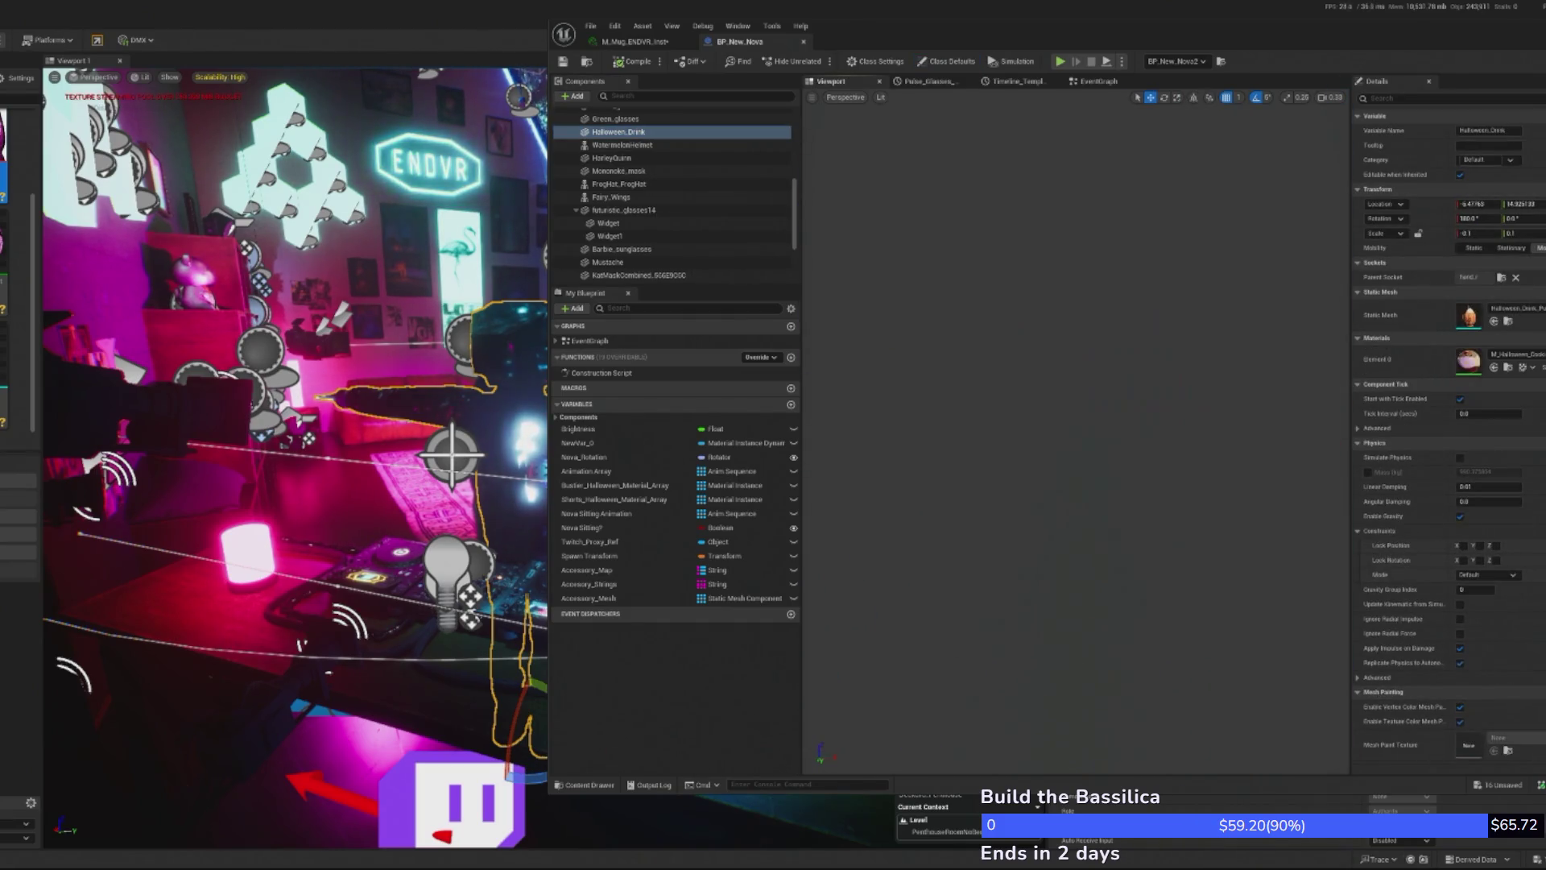
double_click(623, 132)
right_click(622, 134)
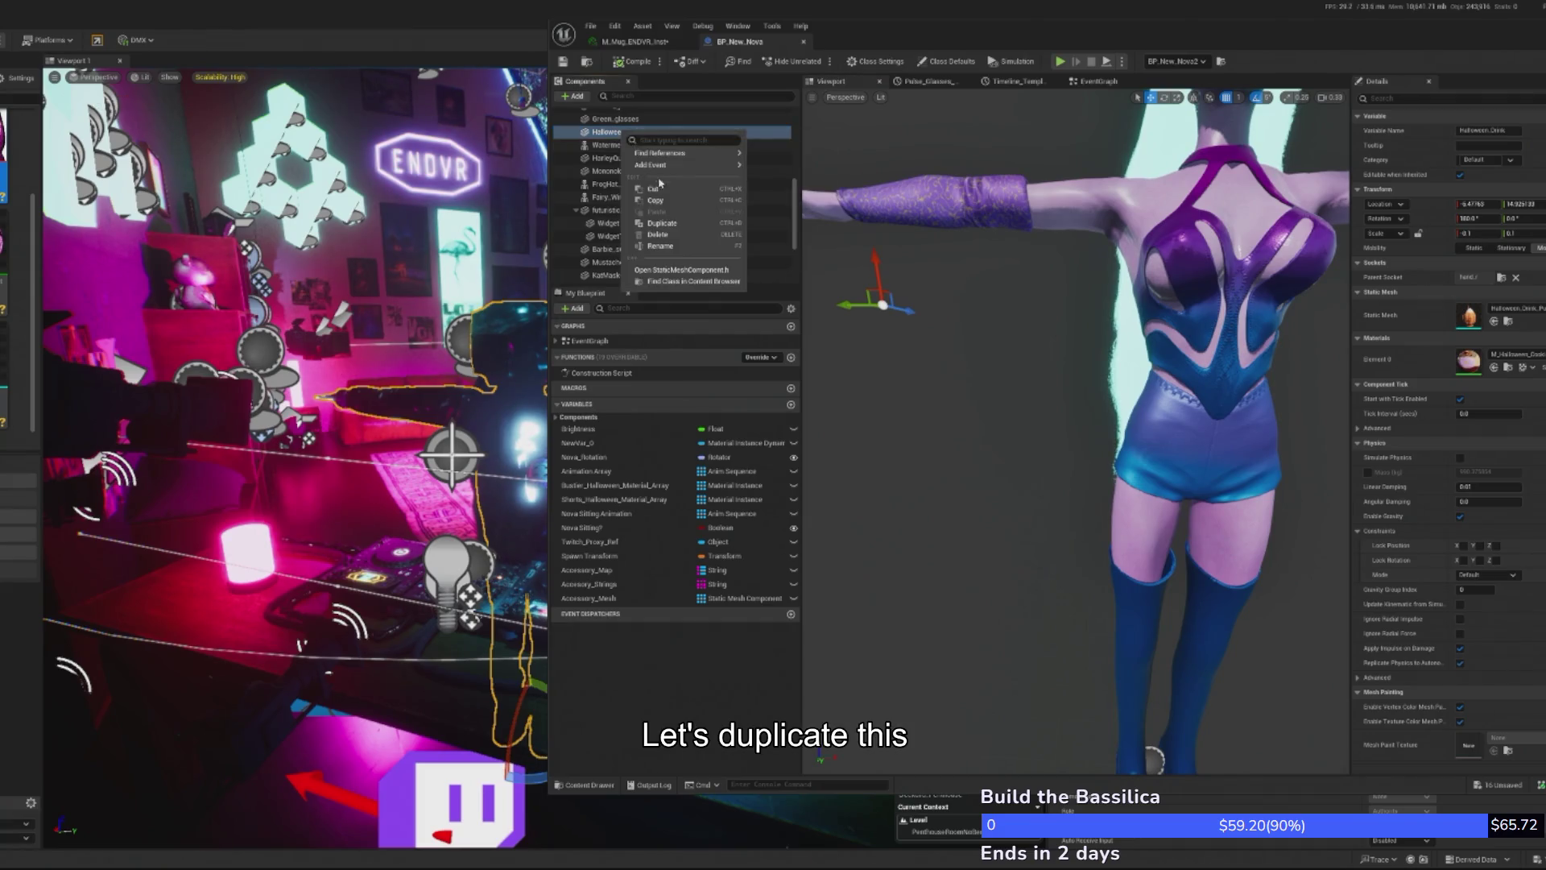
left_click(667, 223)
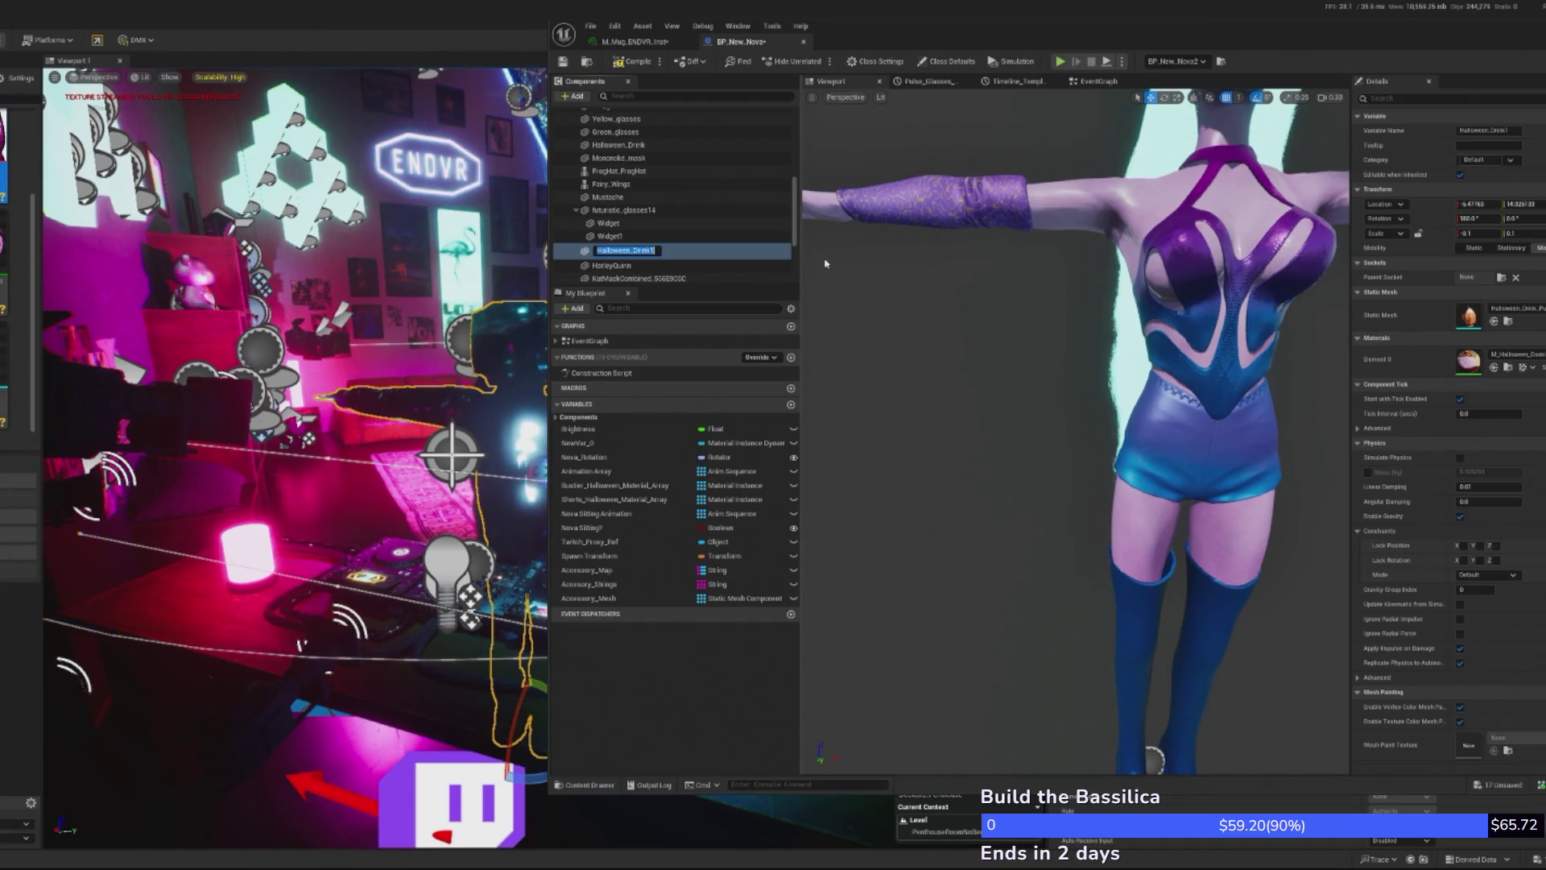
- Rename the copy Nova_Comfy_Mug and assign the Mug1 mesh and M_Mug_ENDVR_Inst material
type("Nova_Comfy_Mug")
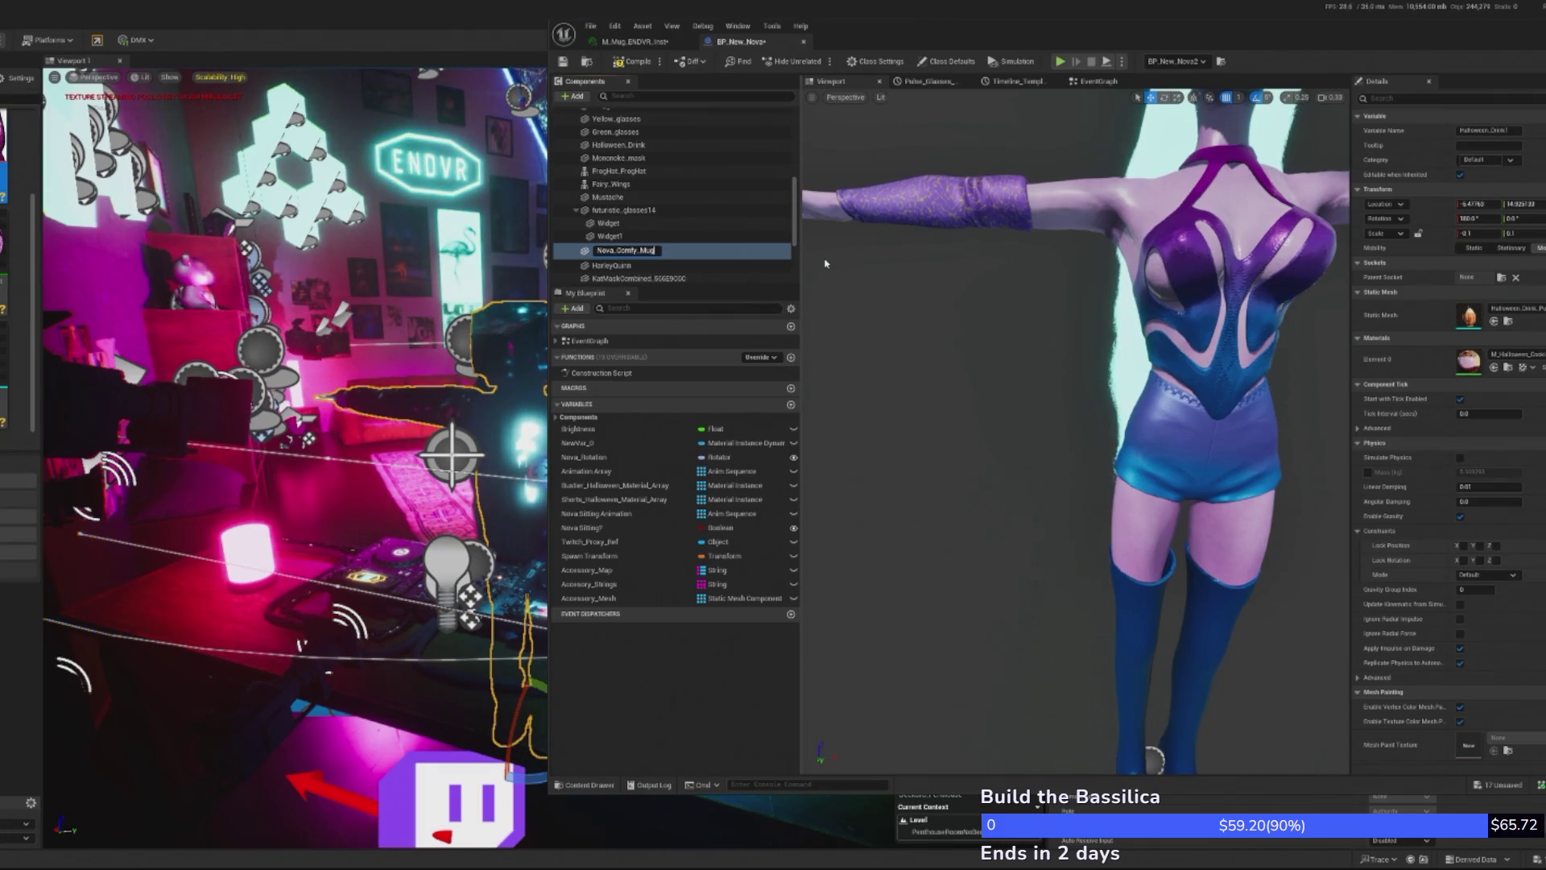
key("Return")
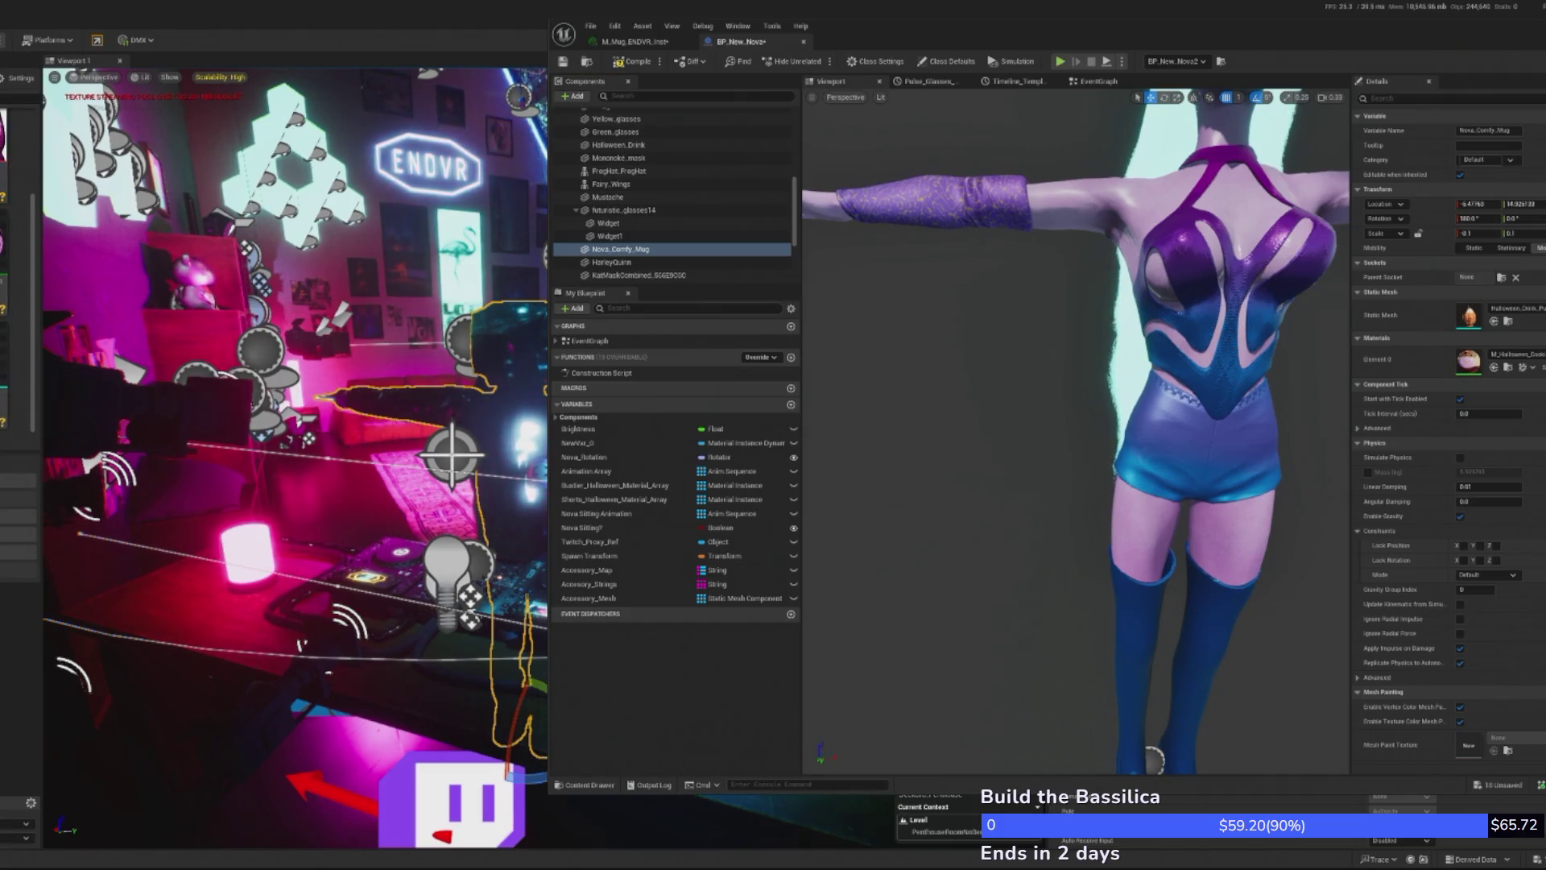
left_click(1494, 321)
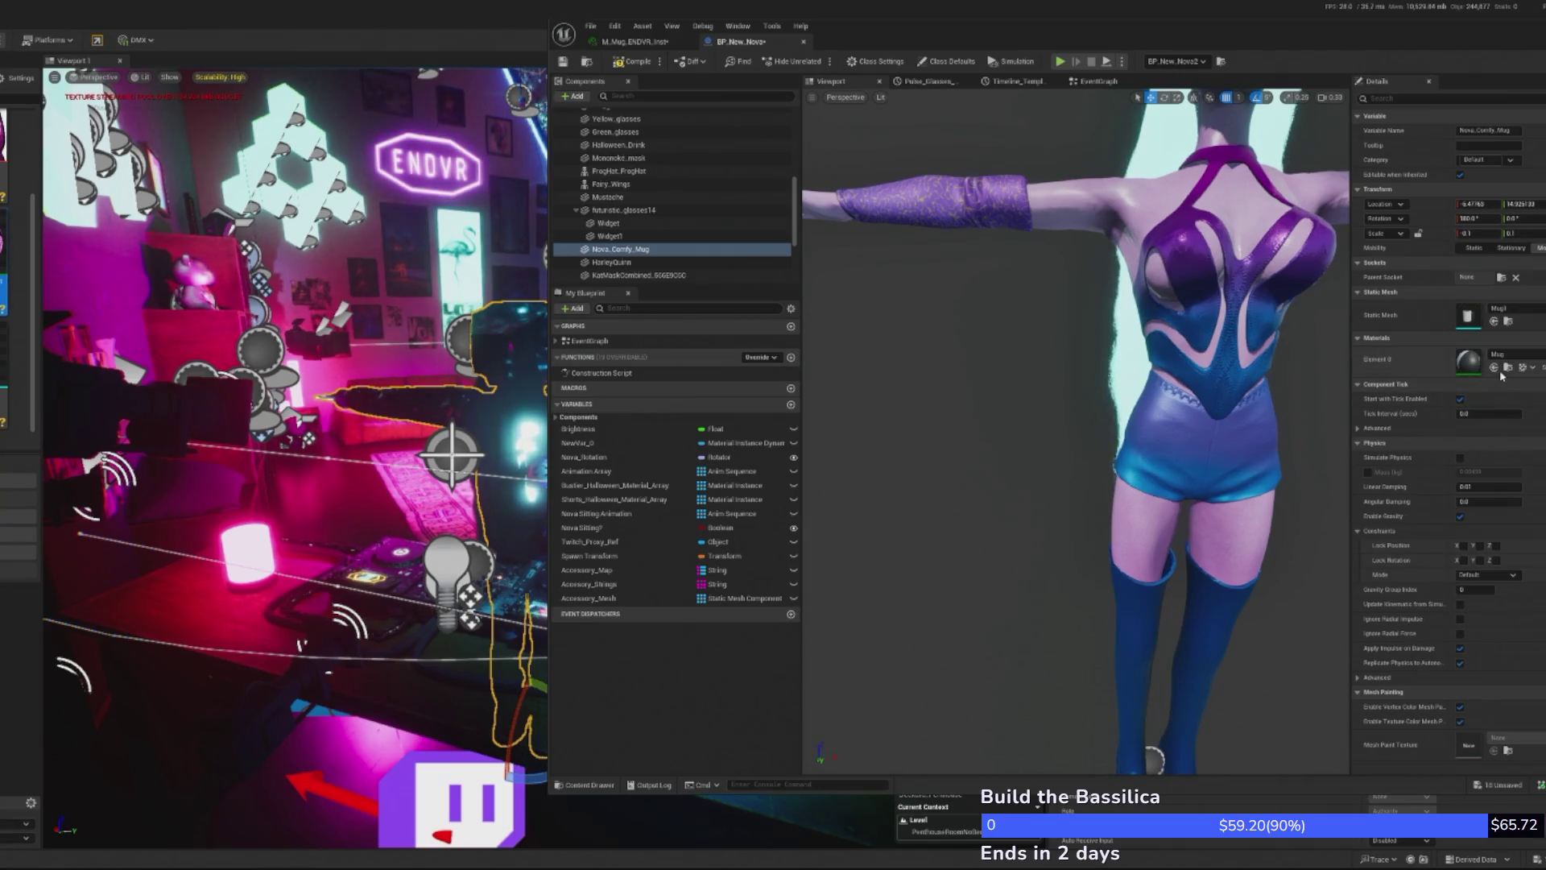
left_click(1494, 367)
left_click_drag(1292, 214, 1293, 214)
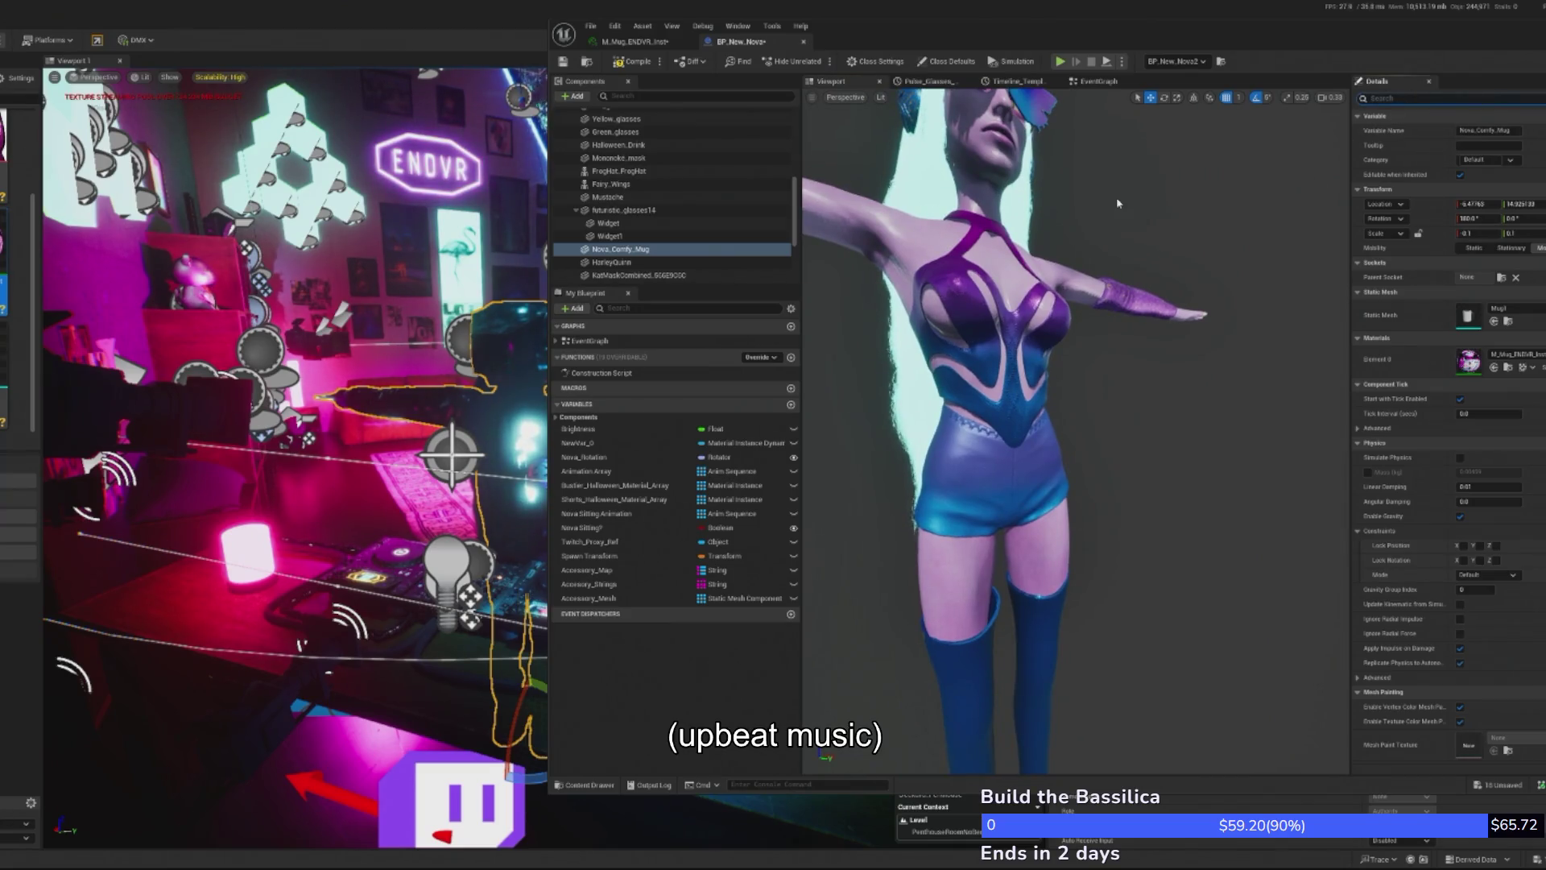
left_click(1417, 98)
- Attach Nova_Comfy_Mug to the character's hand_r socket through the socket picker
type("vis")
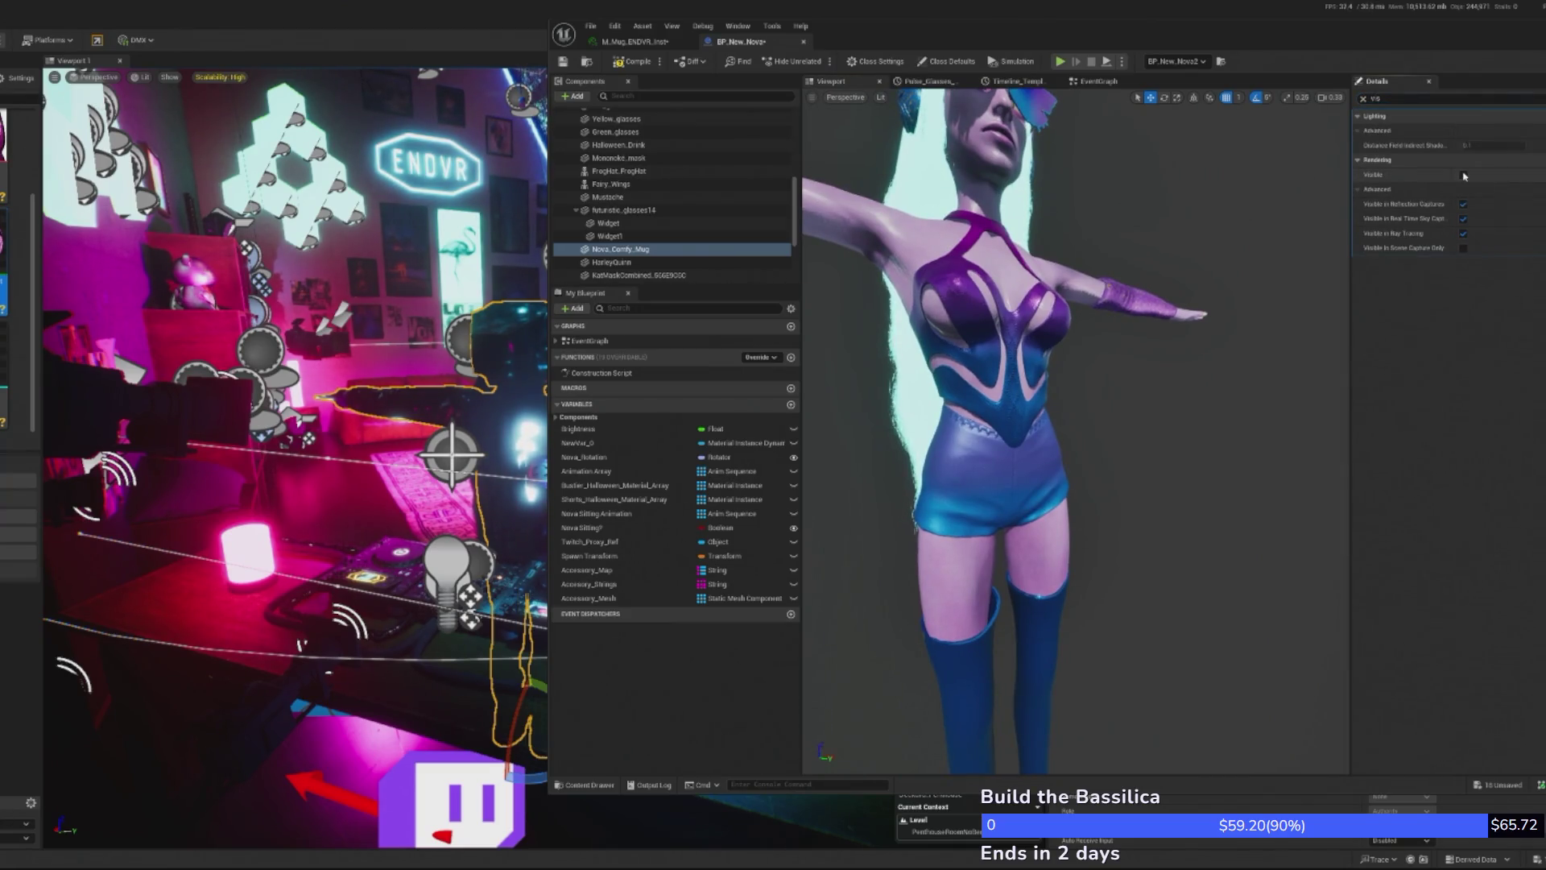
scroll(1075, 427, "down", 8)
scroll(1075, 427, "up", 5)
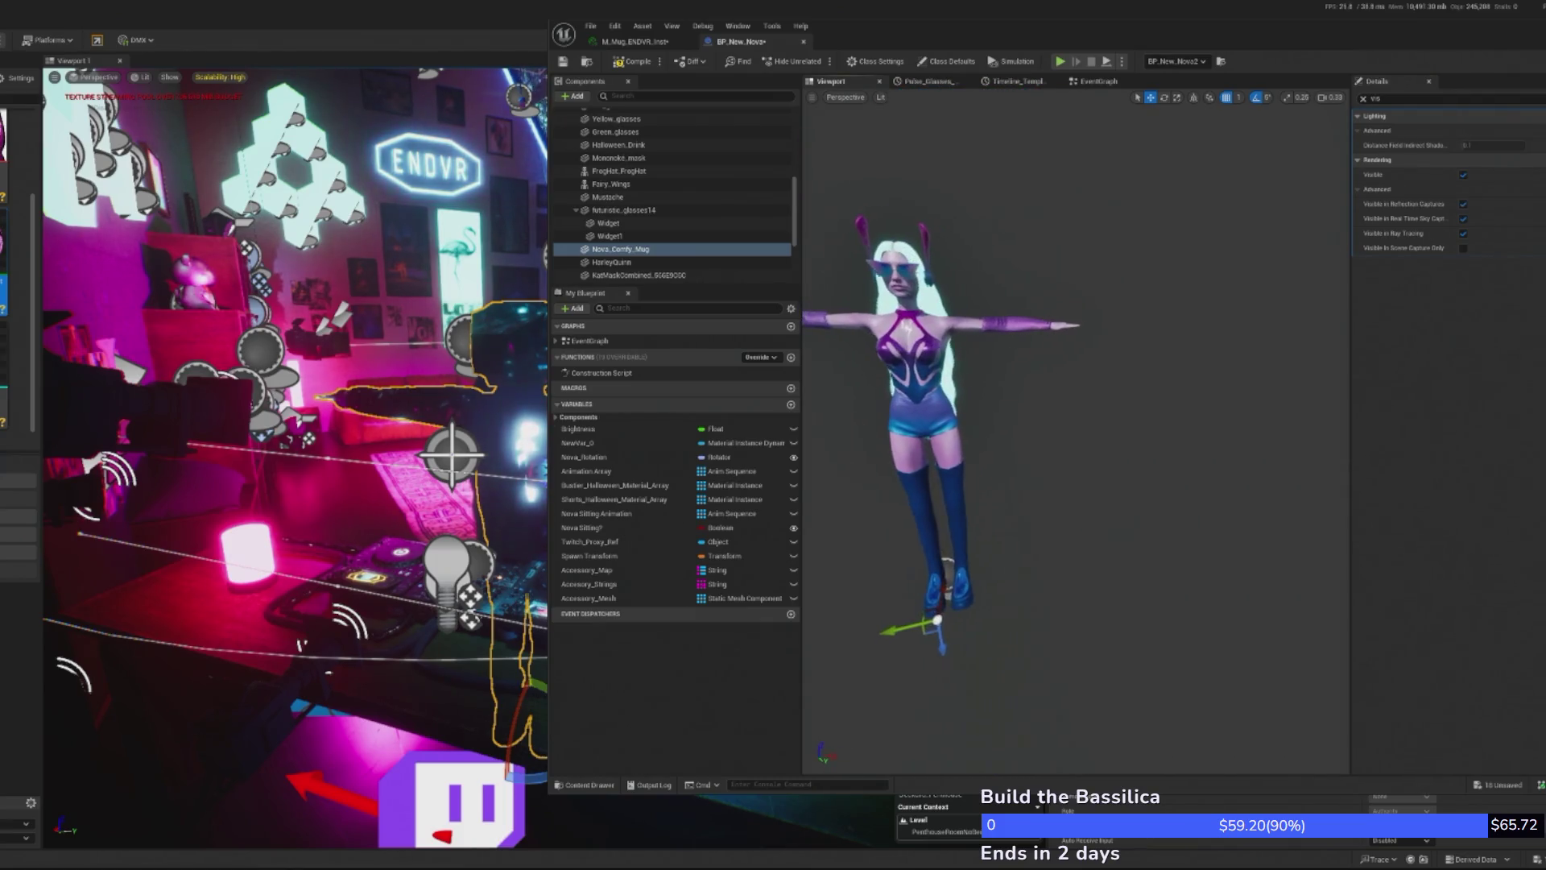
left_click(1364, 98)
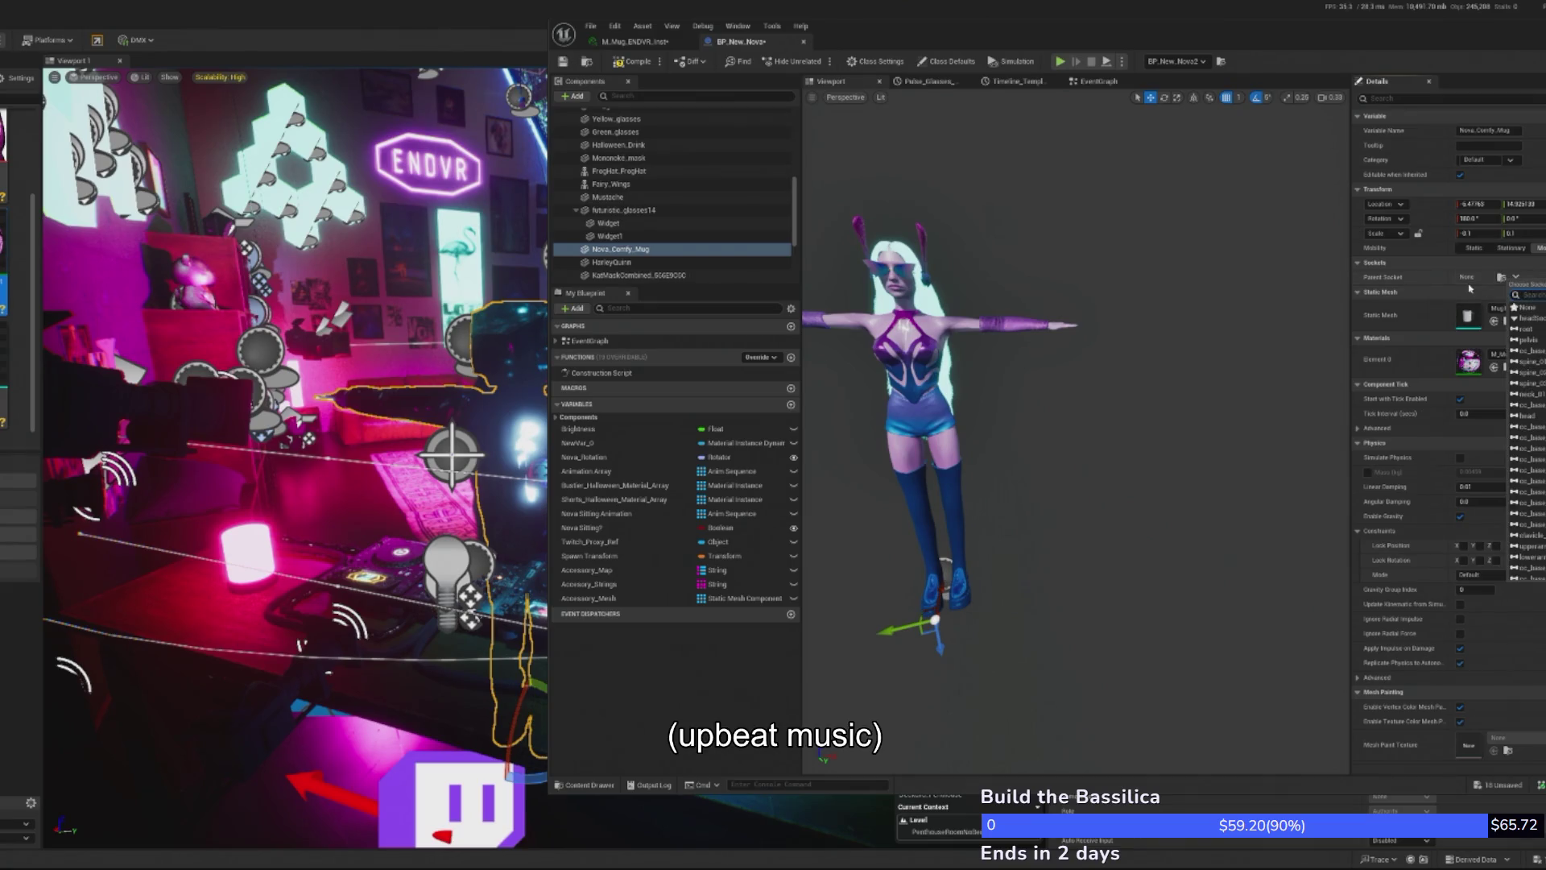
type("right")
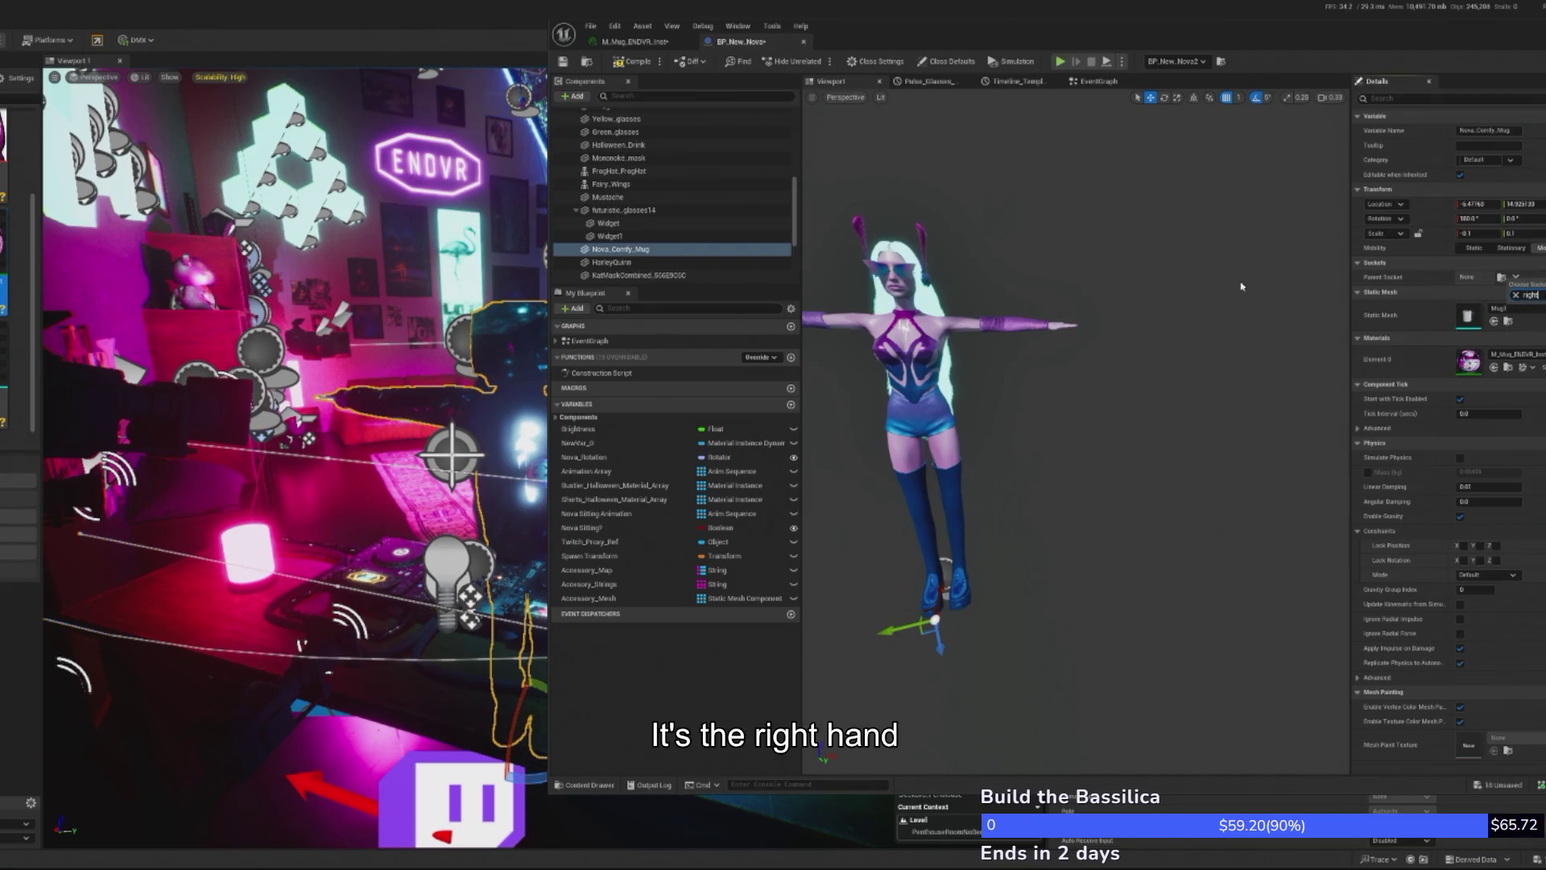
key("BackSpace")
key("BackSpace")
key("BackSpace")
type("hand")
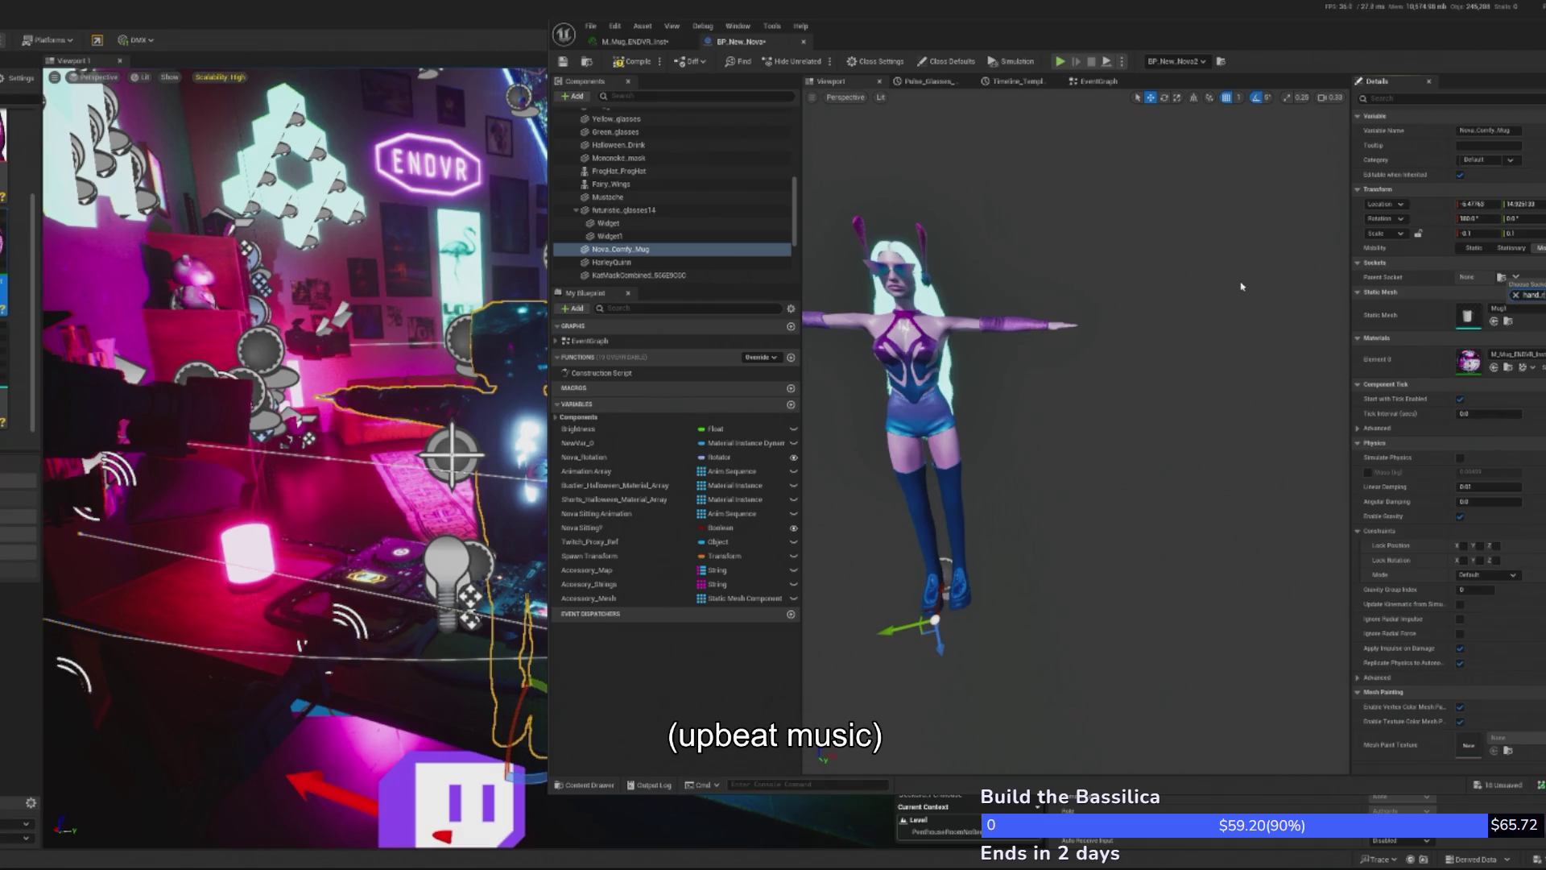
key("Return")
key("f")
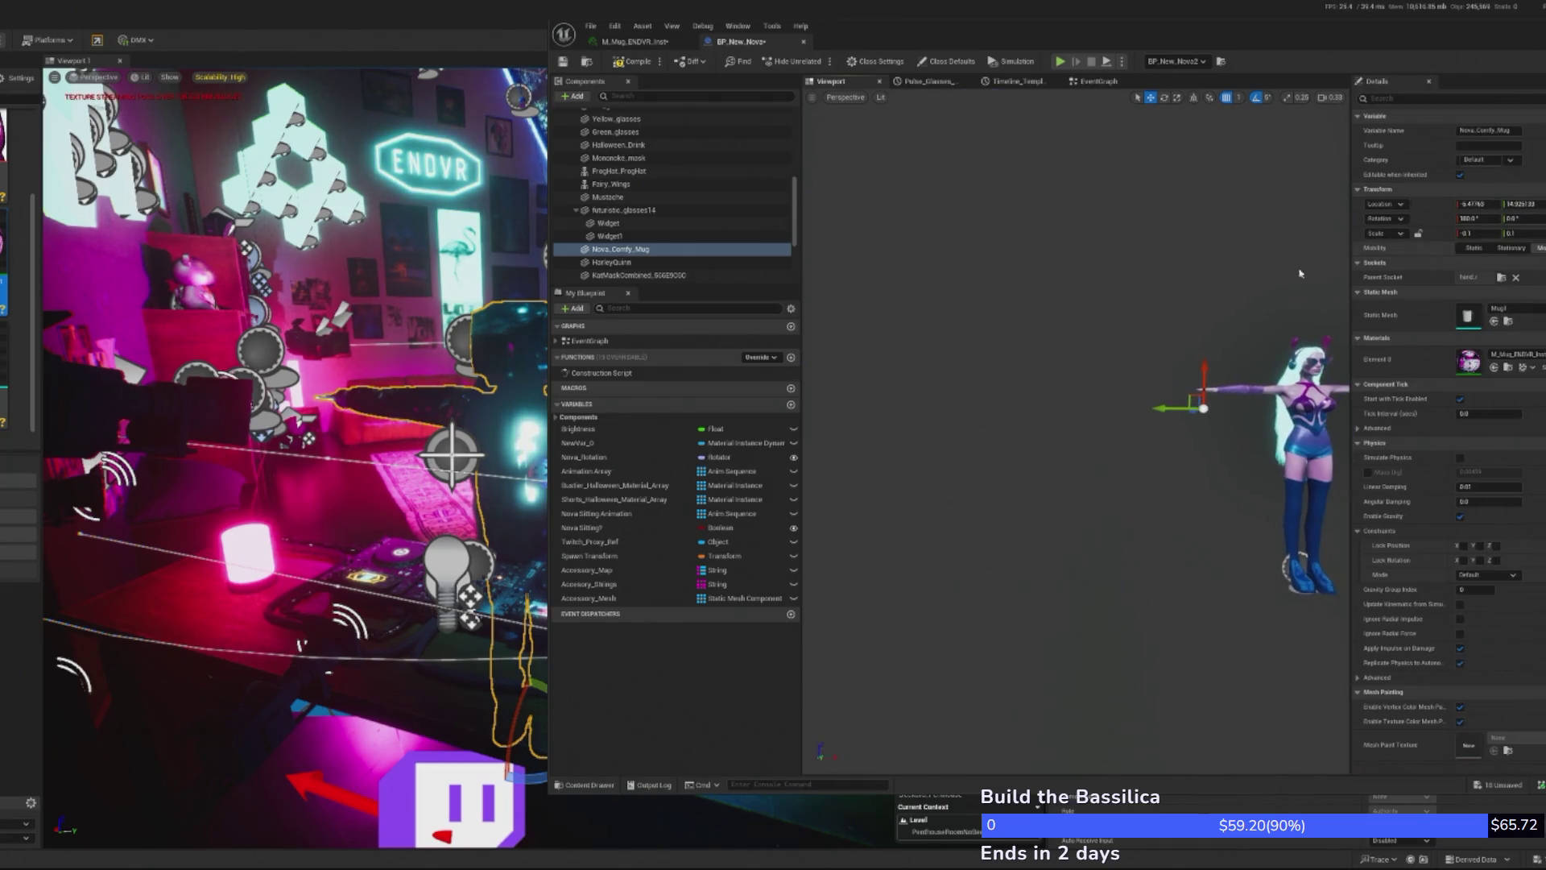
- Uncheck Rendering > Visible so the mug is hidden by default, then compile the Nova blueprint
scroll(1076, 427, "up", 5)
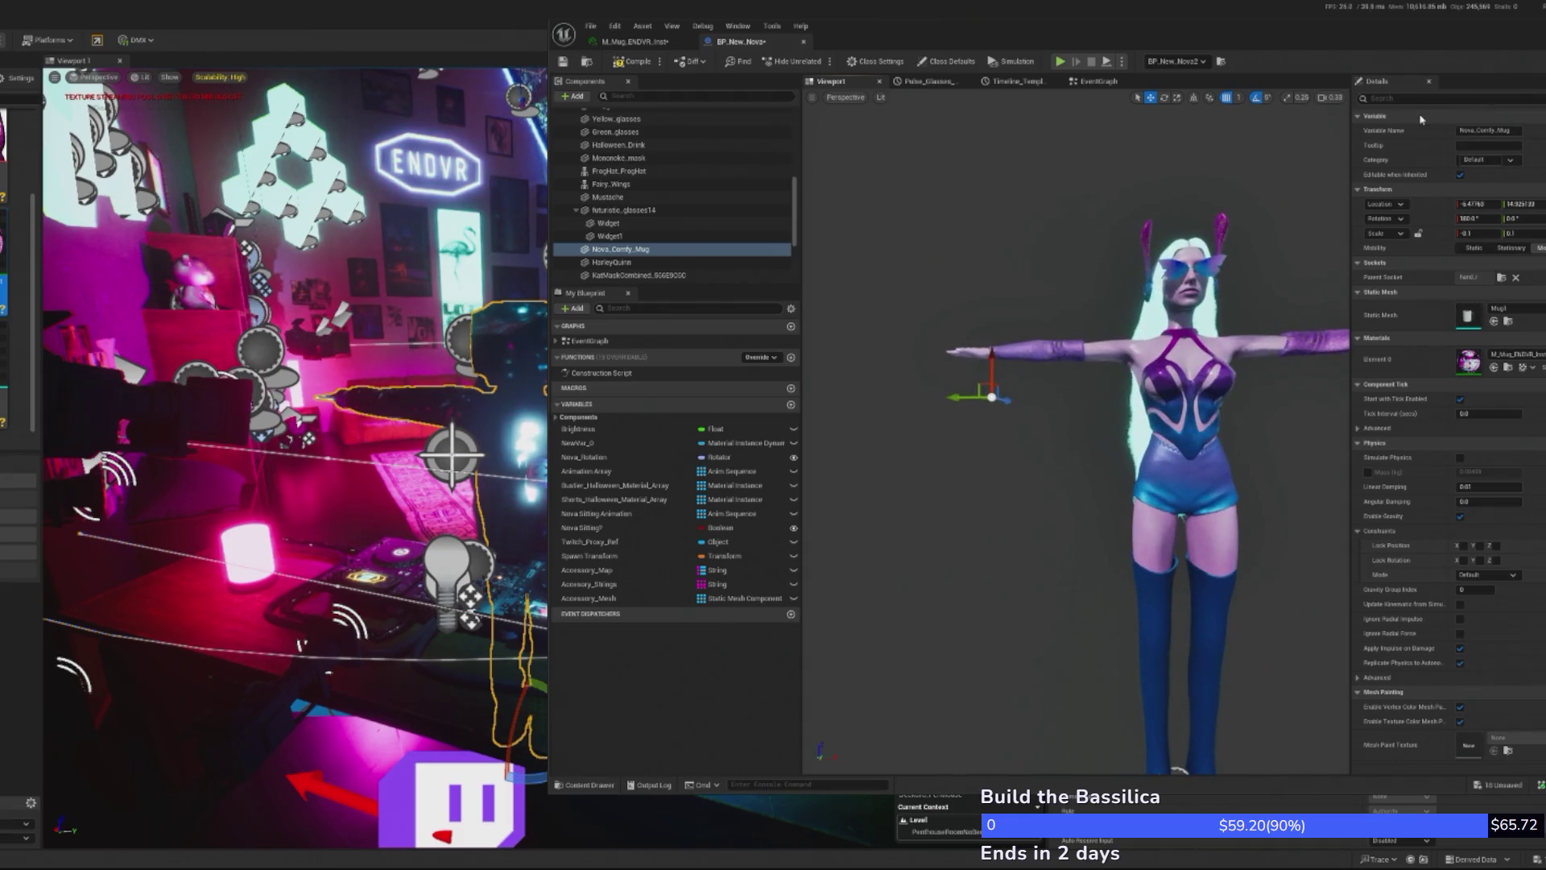
left_click(1374, 116)
type("s")
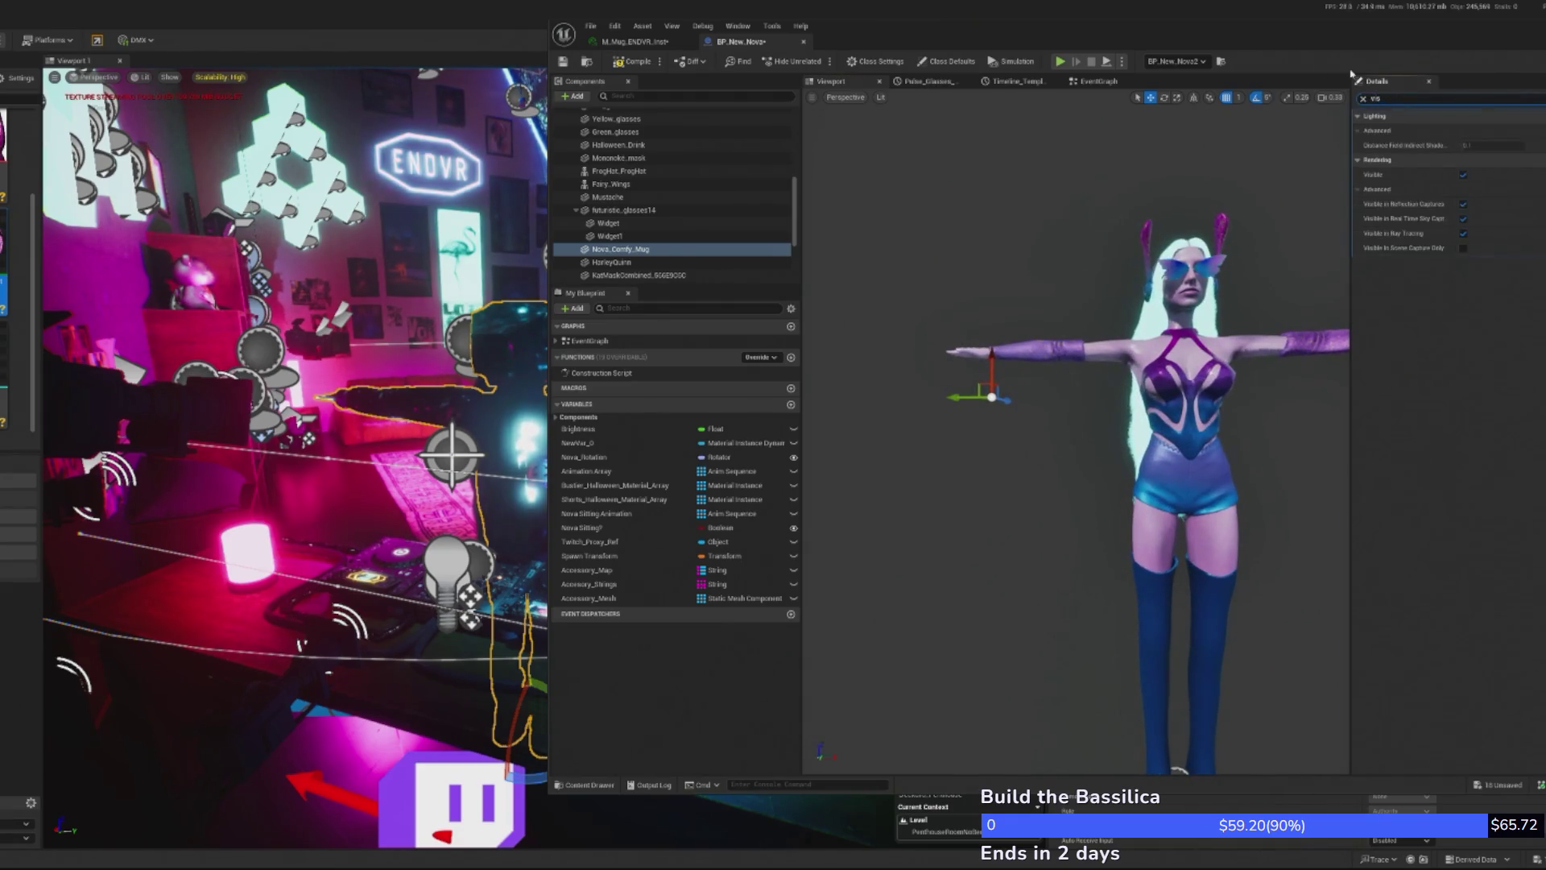
left_click(660, 252)
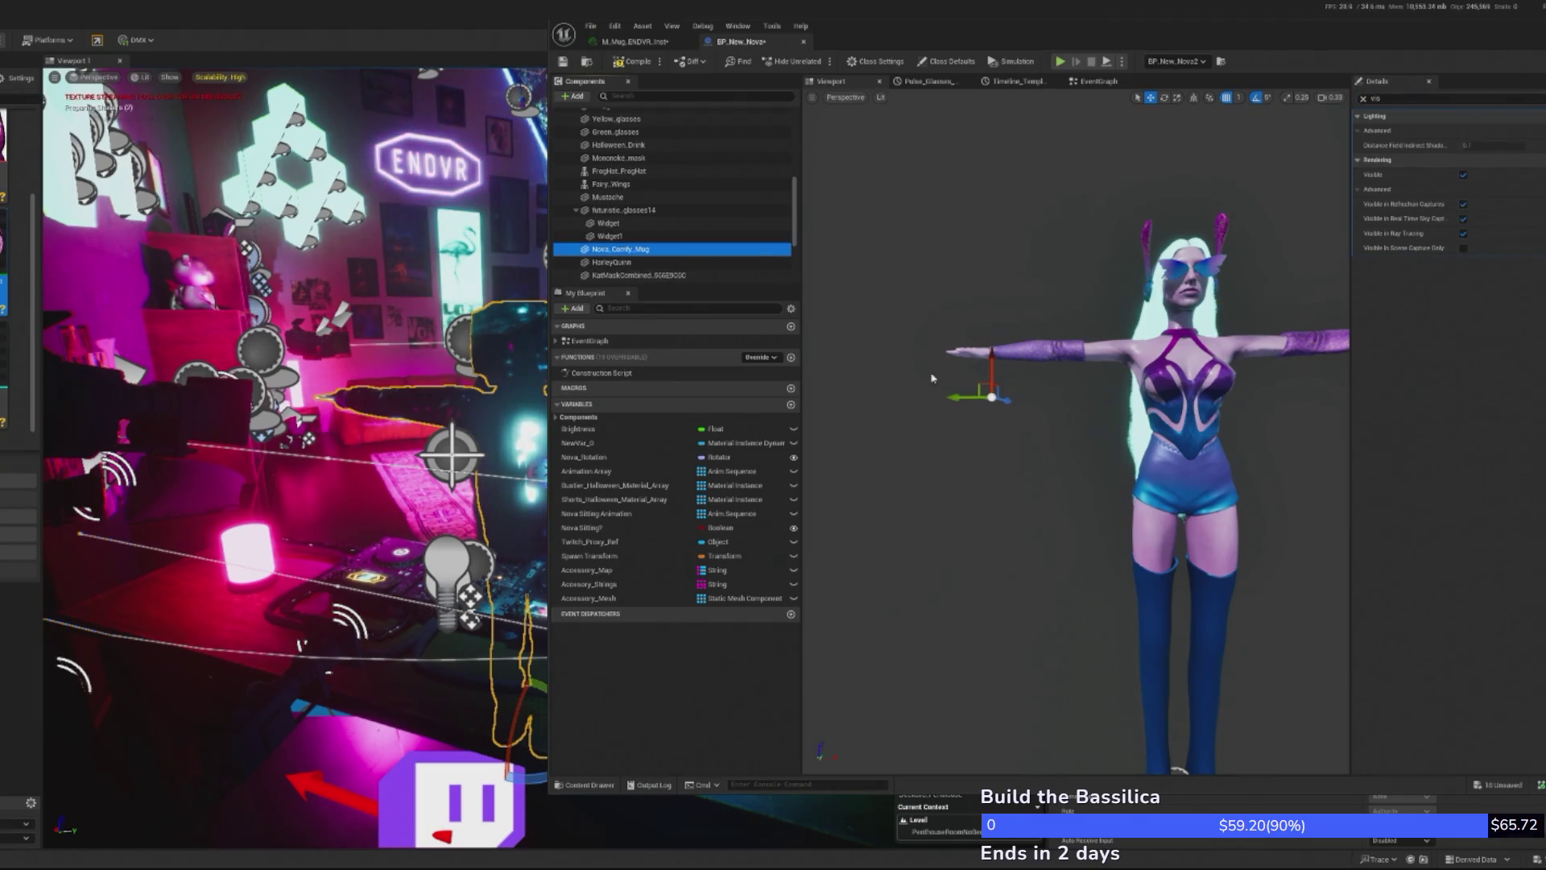
left_click(1466, 177)
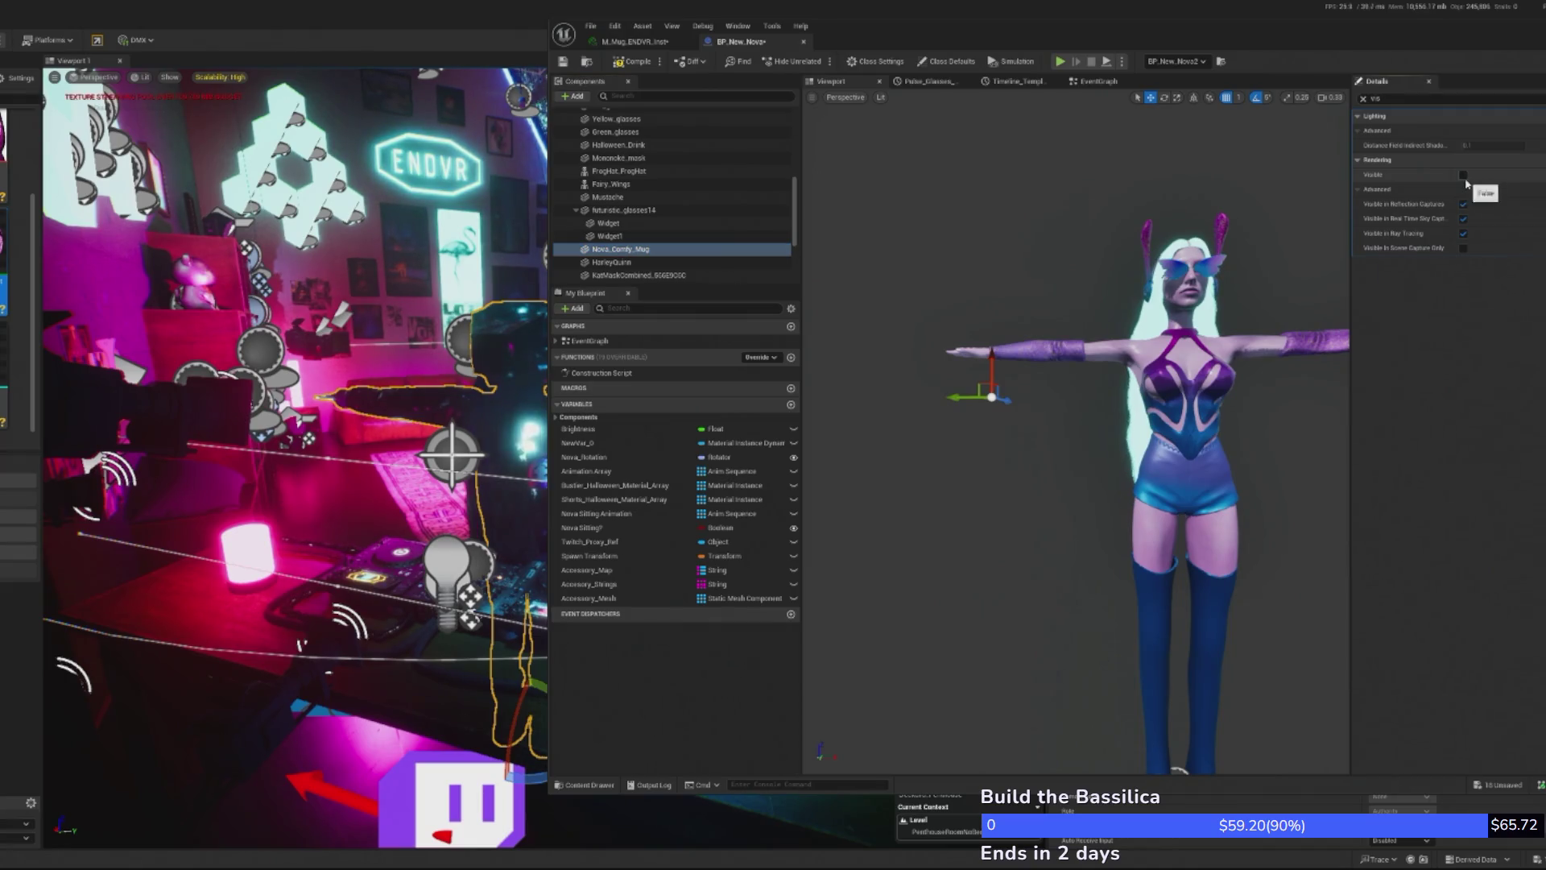
left_click(1363, 98)
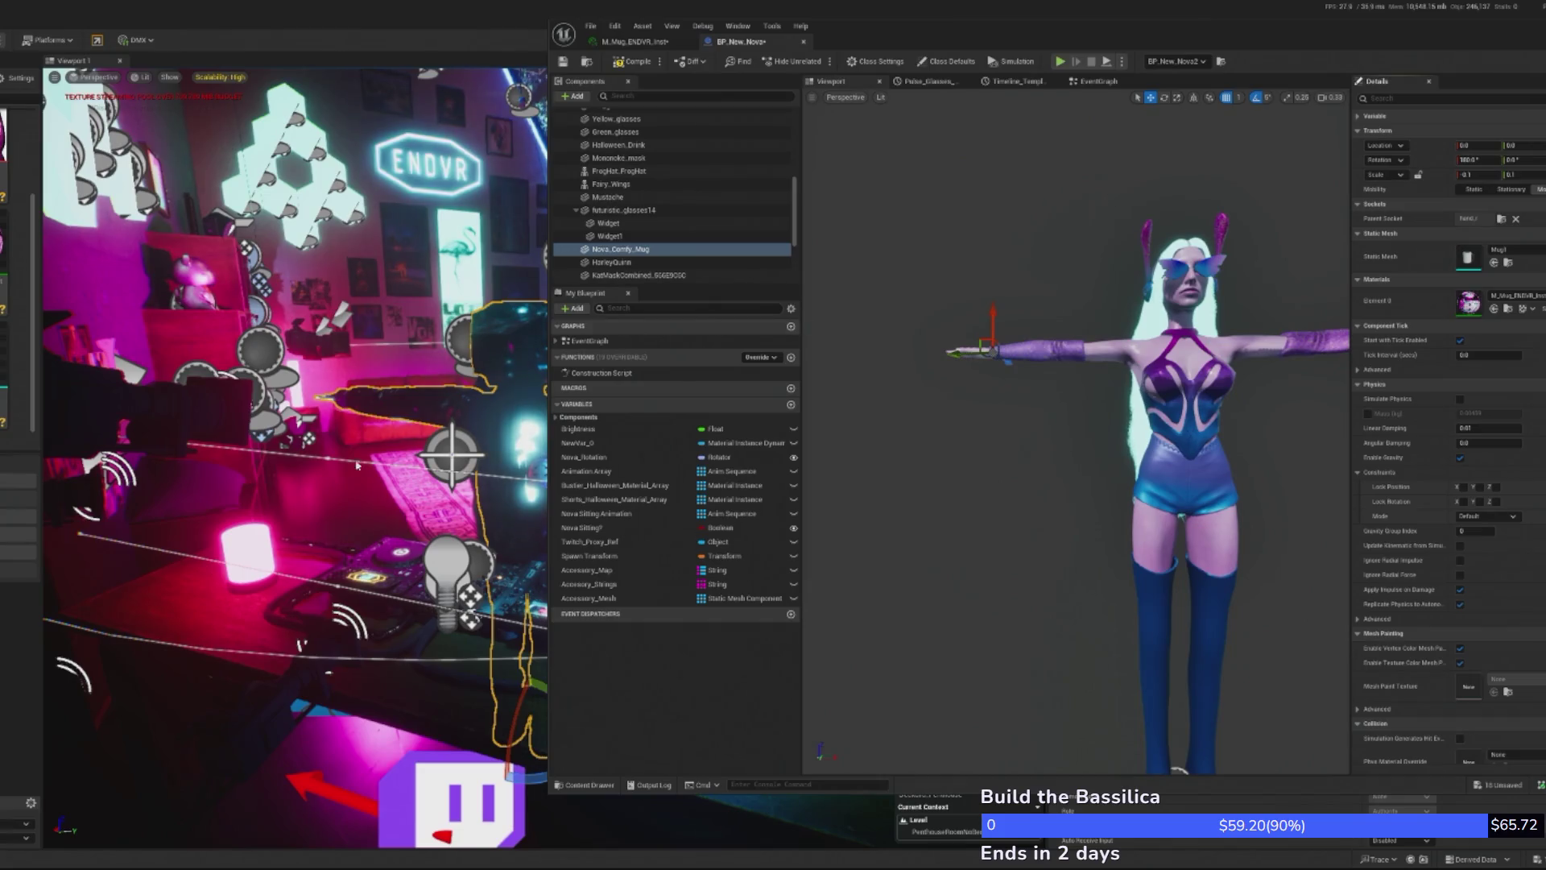
left_click(622, 62)
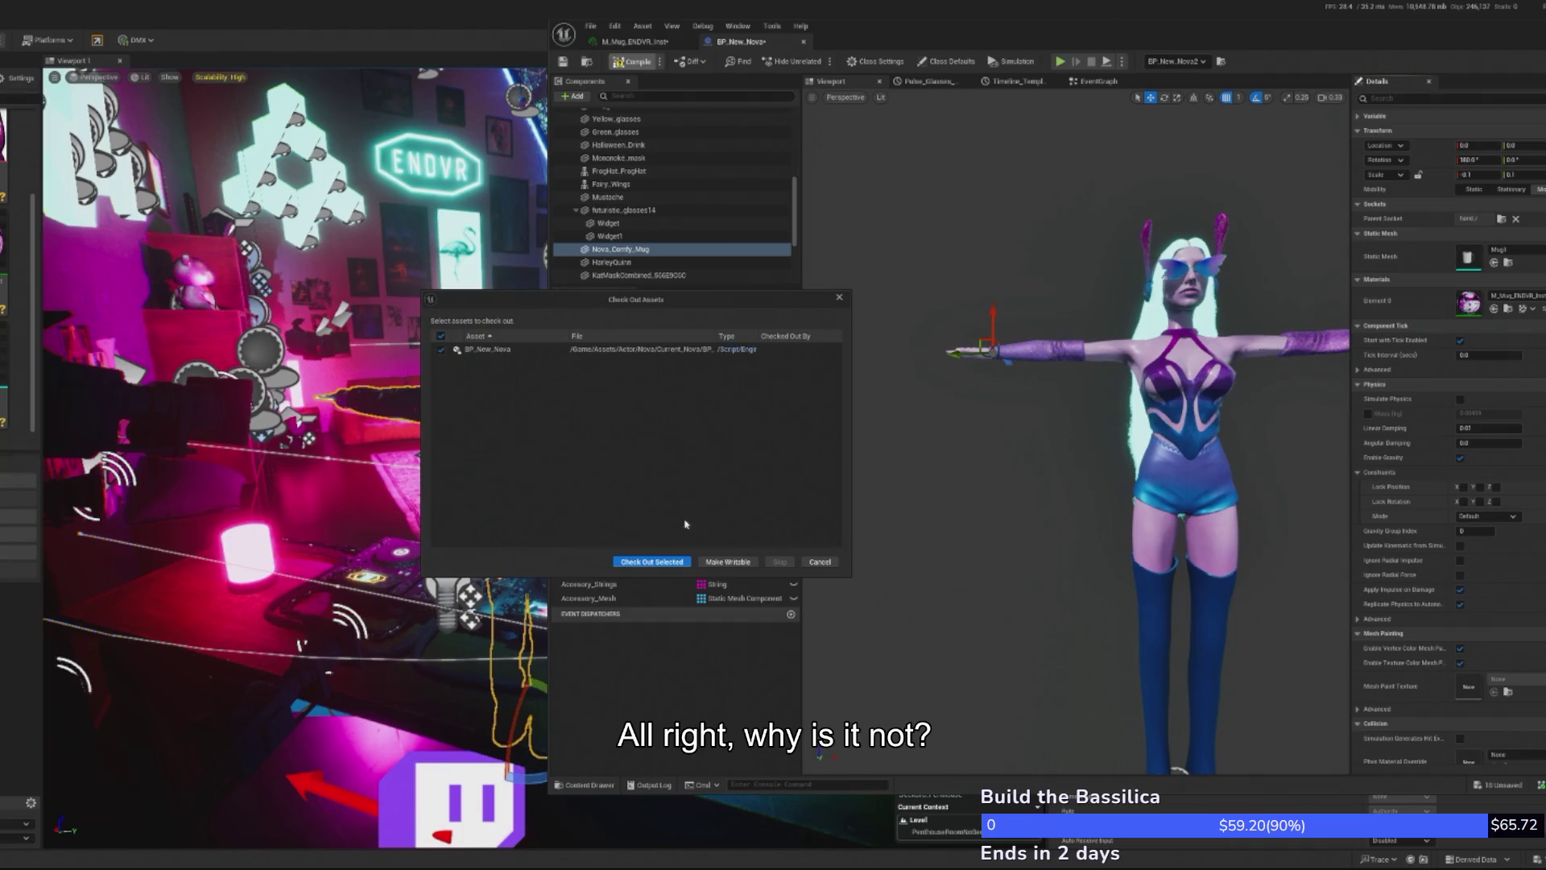
- Check out the BP_New_Nova assets for editing and select the Nova_Comfy_Mug component
left_click(637, 563)
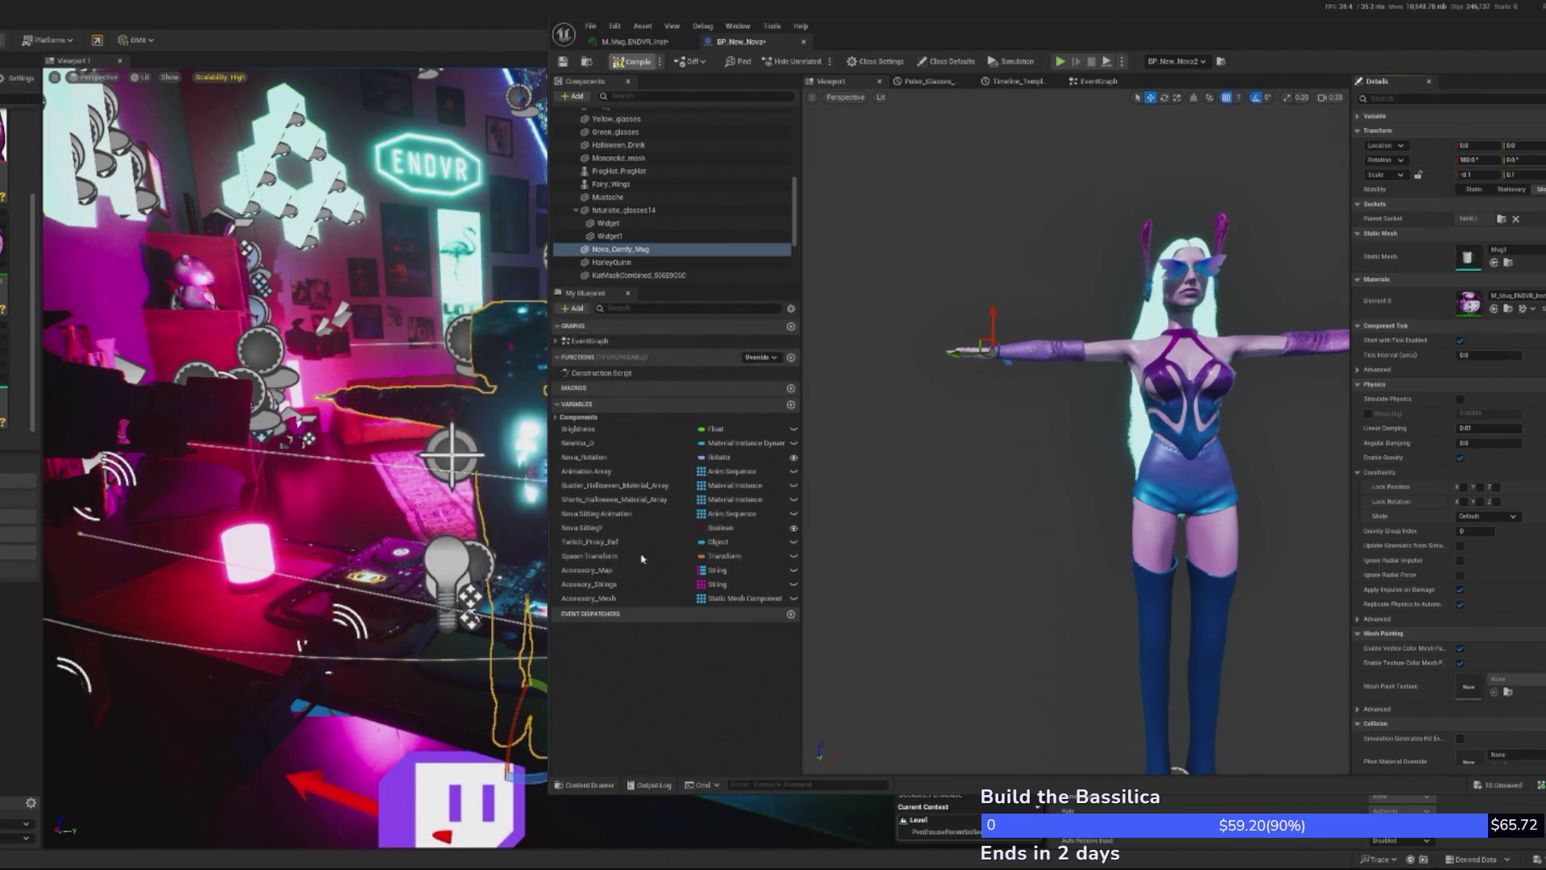
mouse_move(1370, 37)
left_mouse_down()
mouse_move(249, 24)
mouse_move(1184, 49)
mouse_move(1144, 52)
left_mouse_up()
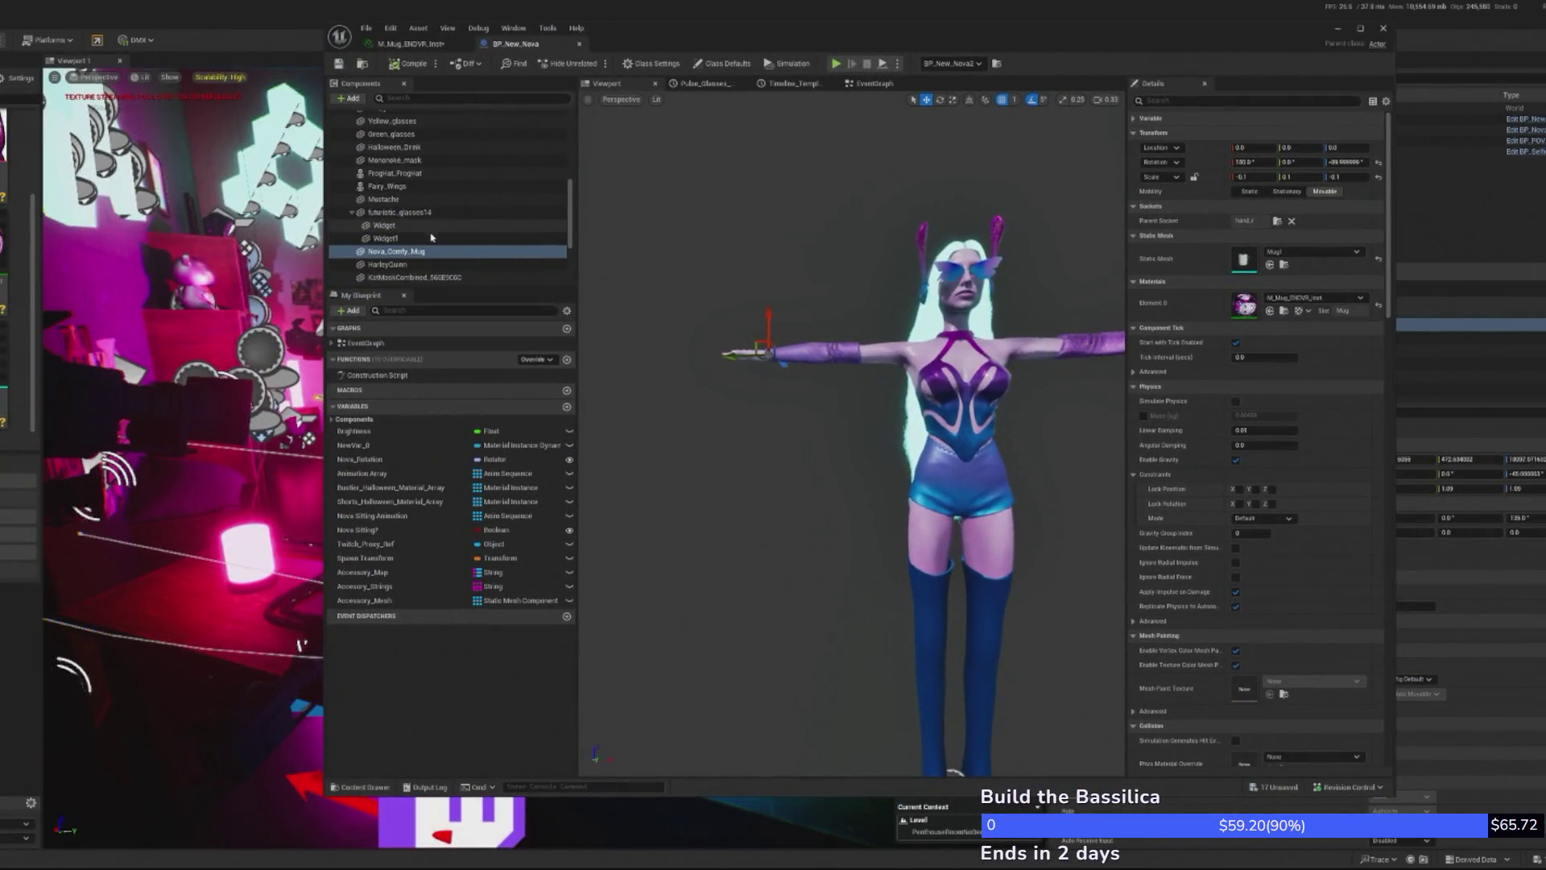
left_click(399, 175)
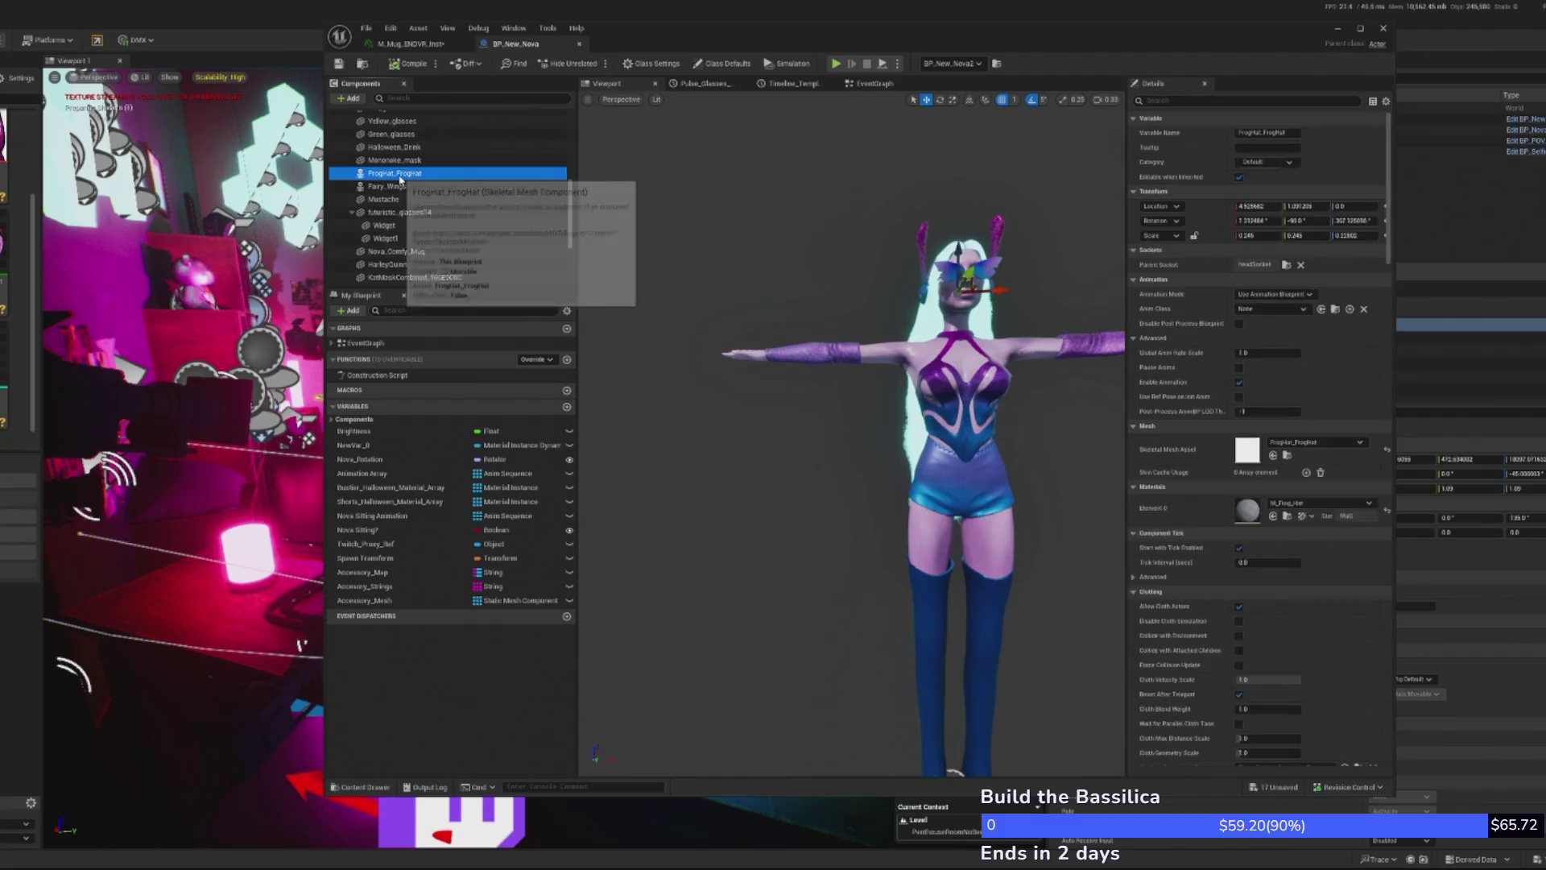
left_click(397, 251)
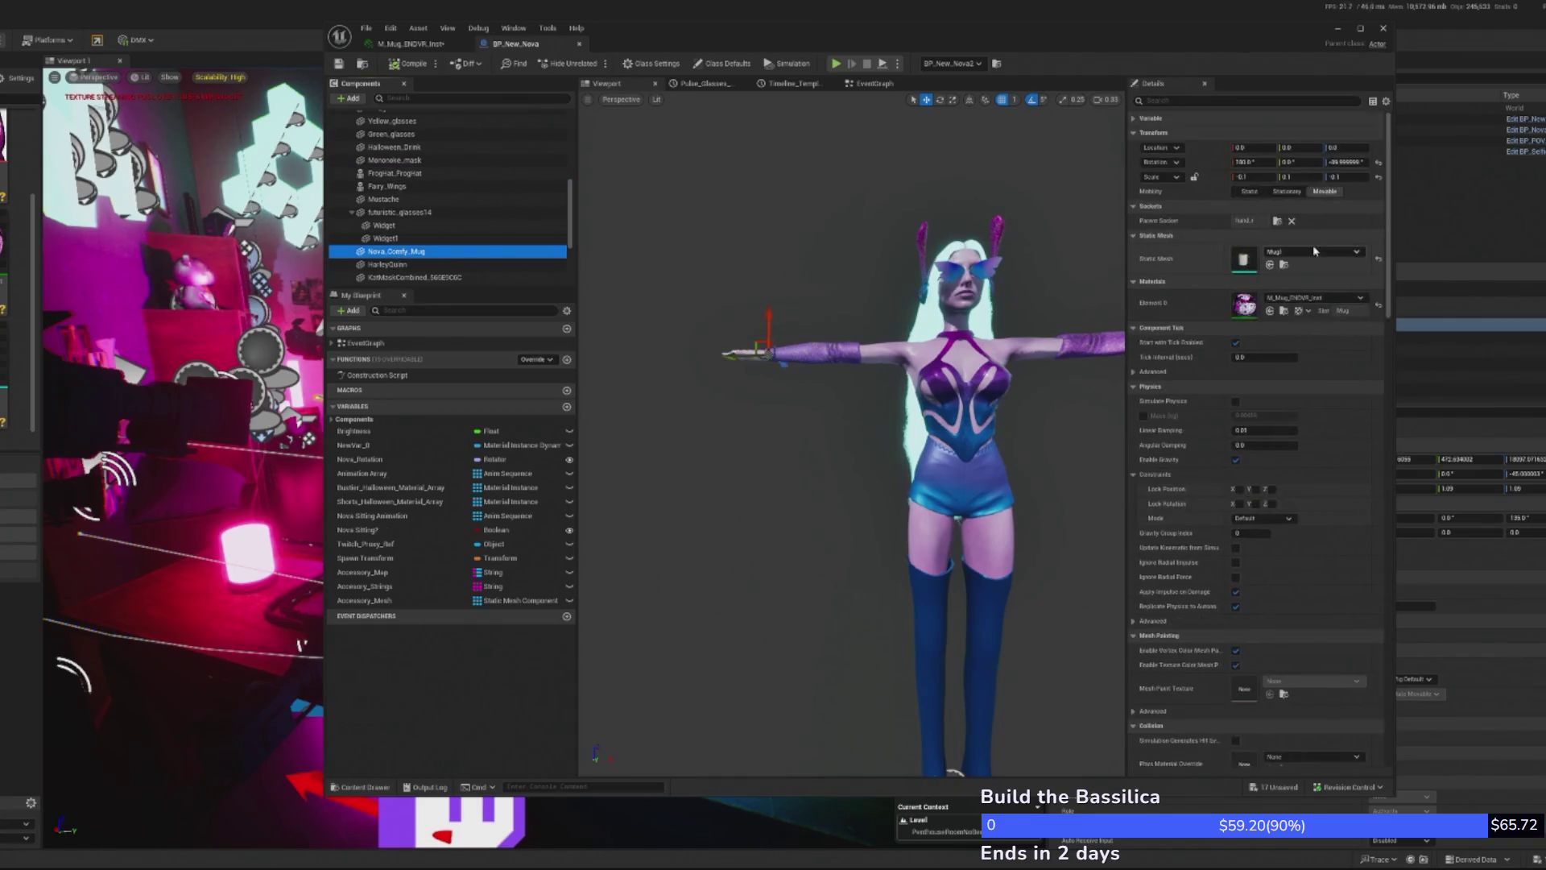
- Clear the mug's static mesh and try a cube mesh in its place
left_click(1369, 259)
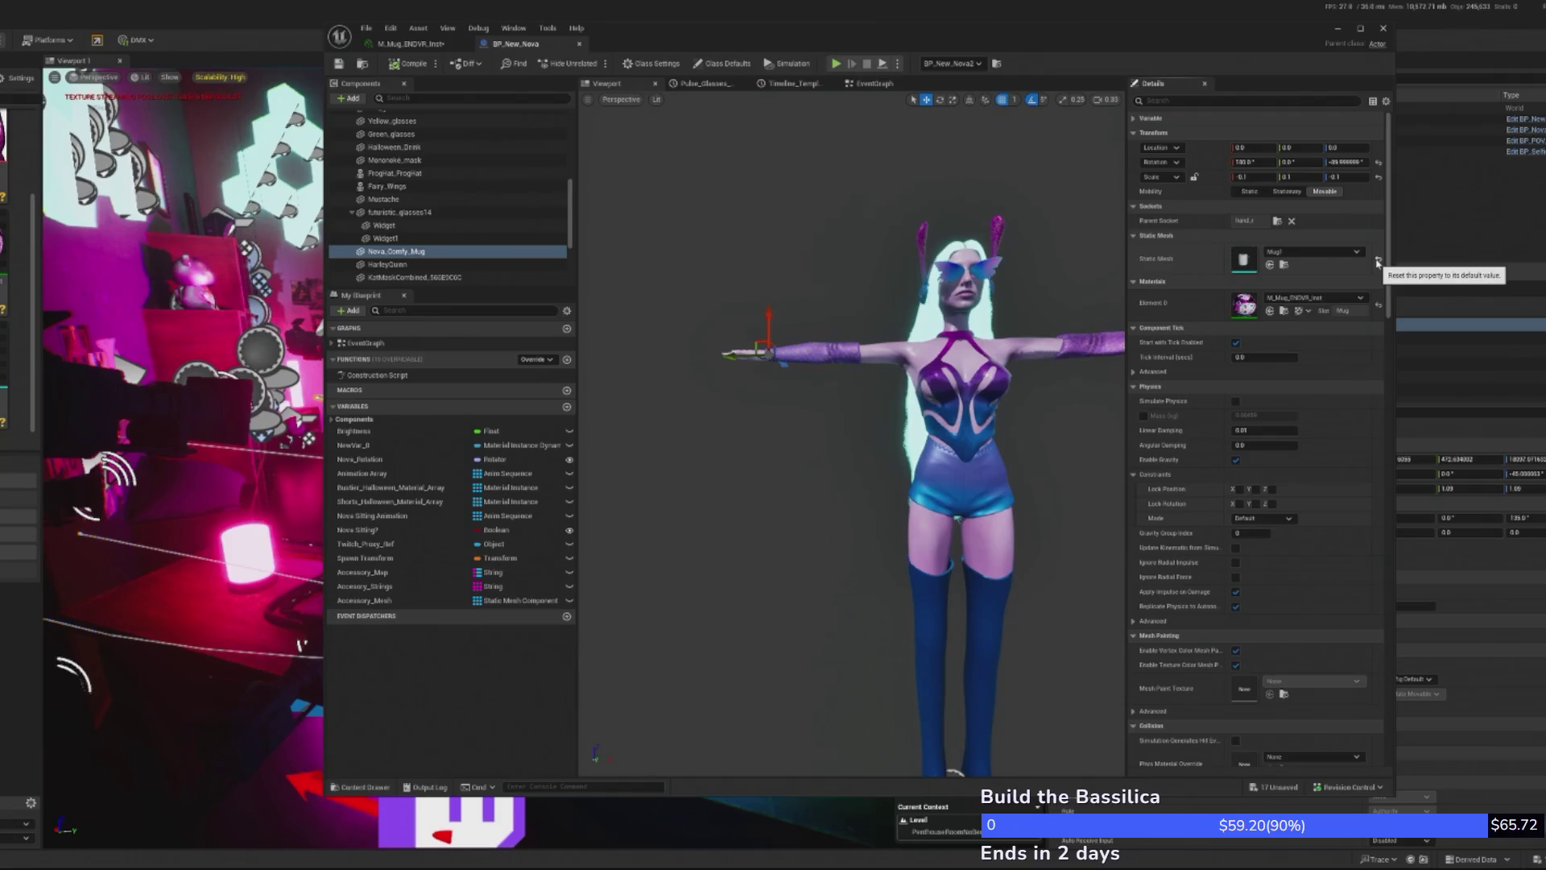
left_click(1377, 261)
left_click(1318, 256)
left_click(1347, 359)
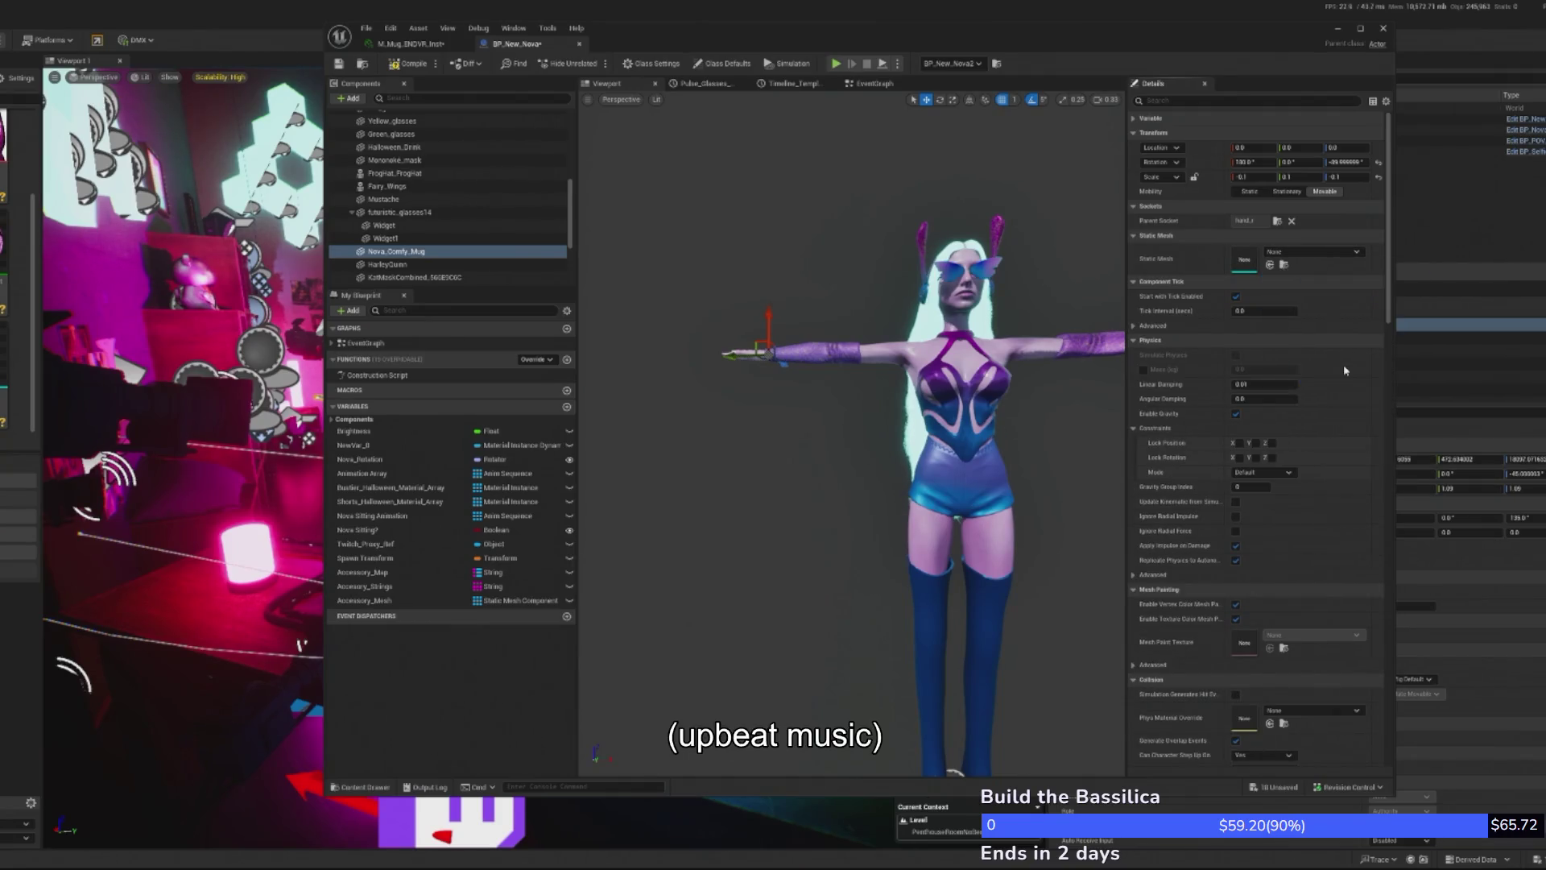
left_click(1328, 259)
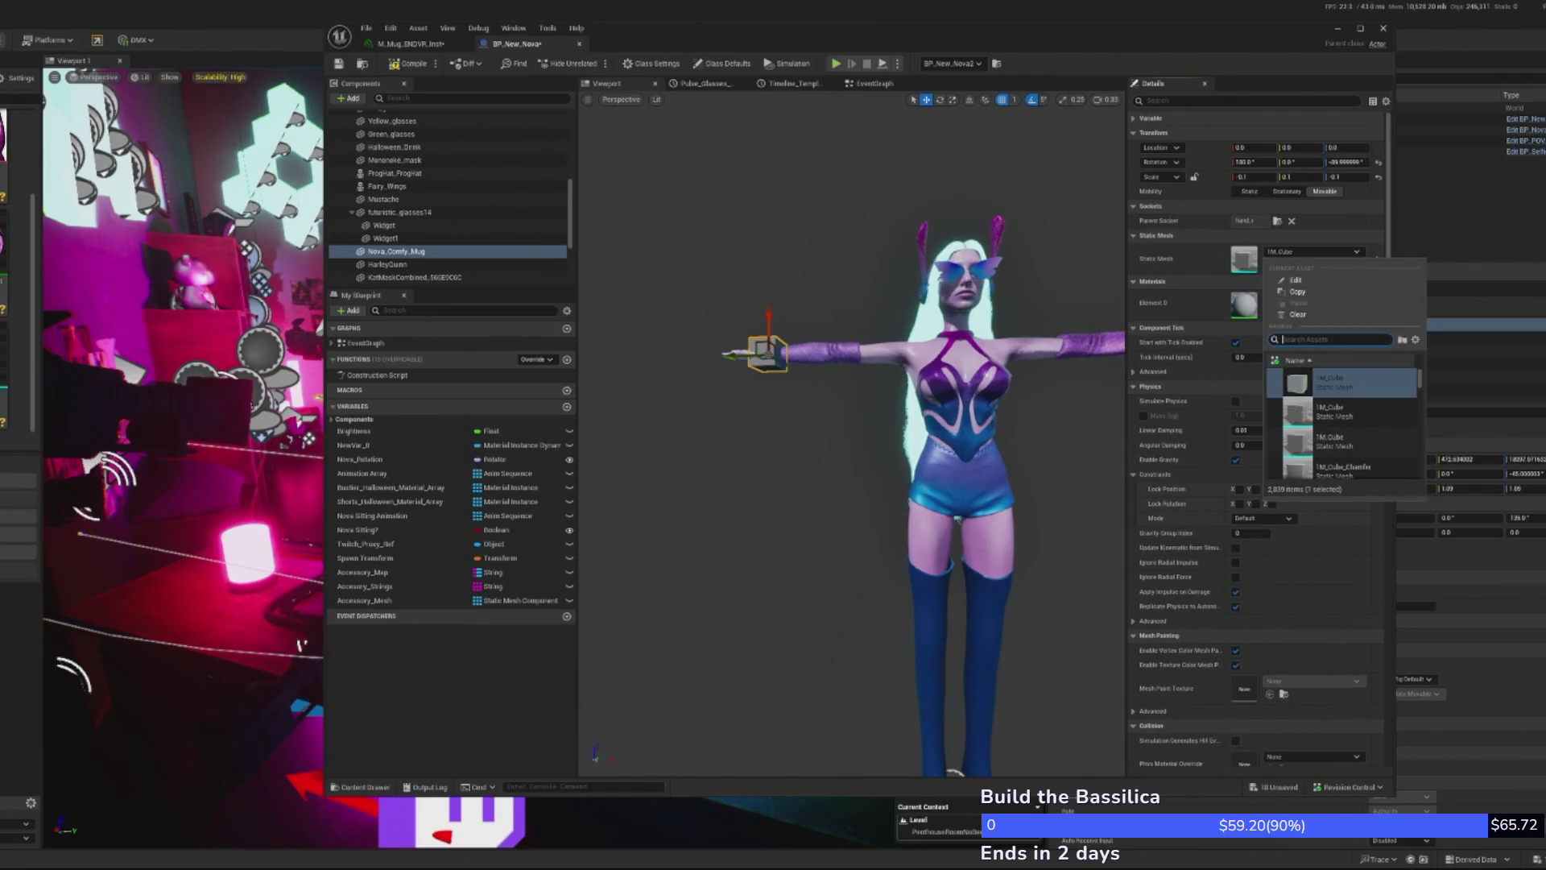
left_click(1455, 314)
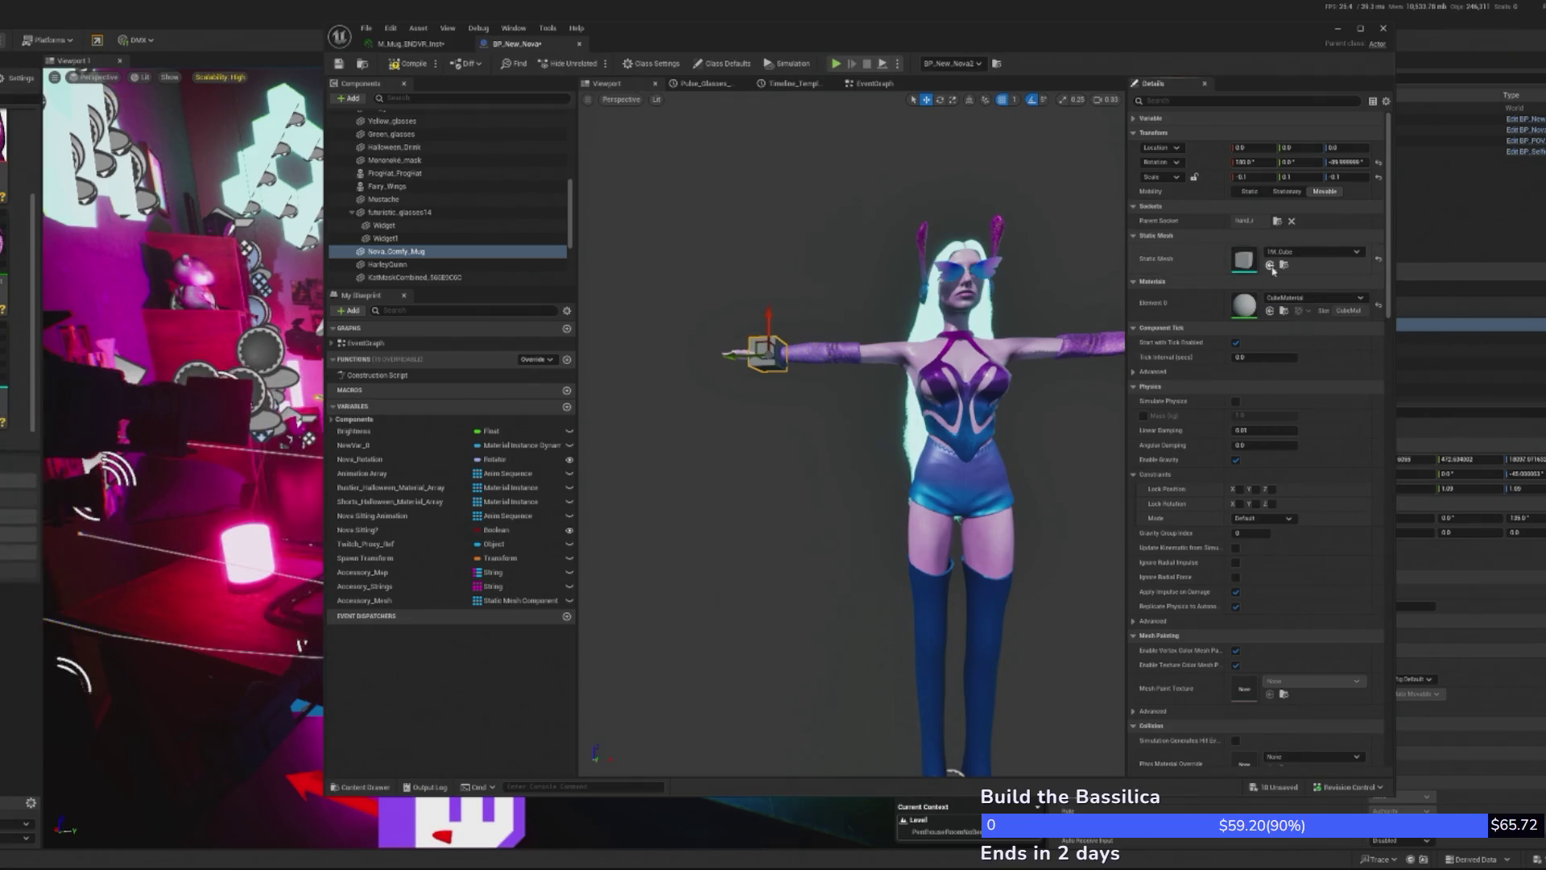
- Inspect the character's hand up close, then undo to restore the original mug mesh, material and scale
left_click_drag(1060, 271, 1073, 347)
key("f")
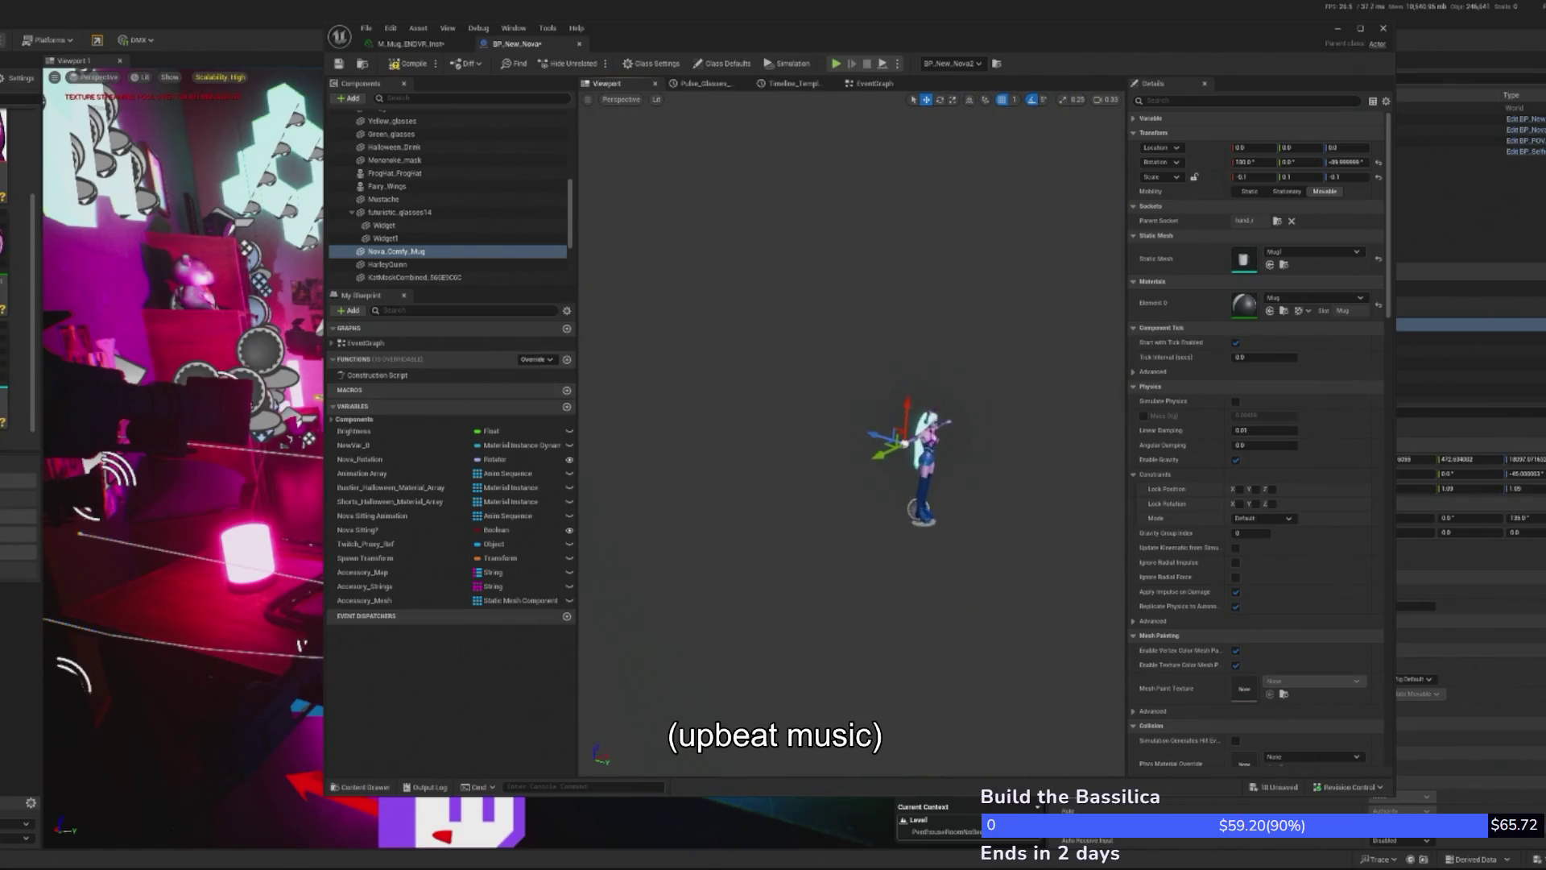
left_click_drag(945, 307, 955, 338)
scroll(852, 435, "down", 5)
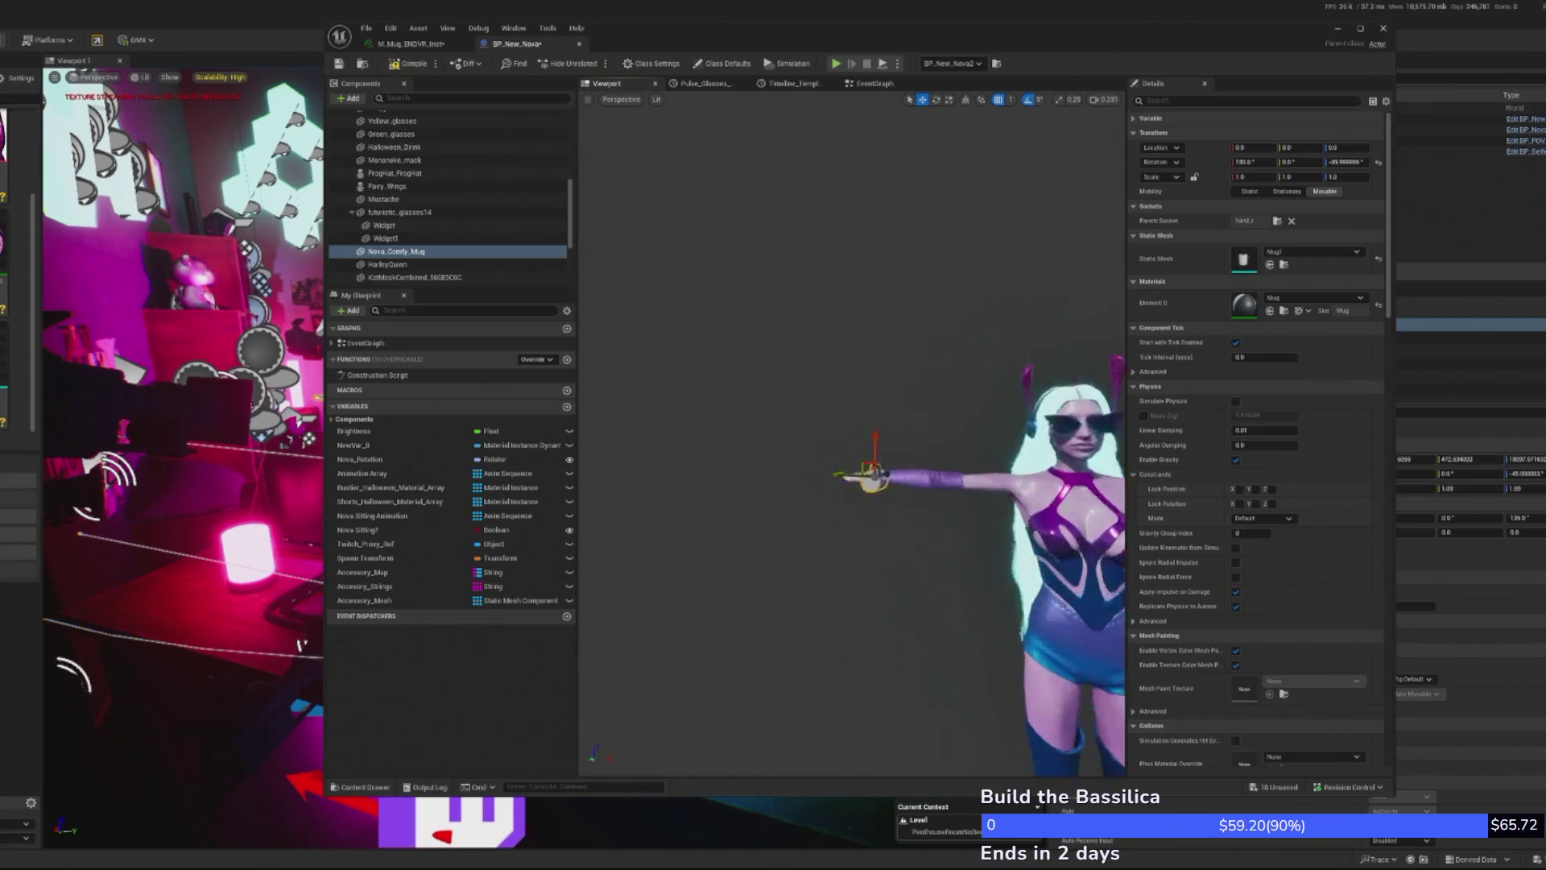
scroll(883, 355, "up", 2)
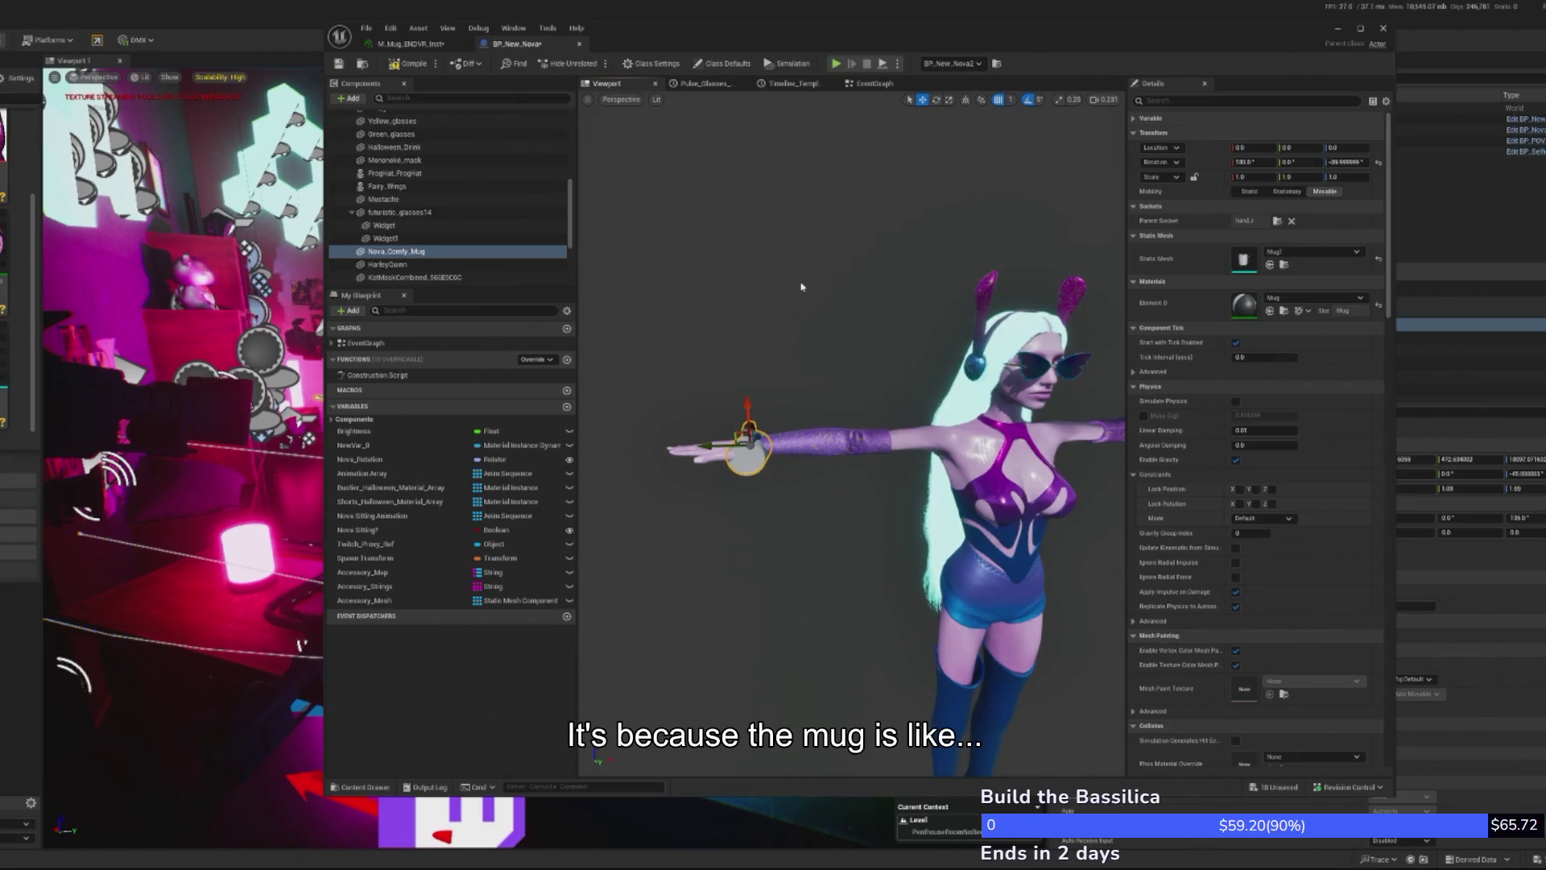
key("ctrl+z")
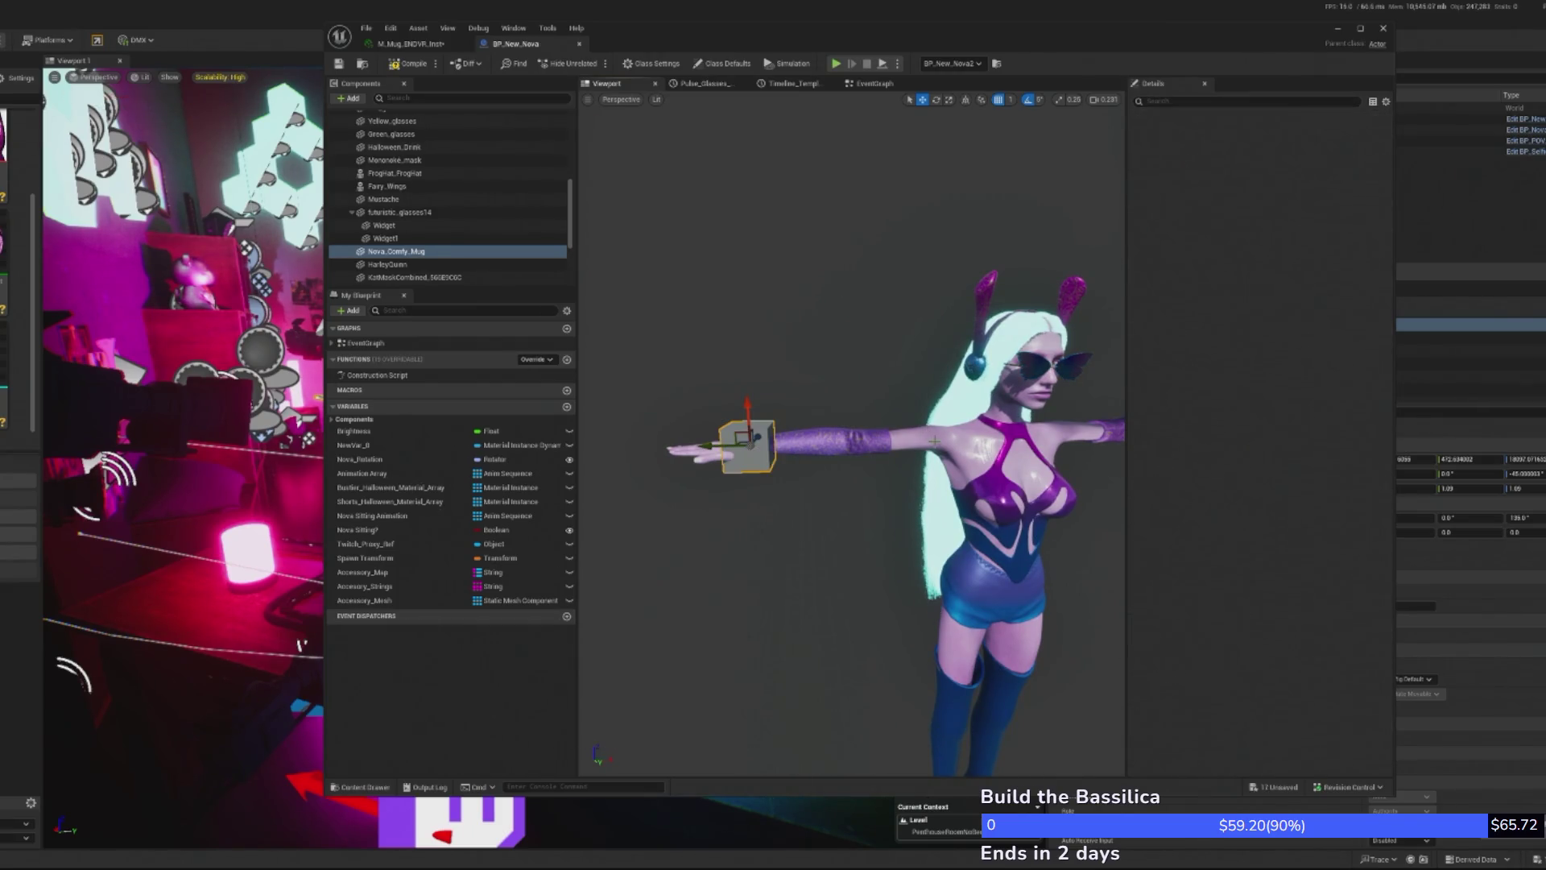
- Reset the mug's scale to 1.0, toggle Visible off and back on, and frame it
left_click(1249, 191)
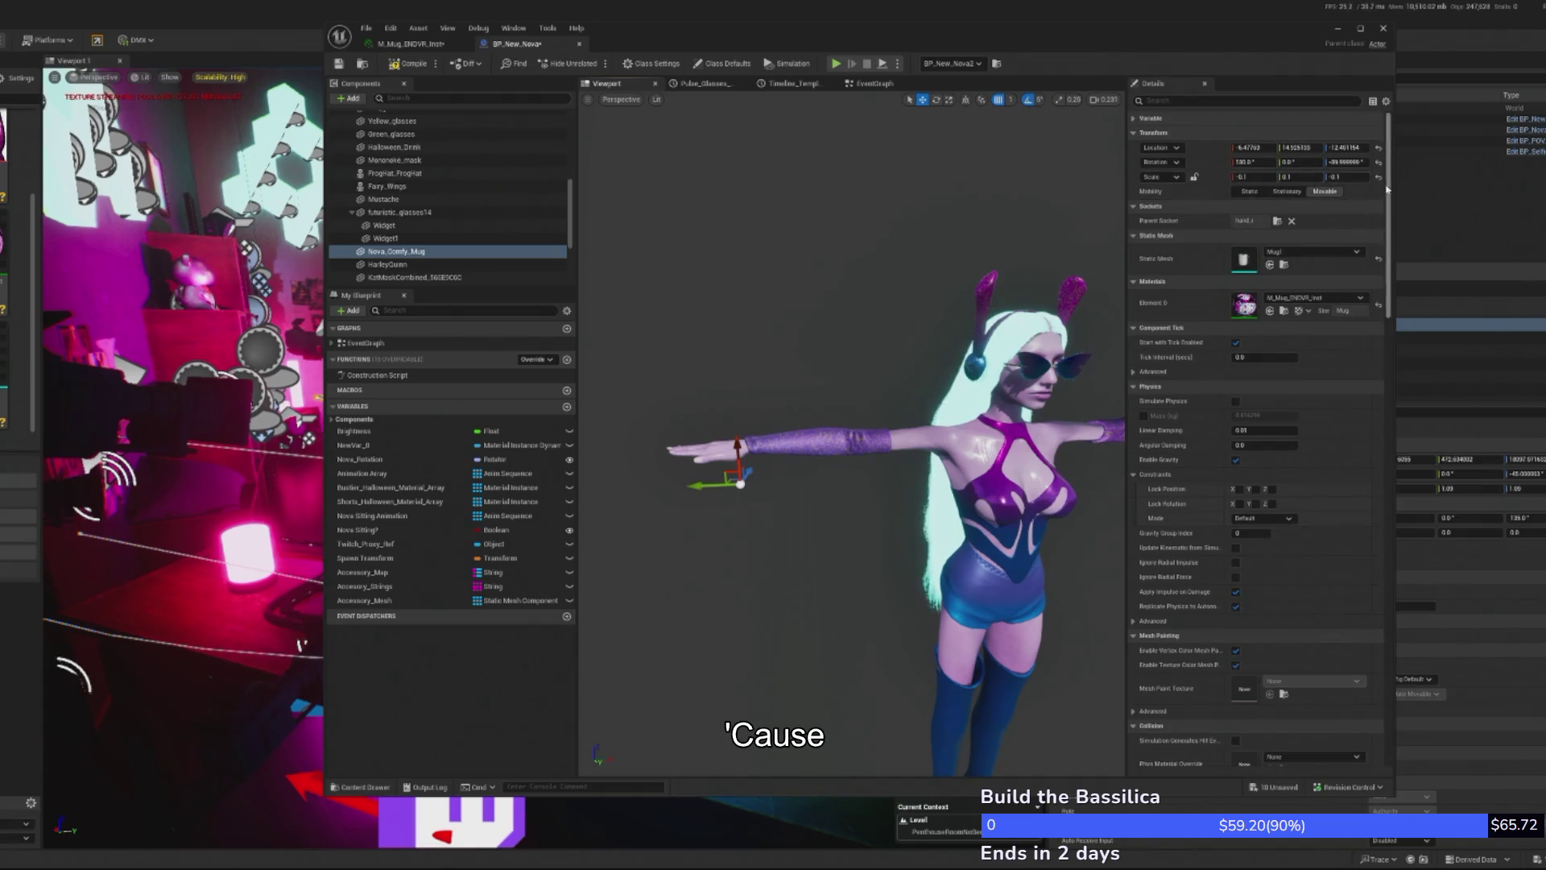
left_click(1378, 178)
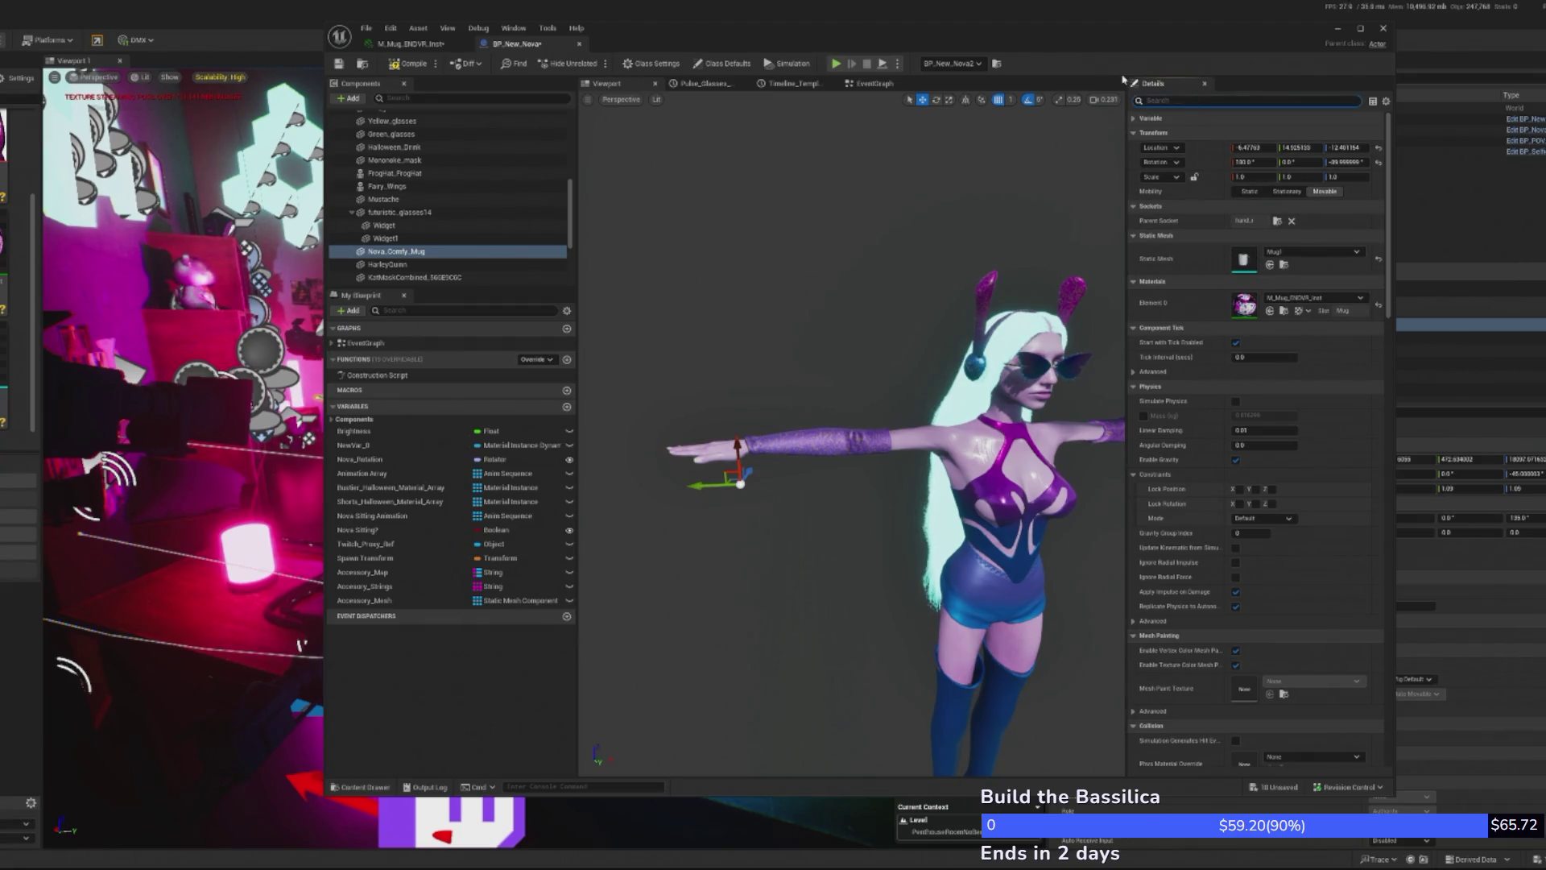
type("vis")
left_click(1240, 178)
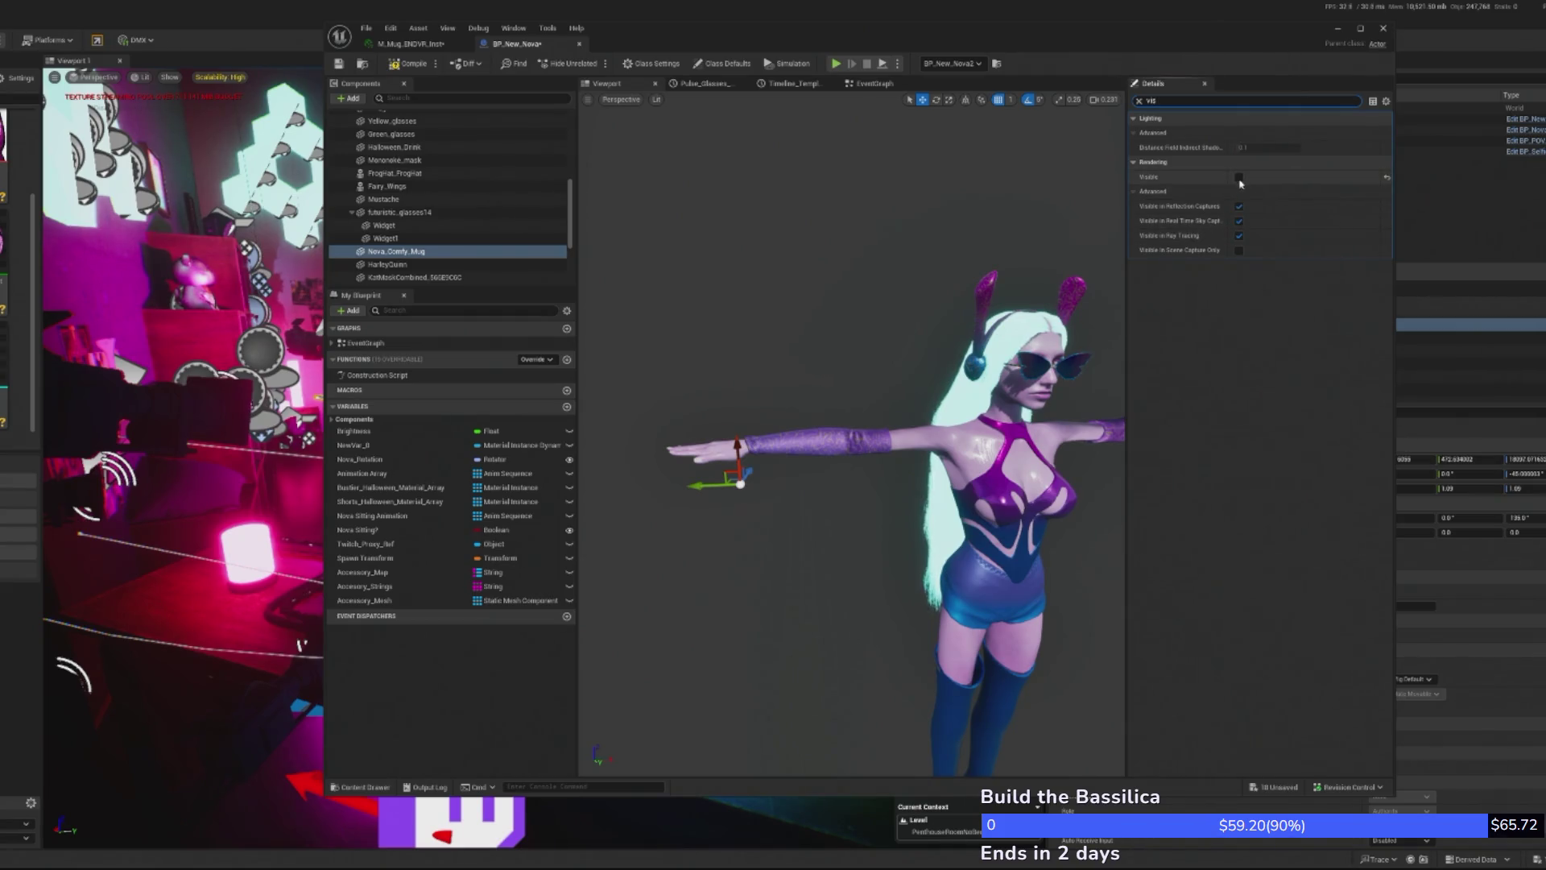
left_click(1240, 178)
key("f")
scroll(851, 435, "down", 5)
scroll(851, 434, "up", 5)
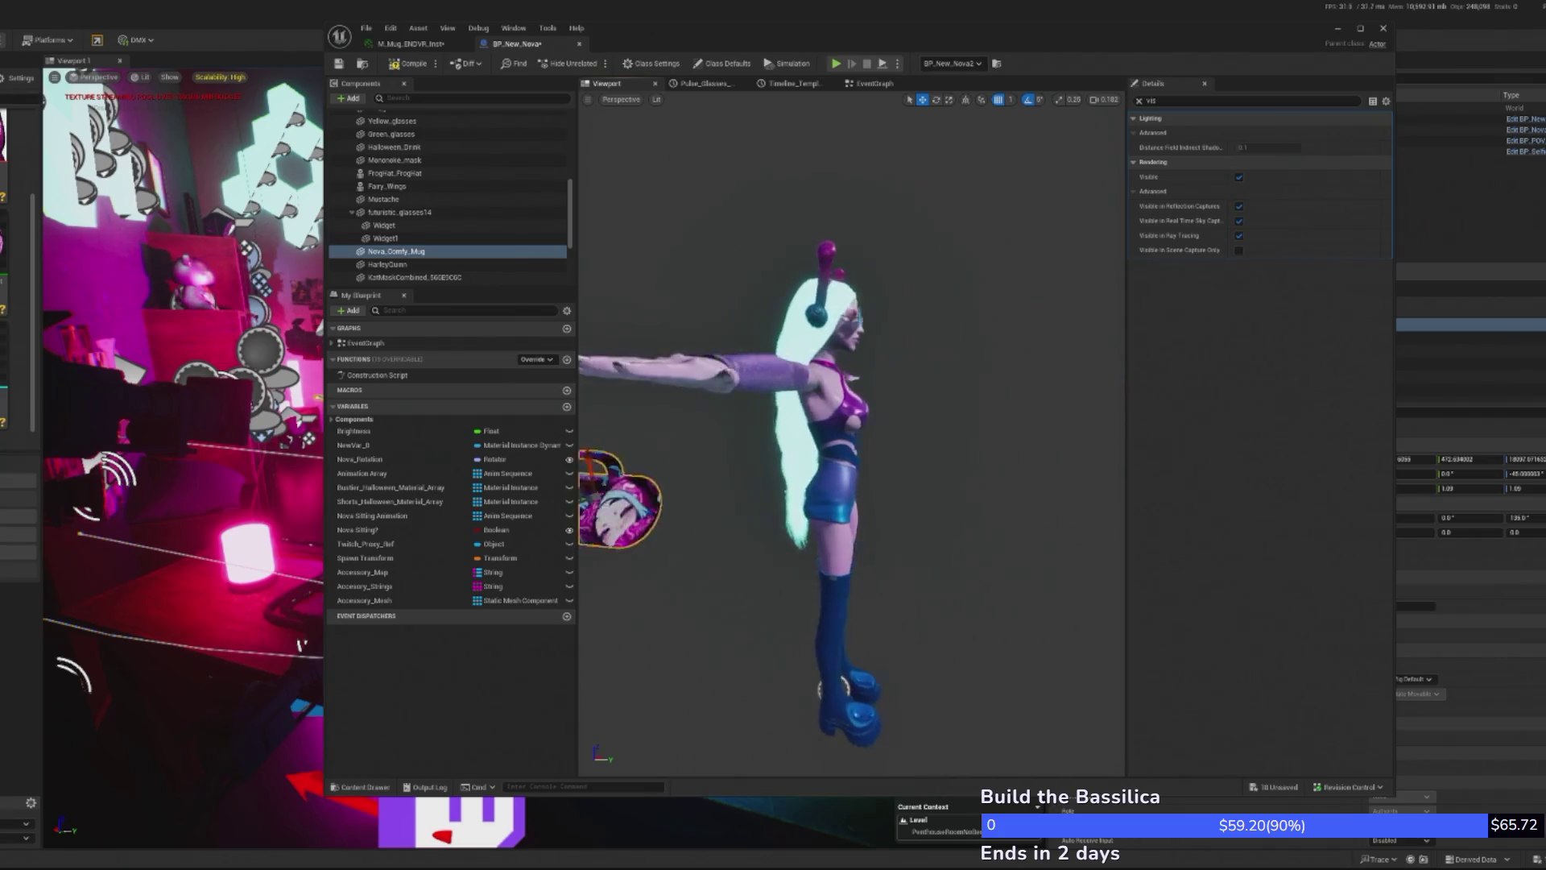
- Reset the mug's rotation and location to zero
left_click(1137, 101)
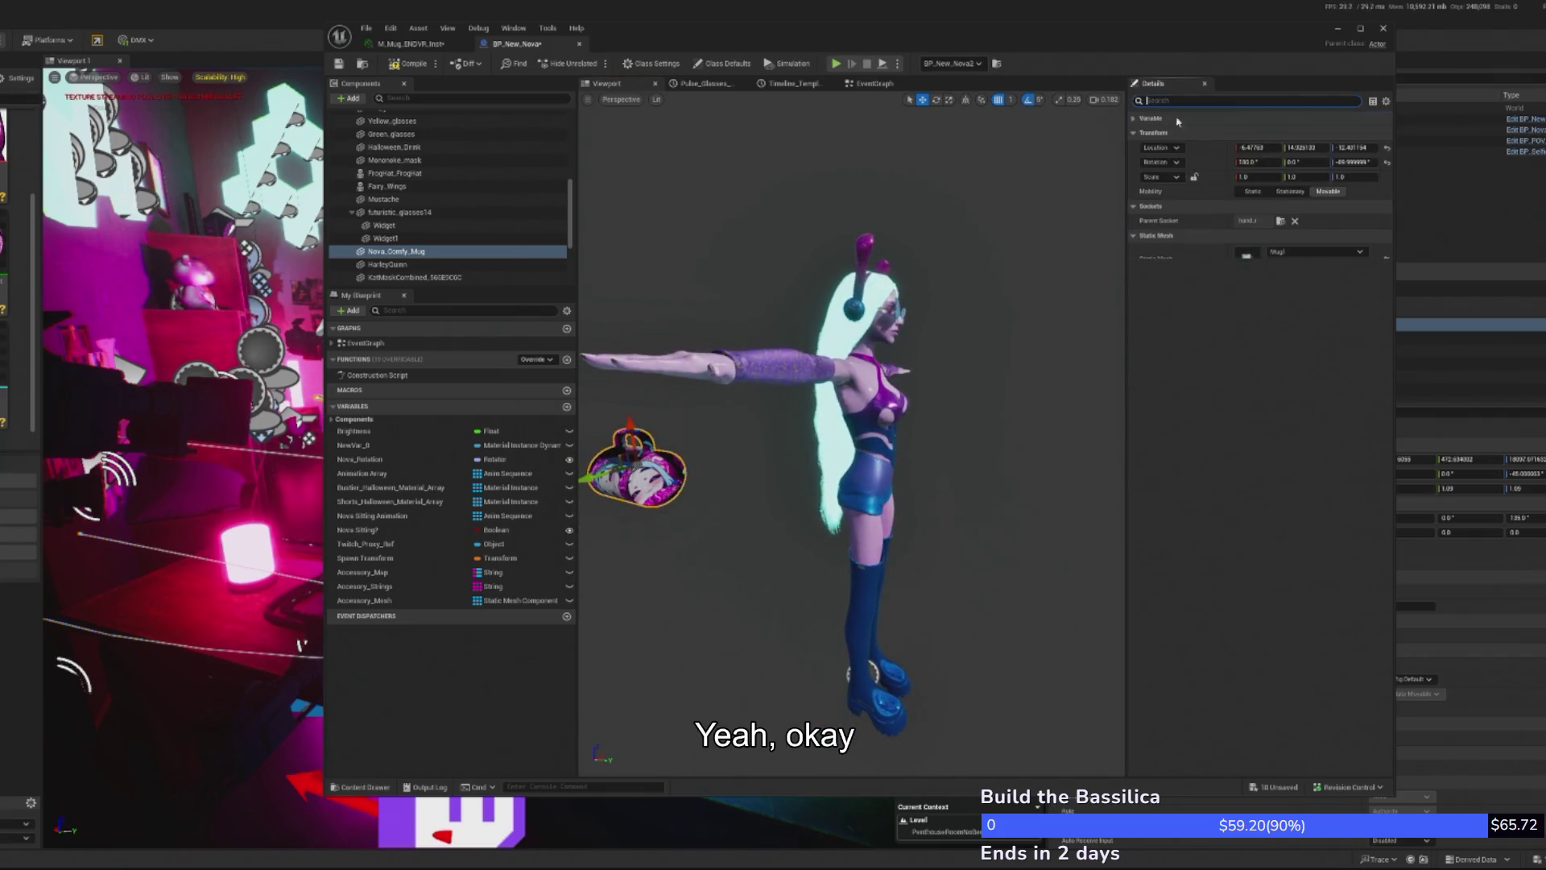
left_click(1379, 164)
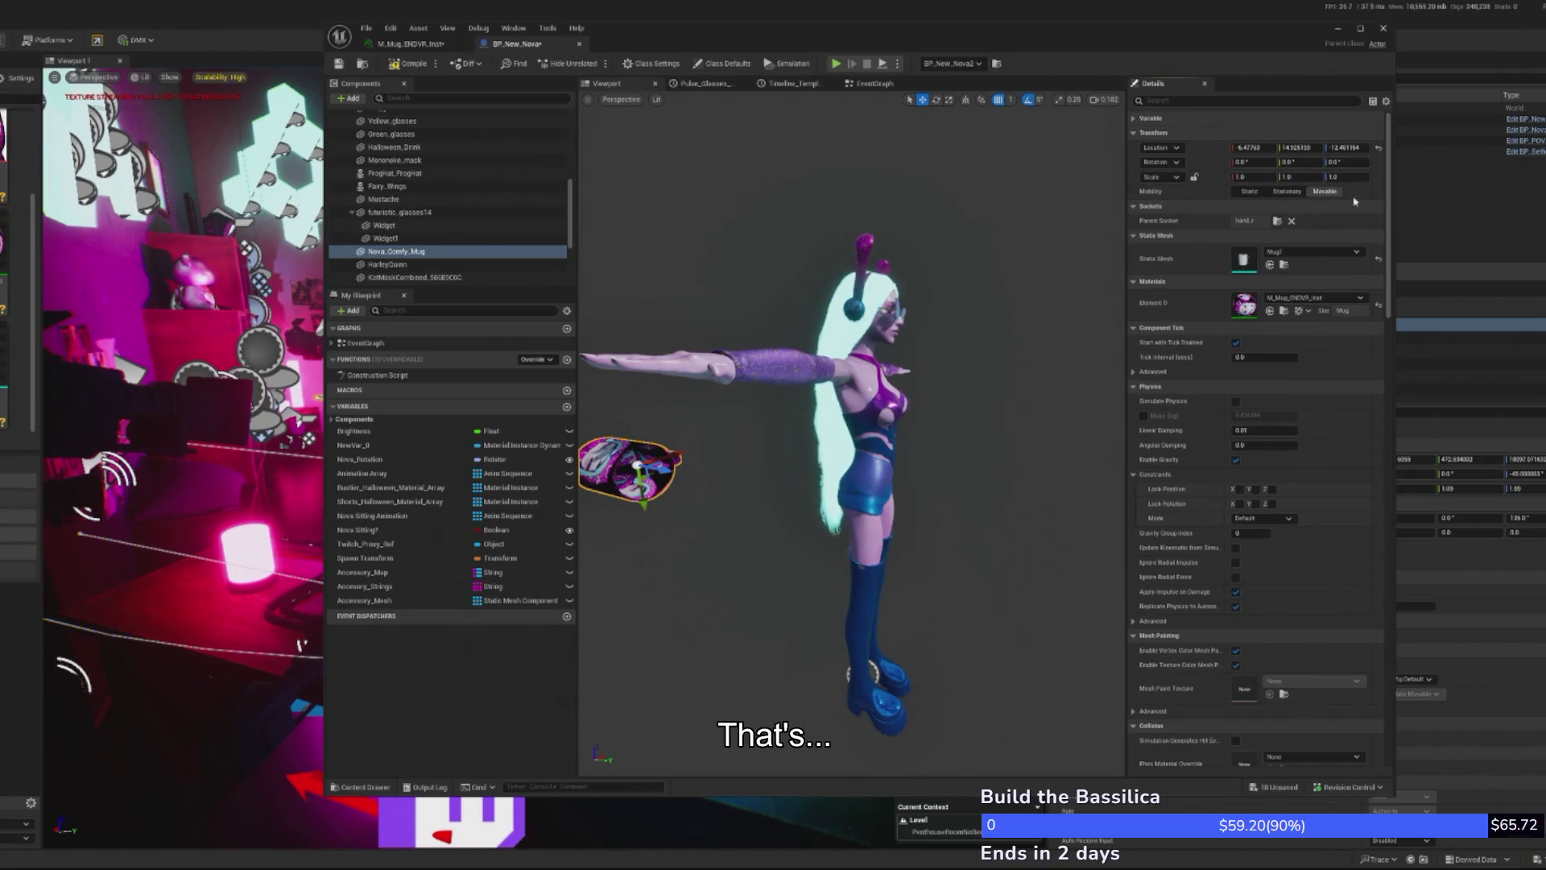
left_click(1379, 149)
- Turn the mug to about -150 yaw, move it down, and set its scale to 1.5
key("f")
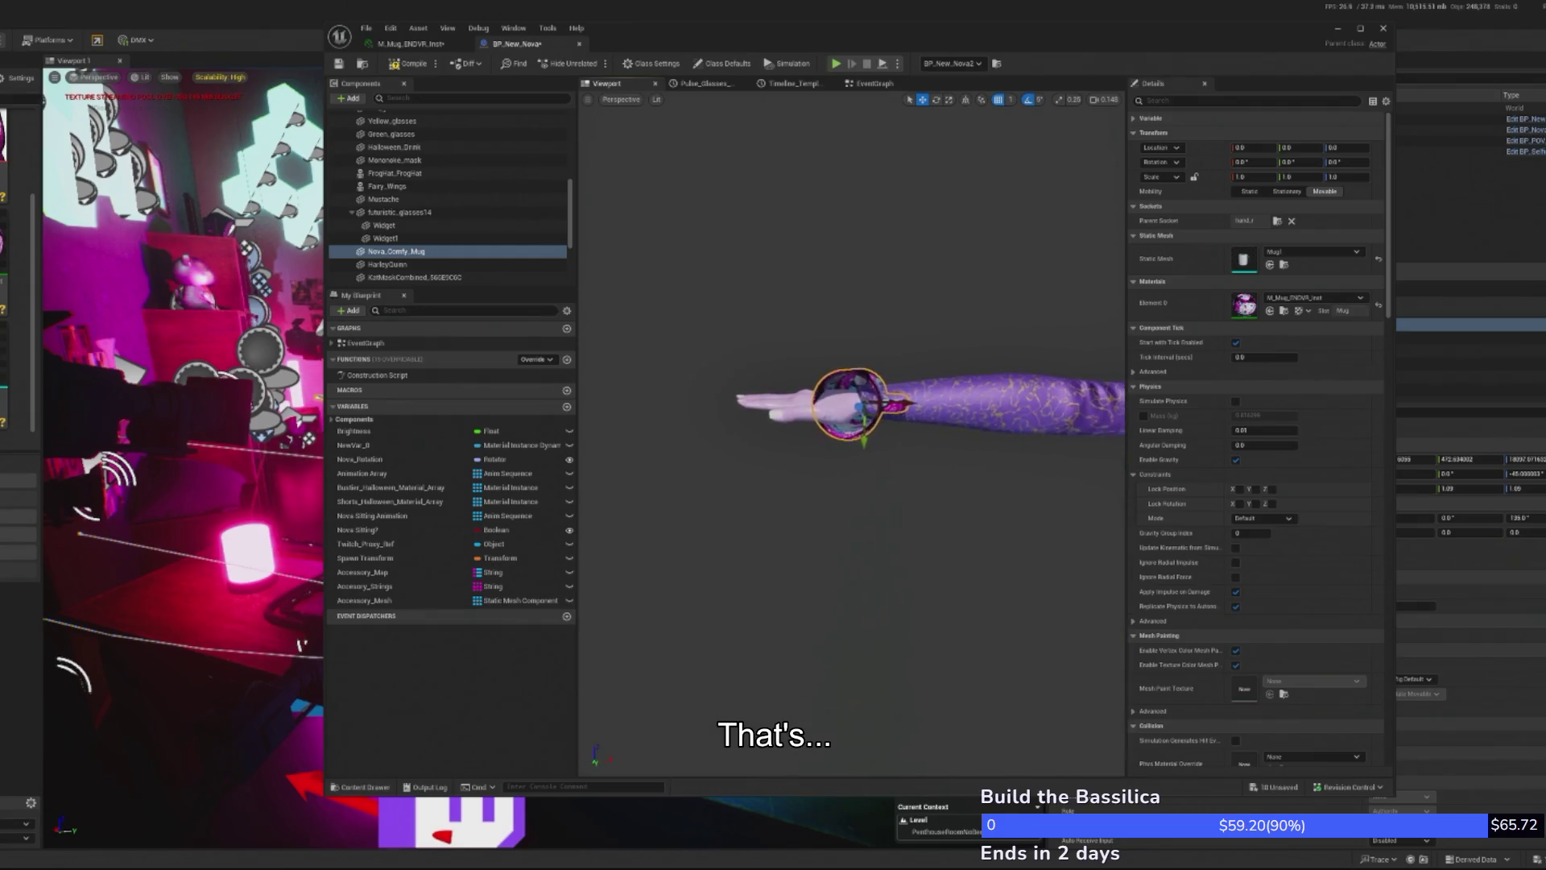
key("e")
mouse_move(894, 355)
left_mouse_down()
mouse_move(854, 338)
mouse_move(793, 363)
mouse_move(860, 334)
left_mouse_up()
mouse_move(874, 389)
left_mouse_down()
mouse_move(901, 447)
mouse_move(857, 448)
mouse_move(858, 435)
mouse_move(858, 463)
mouse_move(857, 419)
mouse_move(858, 439)
mouse_move(1116, 444)
left_mouse_up()
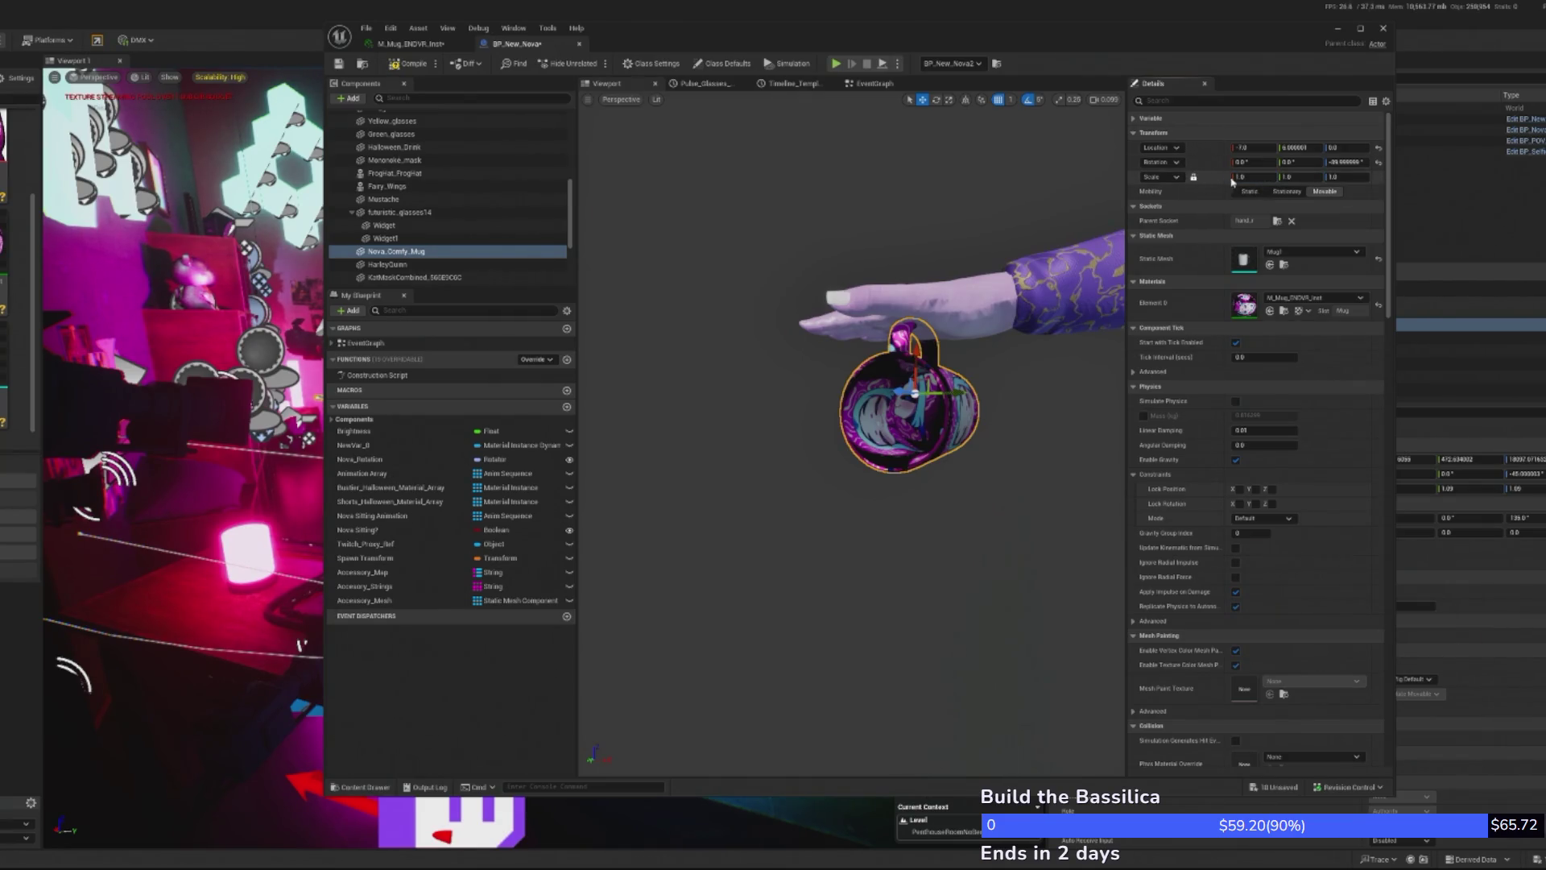
type(".5")
key("Return")
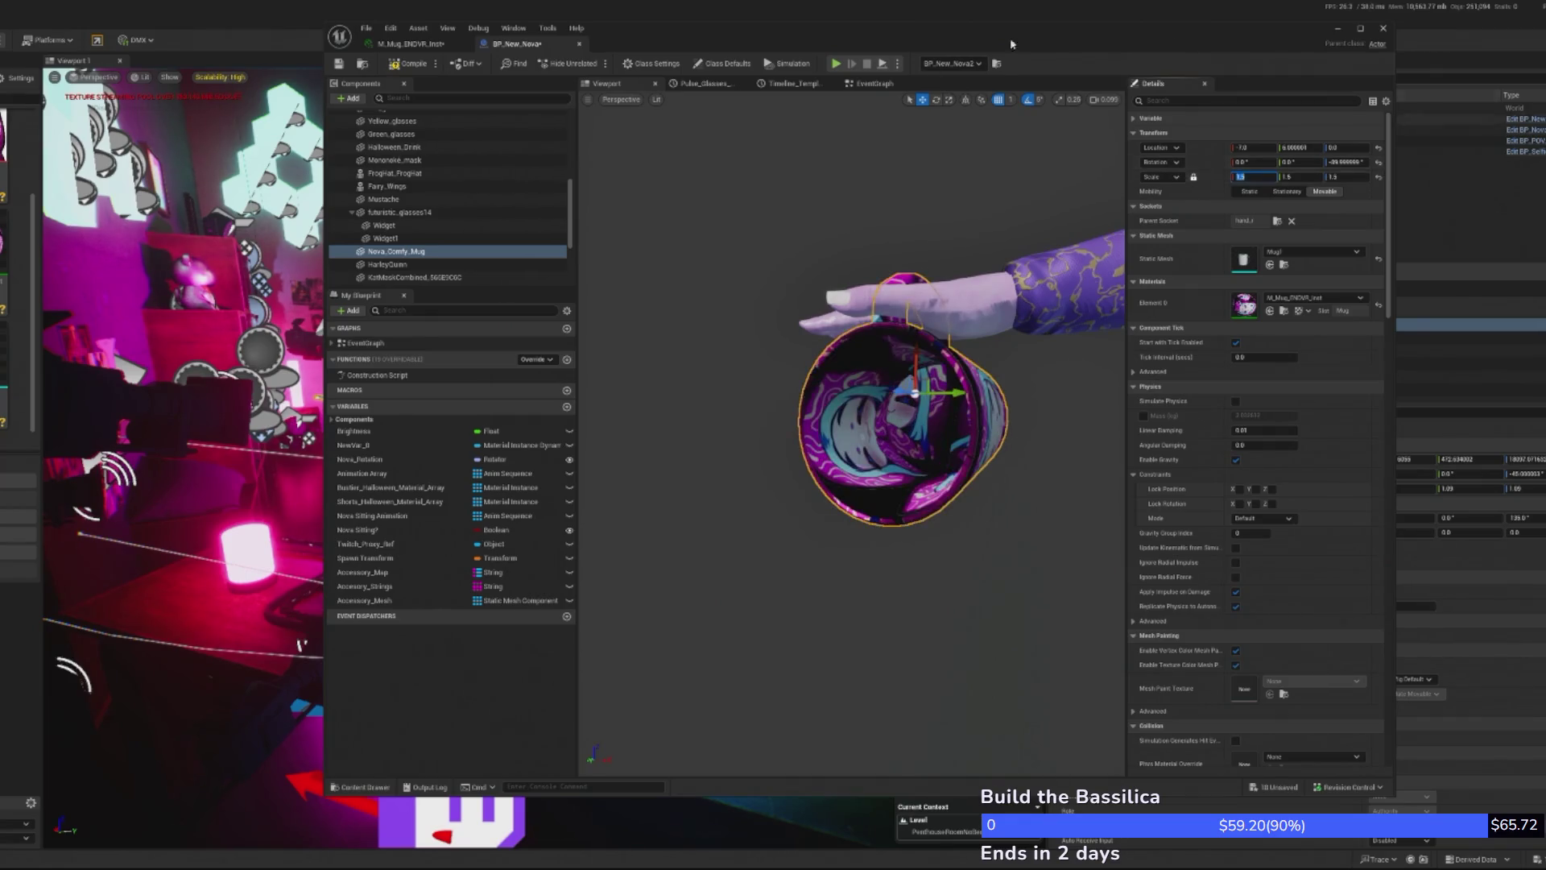
- Check the mug from a side view and rotate its yaw back to 0
scroll(854, 435, "down", 5)
left_click_drag(854, 435, 725, 435)
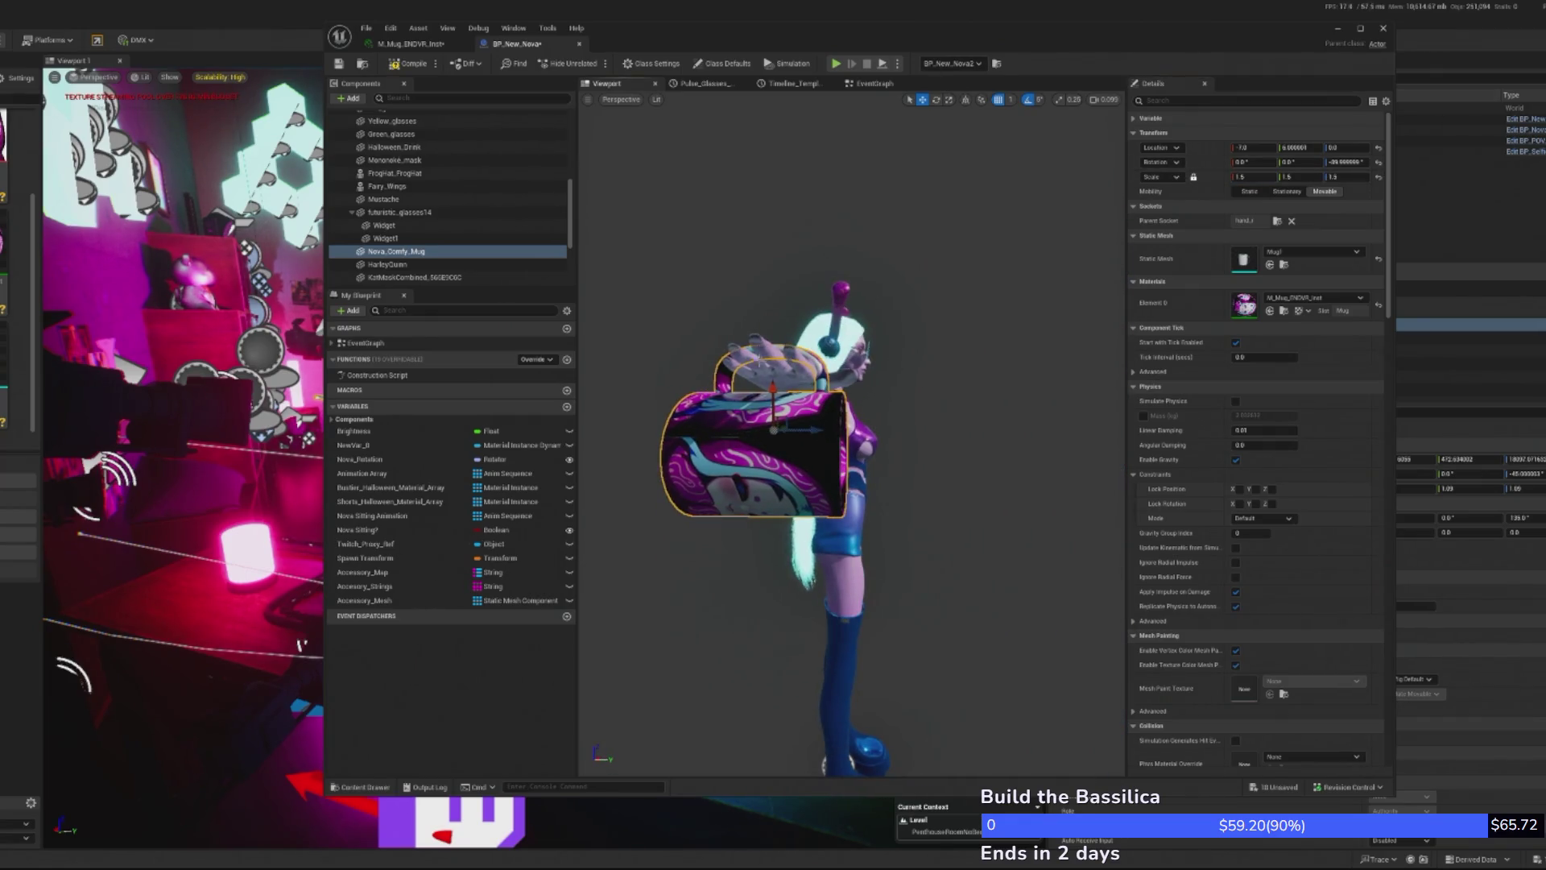
left_click_drag(775, 390, 775, 390)
left_click_drag(886, 435, 838, 435)
mouse_move(700, 390)
left_mouse_down()
mouse_move(749, 371)
mouse_move(724, 403)
mouse_move(699, 390)
left_mouse_up()
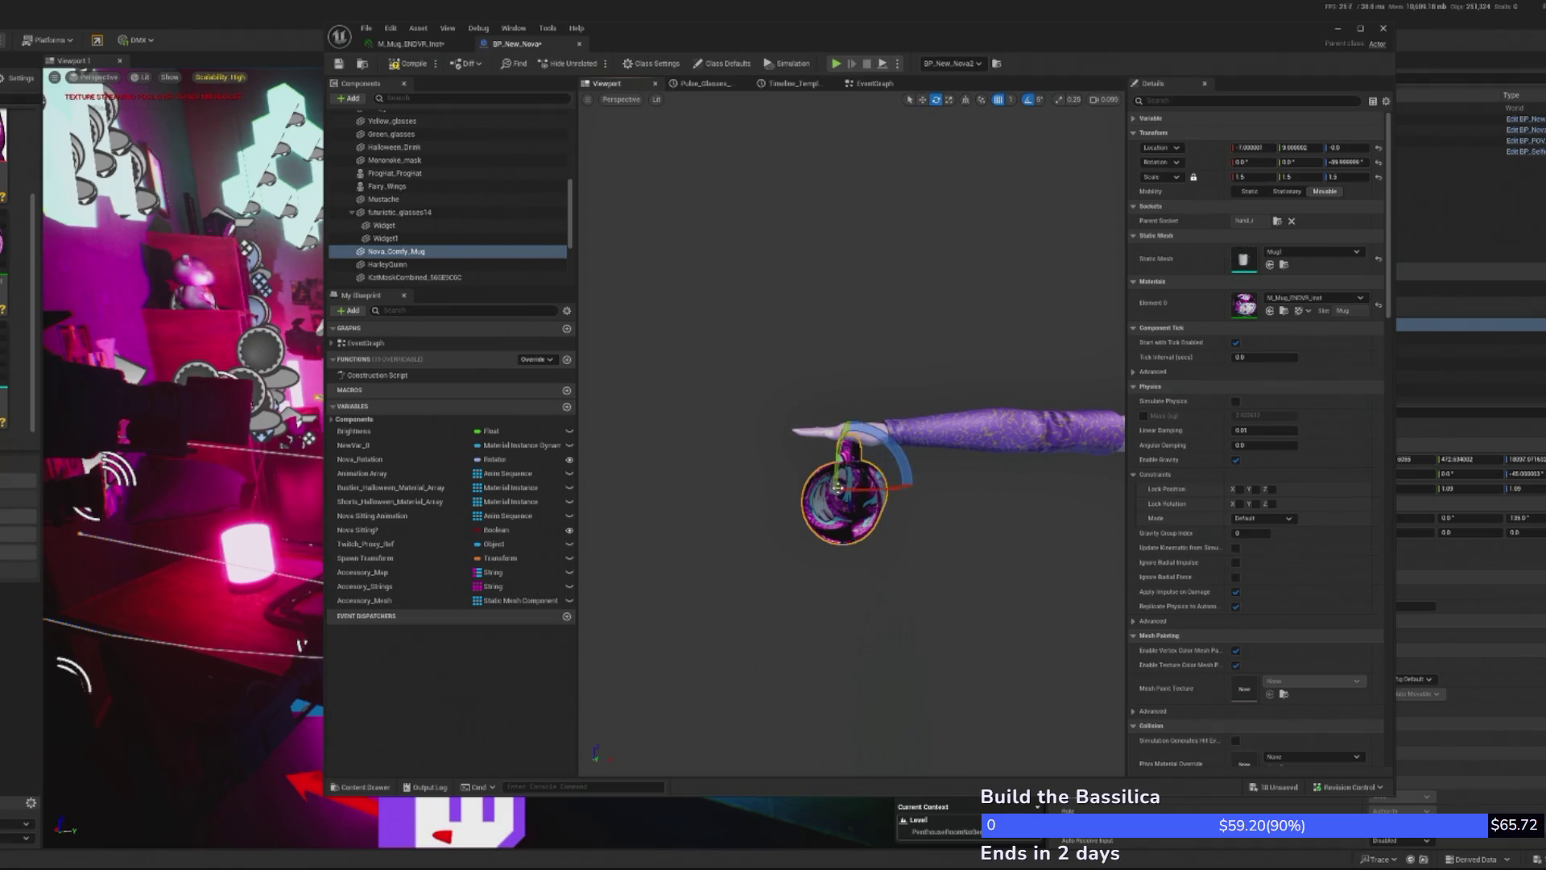
mouse_move(893, 456)
left_mouse_down()
mouse_move(917, 487)
mouse_move(849, 476)
mouse_move(789, 437)
left_mouse_up()
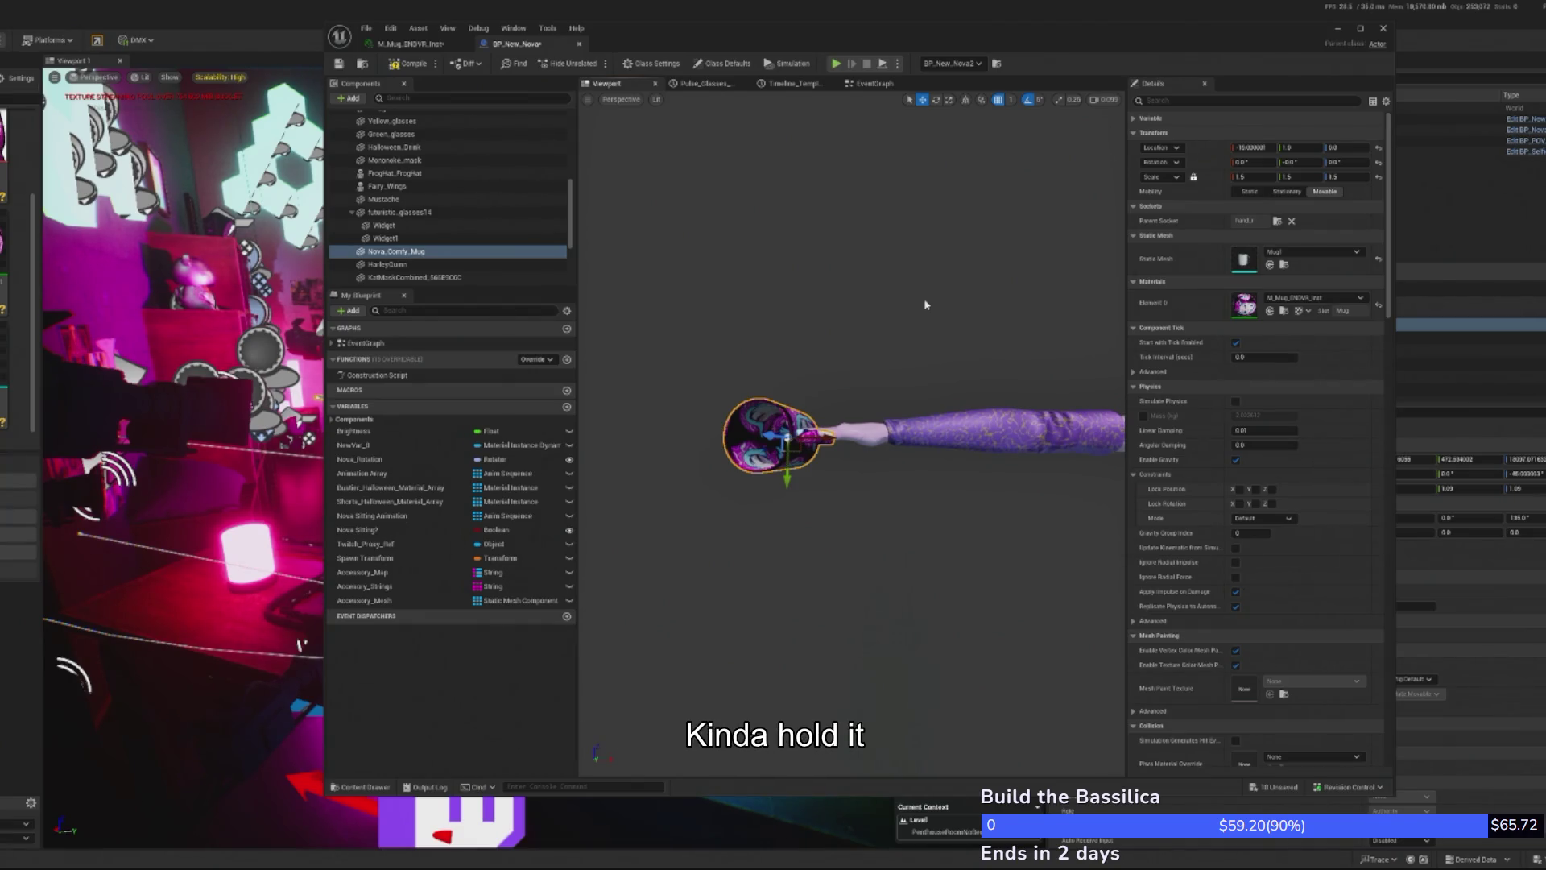
- Shift the mug to Location Y 2.0 and check the hand's grip from several angles
scroll(810, 369, "up", 5)
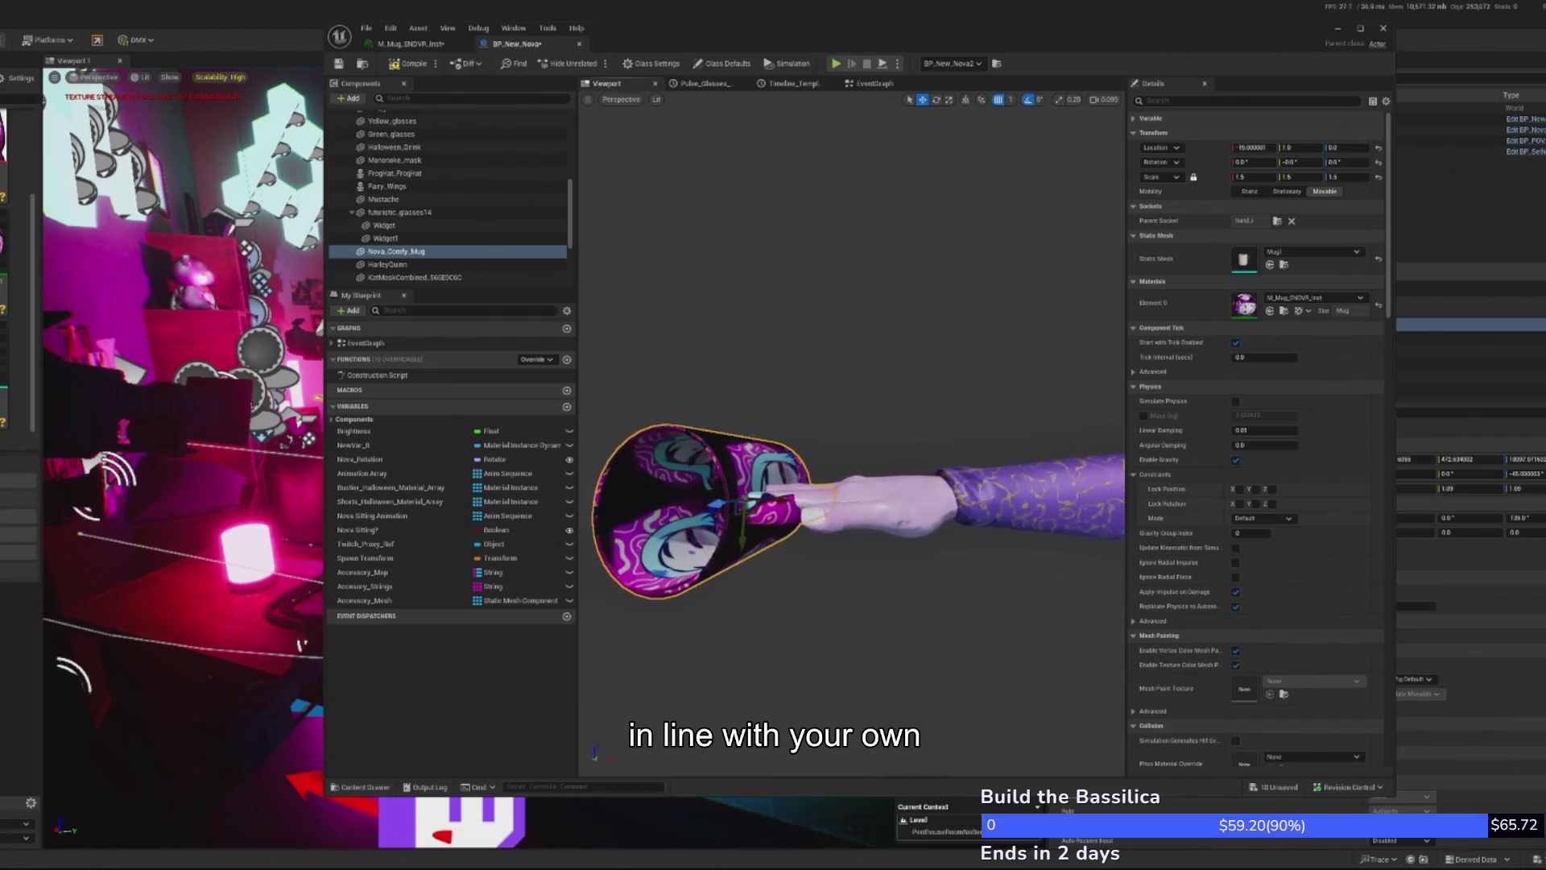
left_click_drag(842, 542, 842, 588)
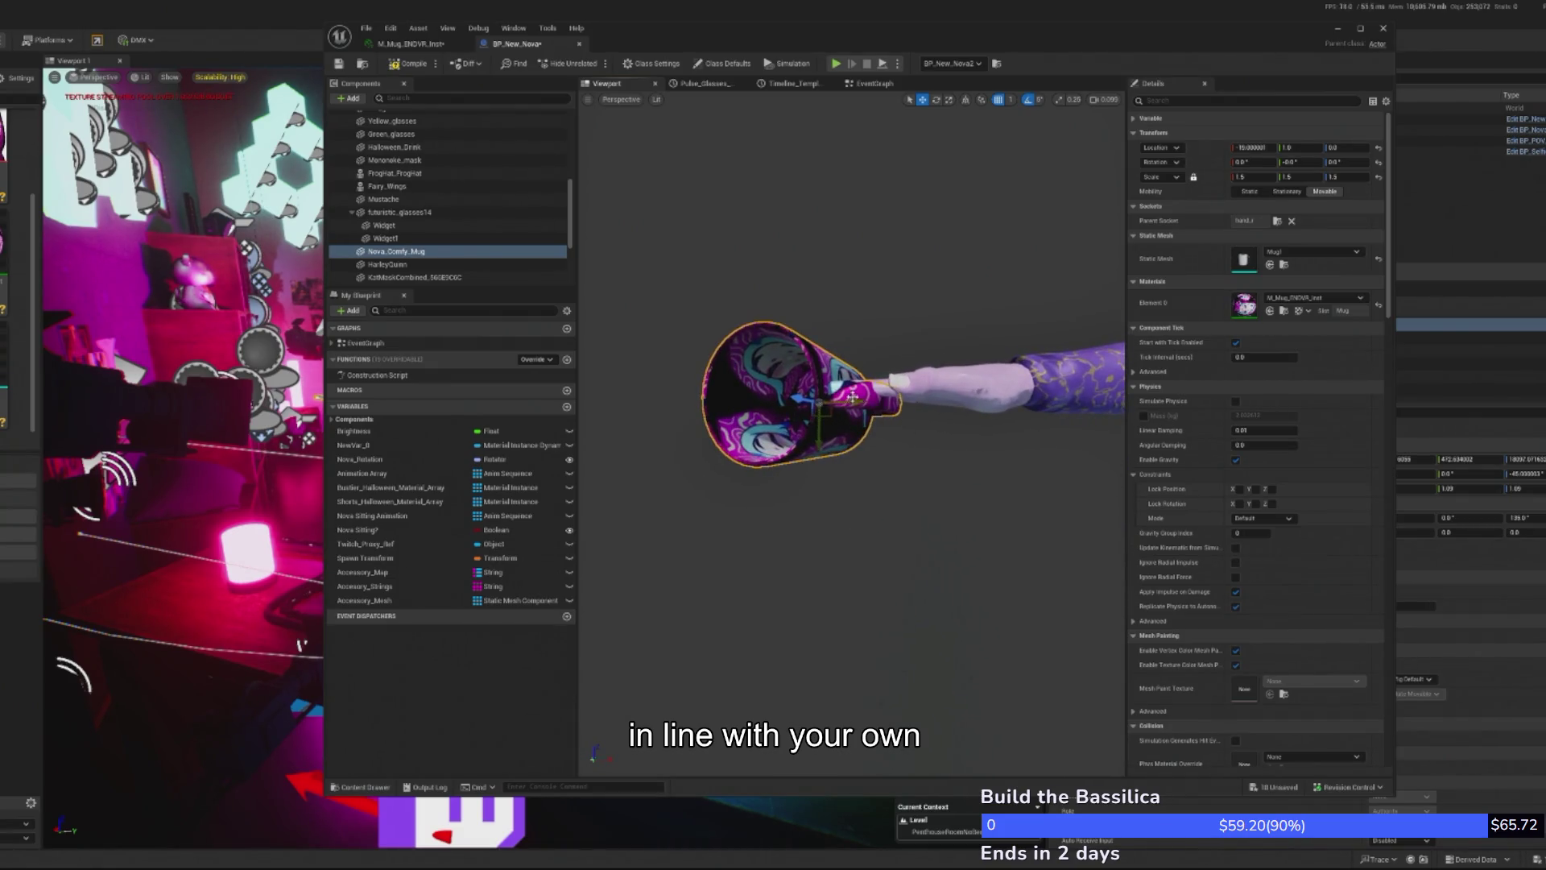
left_click_drag(819, 424, 811, 460)
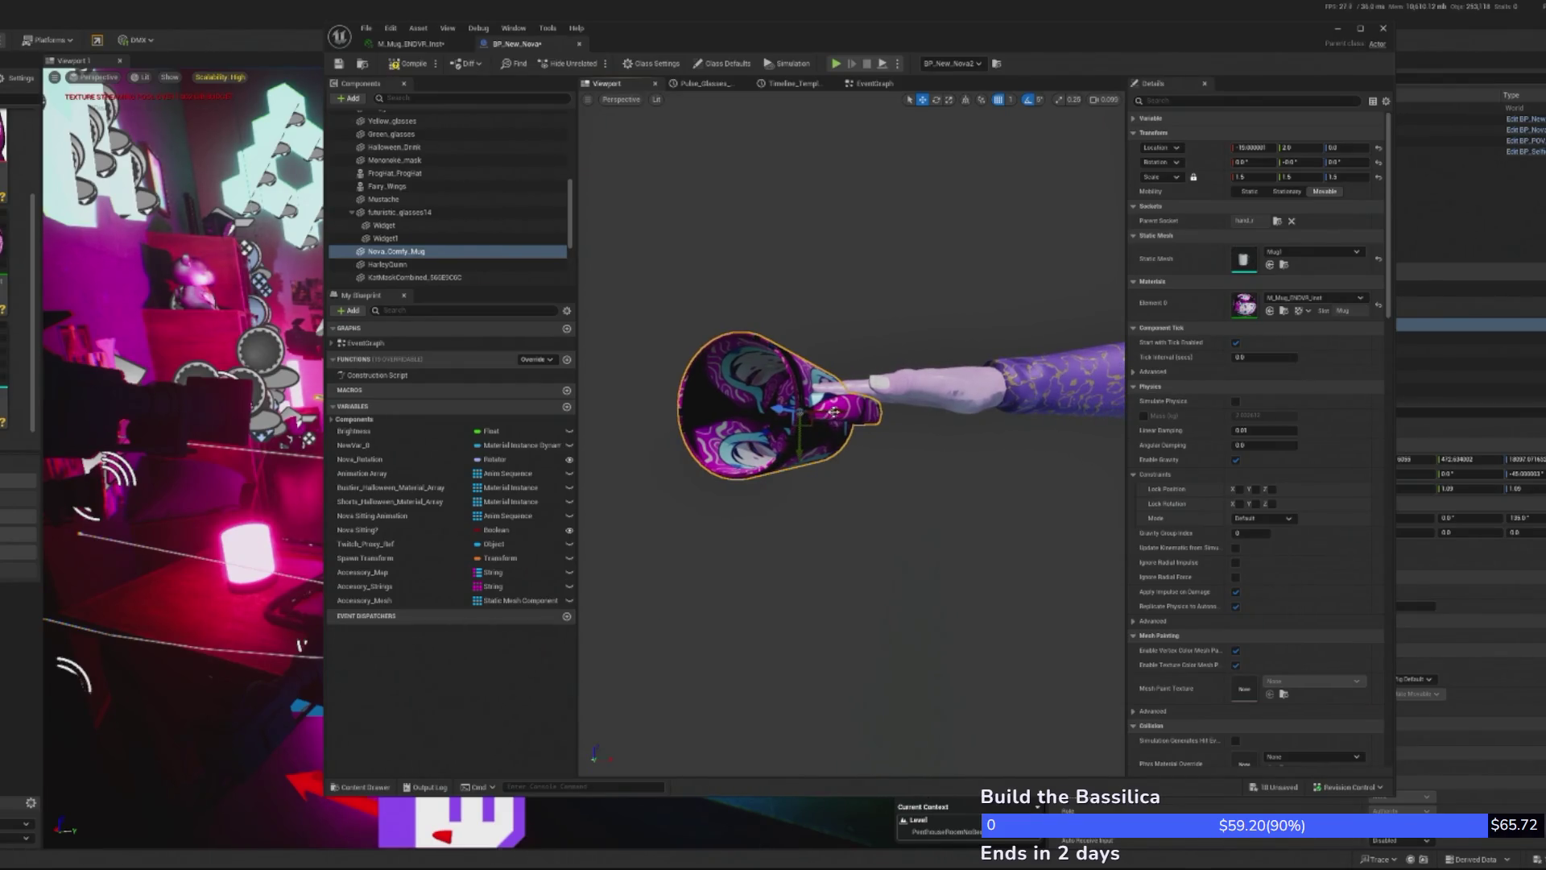
scroll(845, 480, "up", 5)
mouse_move(845, 564)
left_mouse_down()
mouse_move(854, 515)
mouse_move(814, 550)
left_mouse_up()
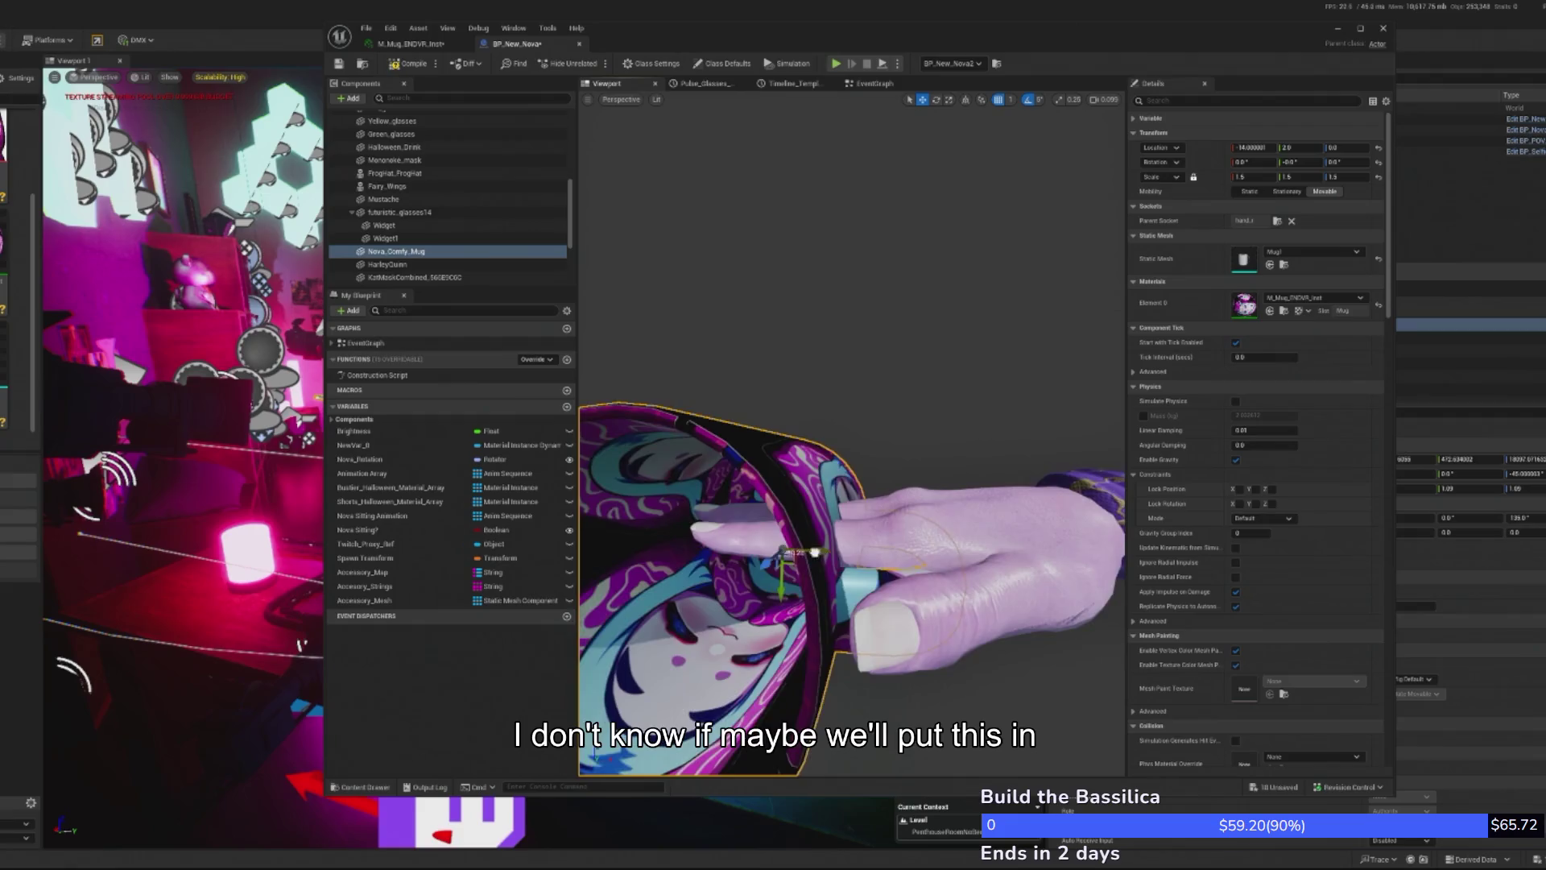
scroll(794, 550, "down", 10)
scroll(793, 551, "up", 10)
scroll(851, 483, "down", 5)
scroll(851, 484, "up", 5)
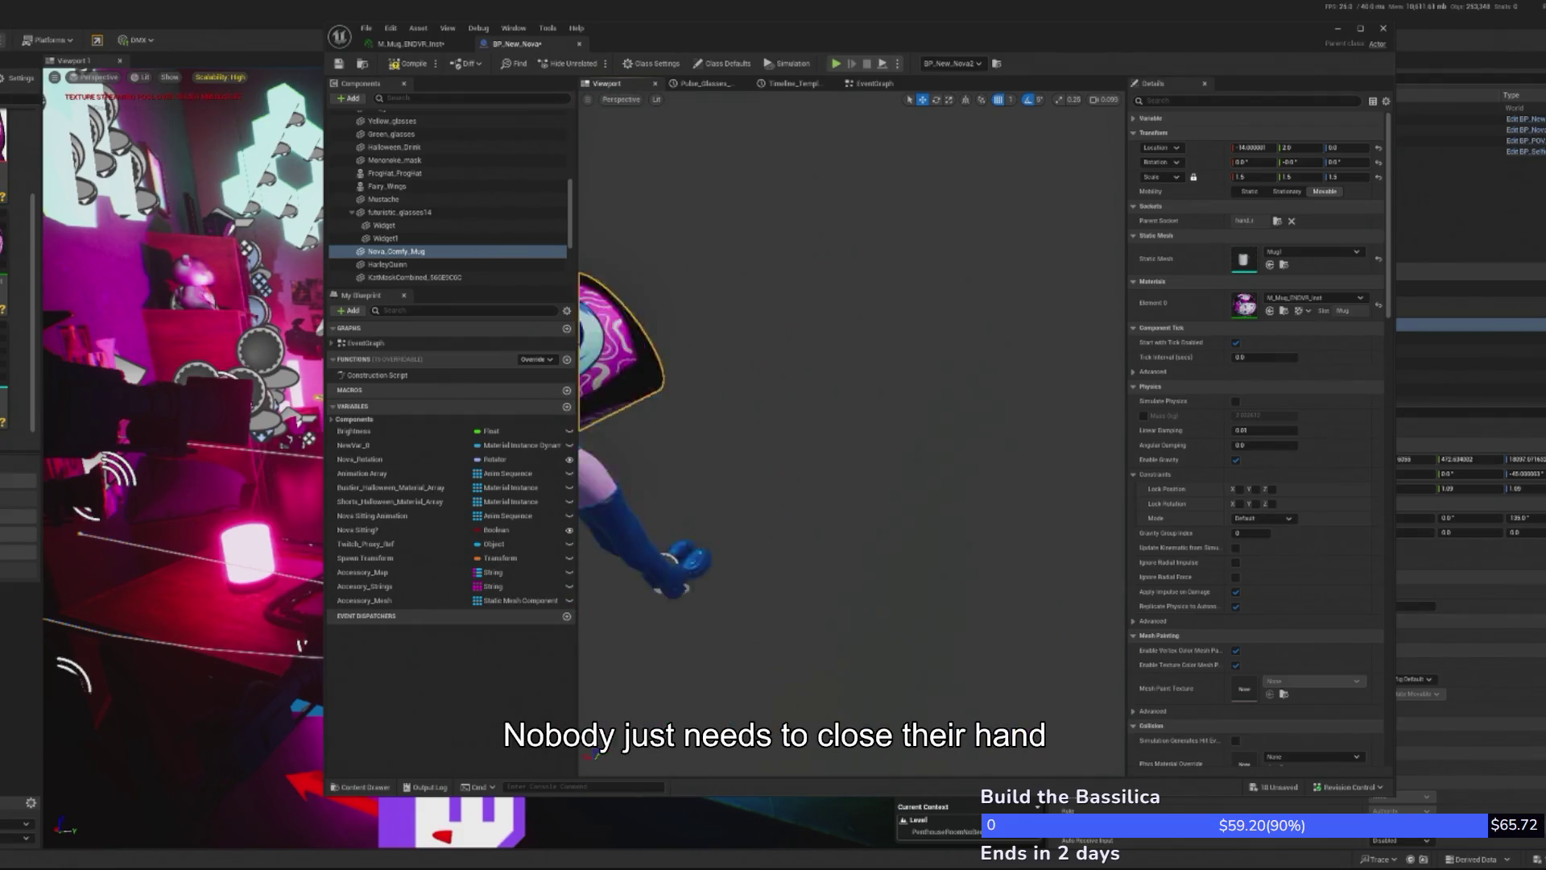
mouse_move(851, 483)
left_mouse_down()
mouse_move(765, 459)
mouse_move(765, 435)
mouse_move(789, 508)
left_mouse_up()
- Inspect the mug's M_Mug_ENDVR_Inst material instance and close it
scroll(813, 524, "up", 6)
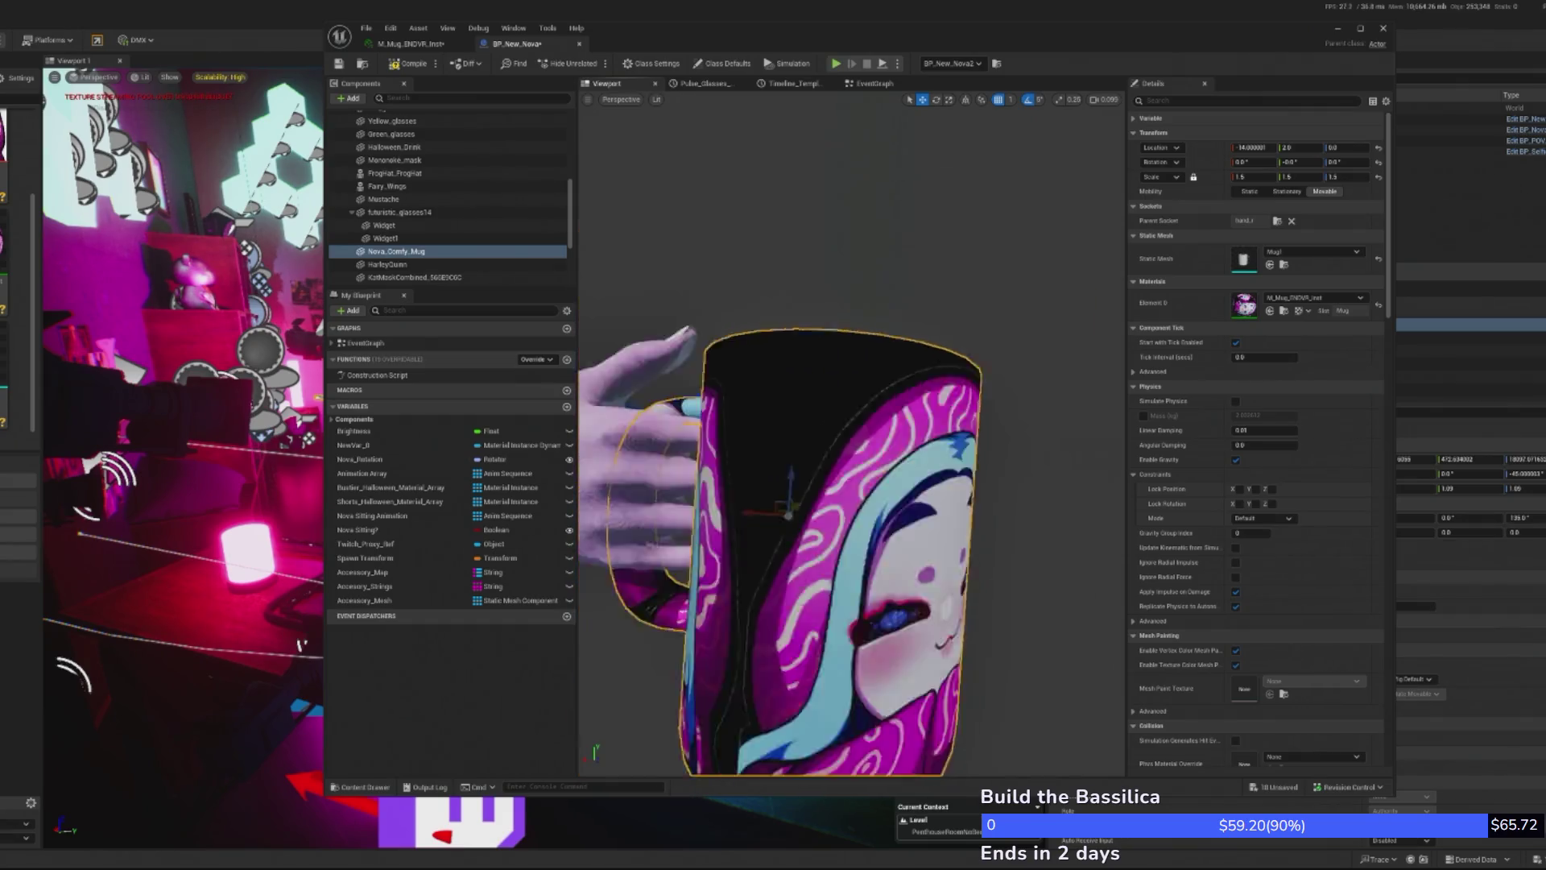
scroll(731, 305, "down", 6)
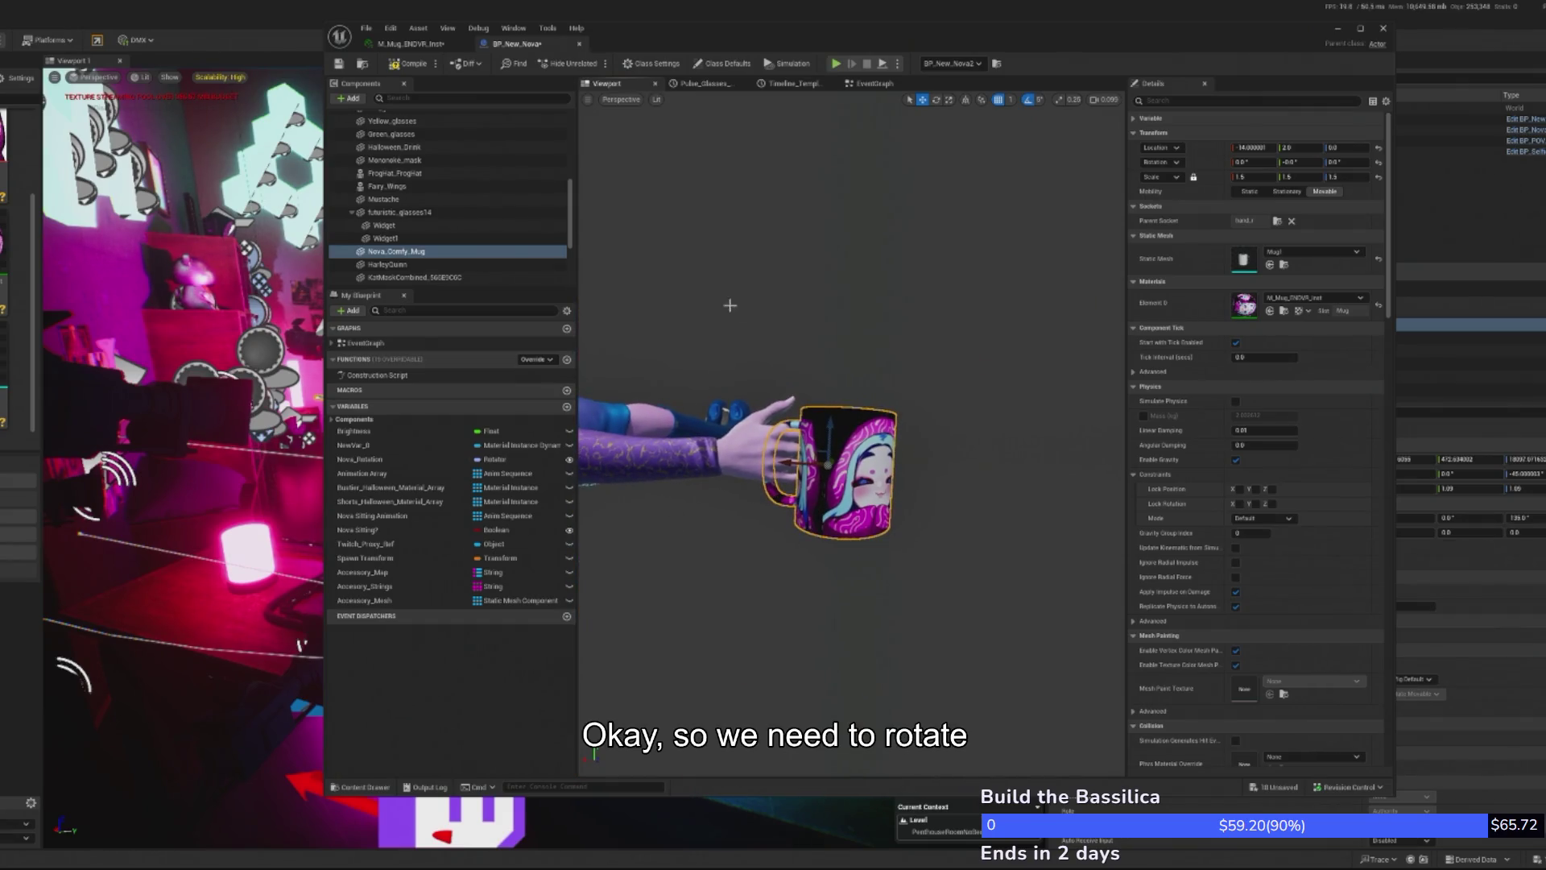
double_click(1243, 306)
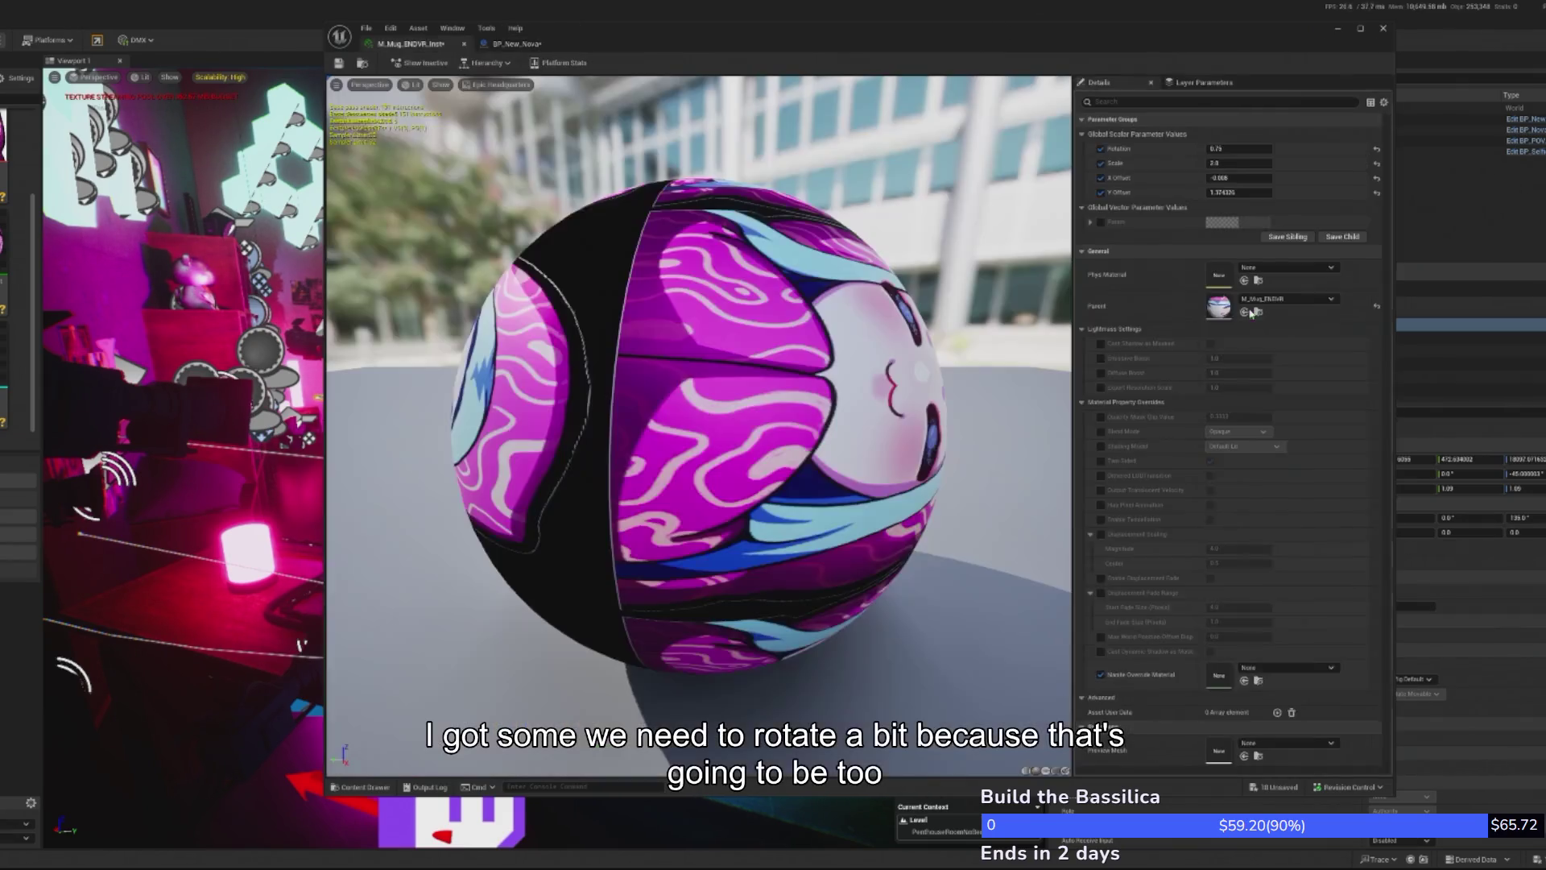
left_click(464, 43)
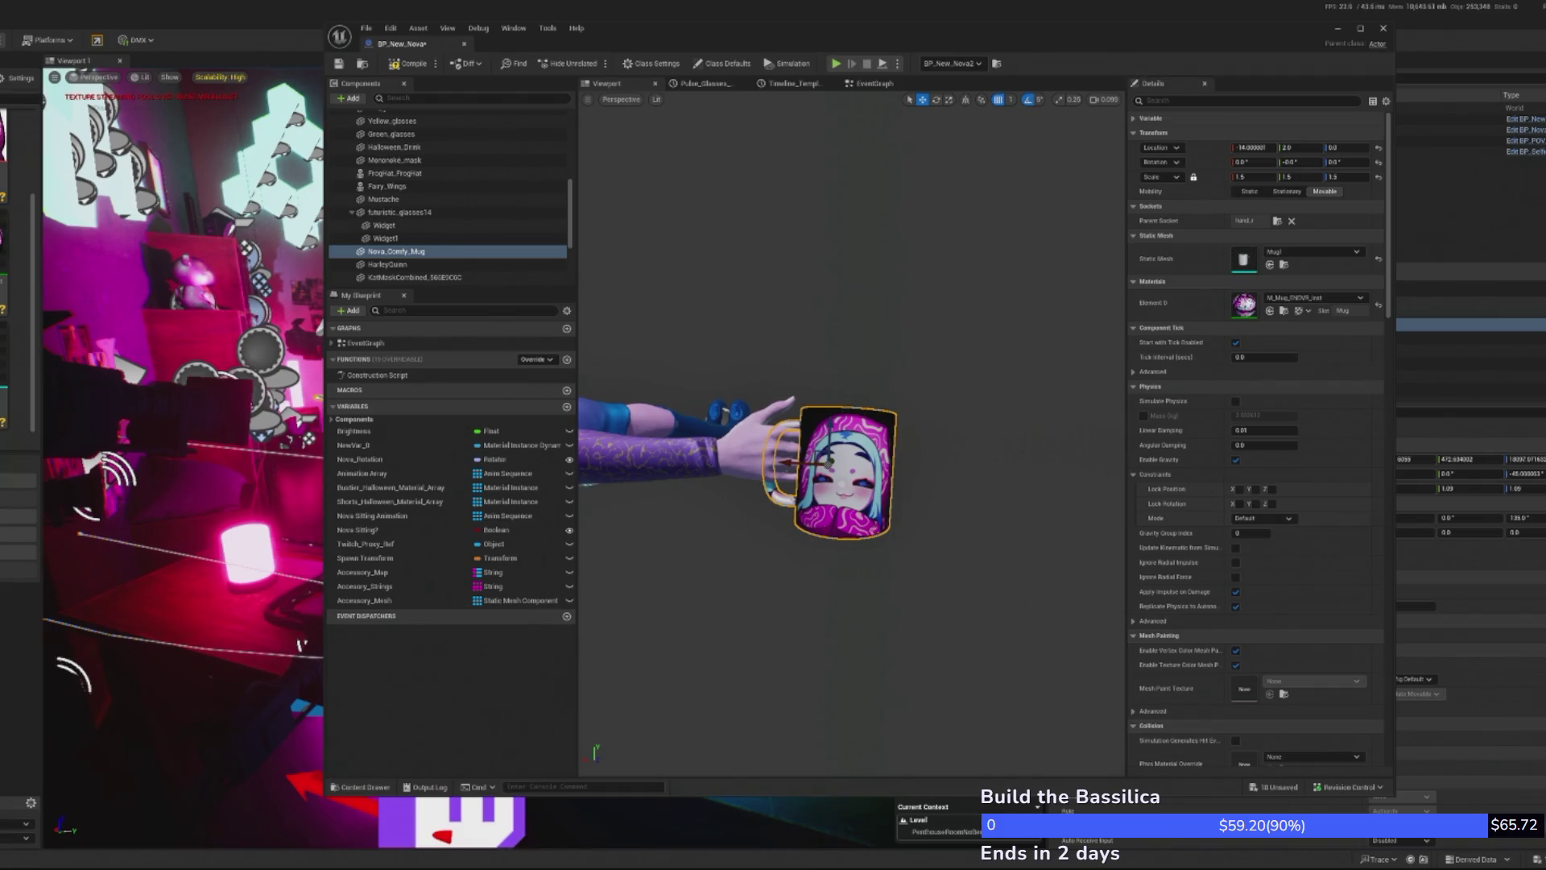
- Compile and save BP_New_Nova, then start playing the level
left_click(413, 63)
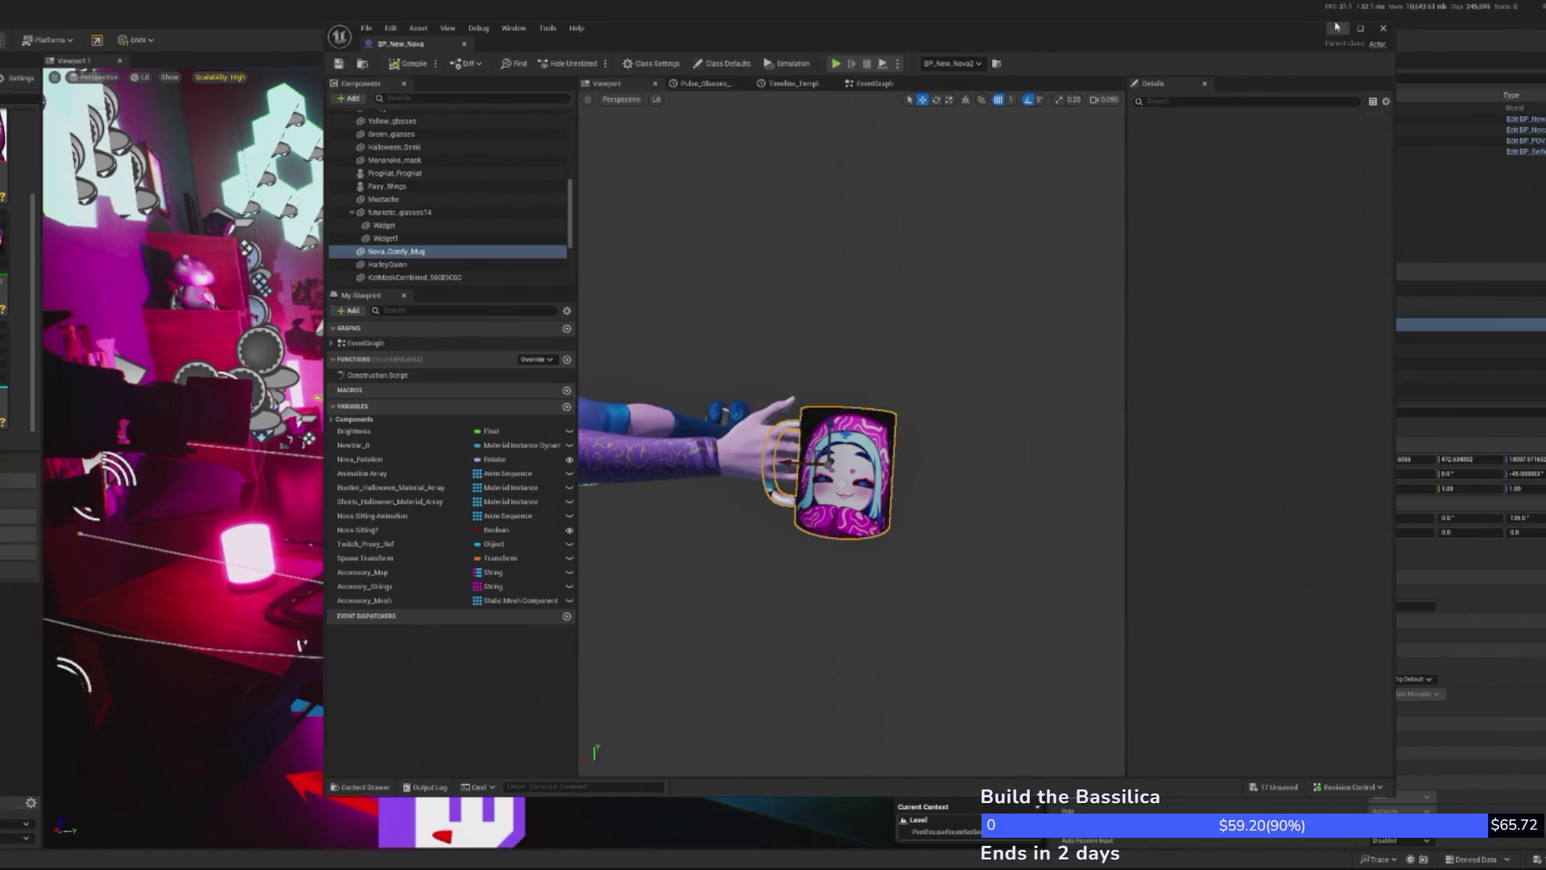
left_click(1337, 27)
key("alt+p")
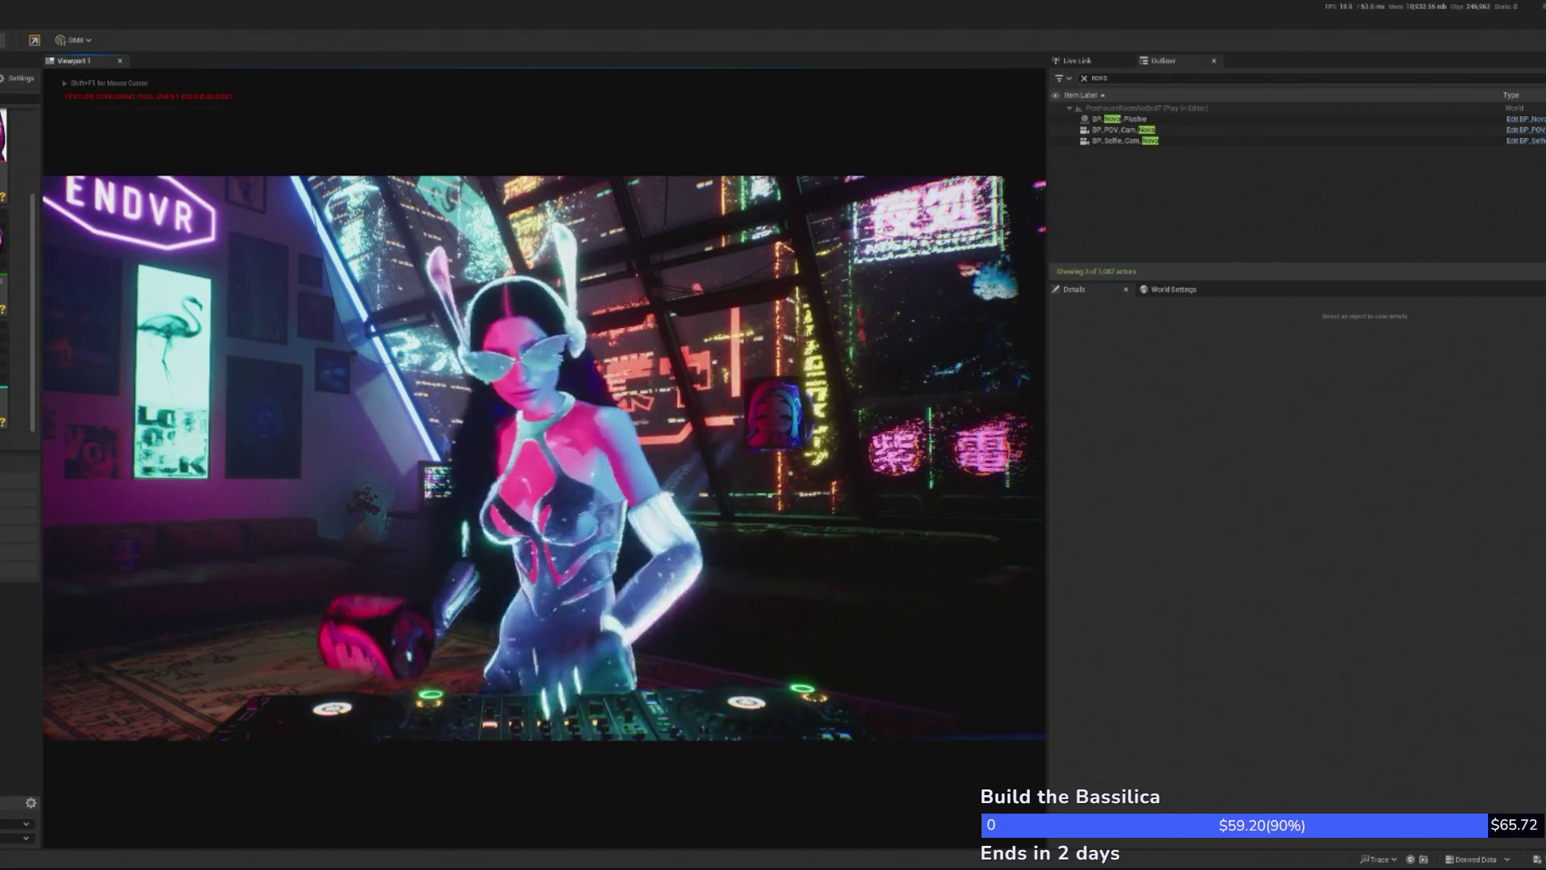
- Stop the play session, focus BP_New_Nova2 in the level, and return to the BP_New_Nova blueprint
key("Escape")
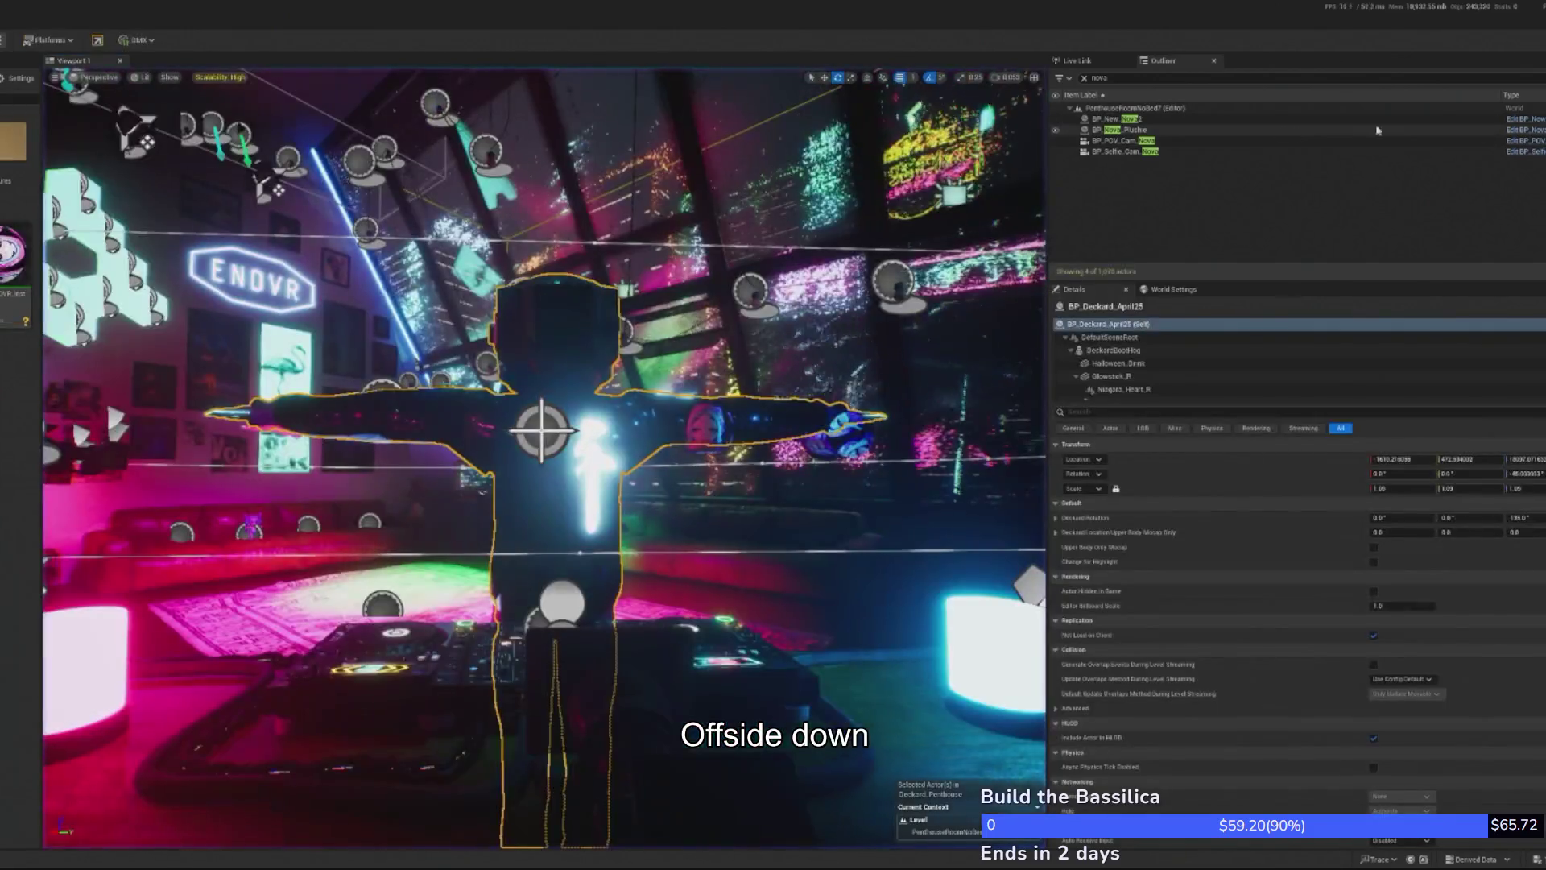
left_click(1525, 118)
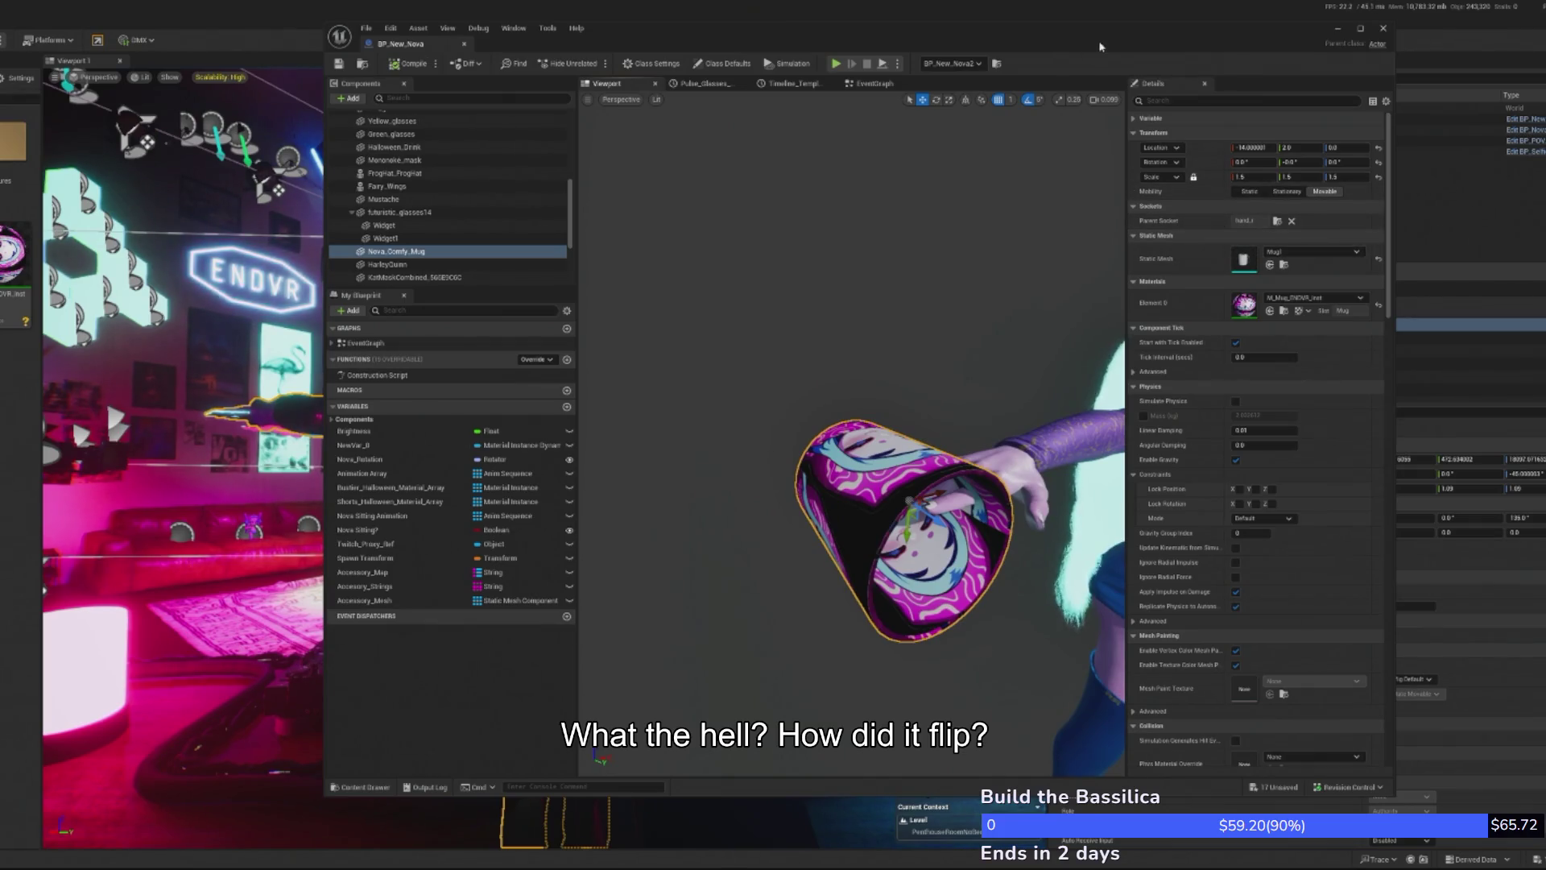
left_click(1338, 28)
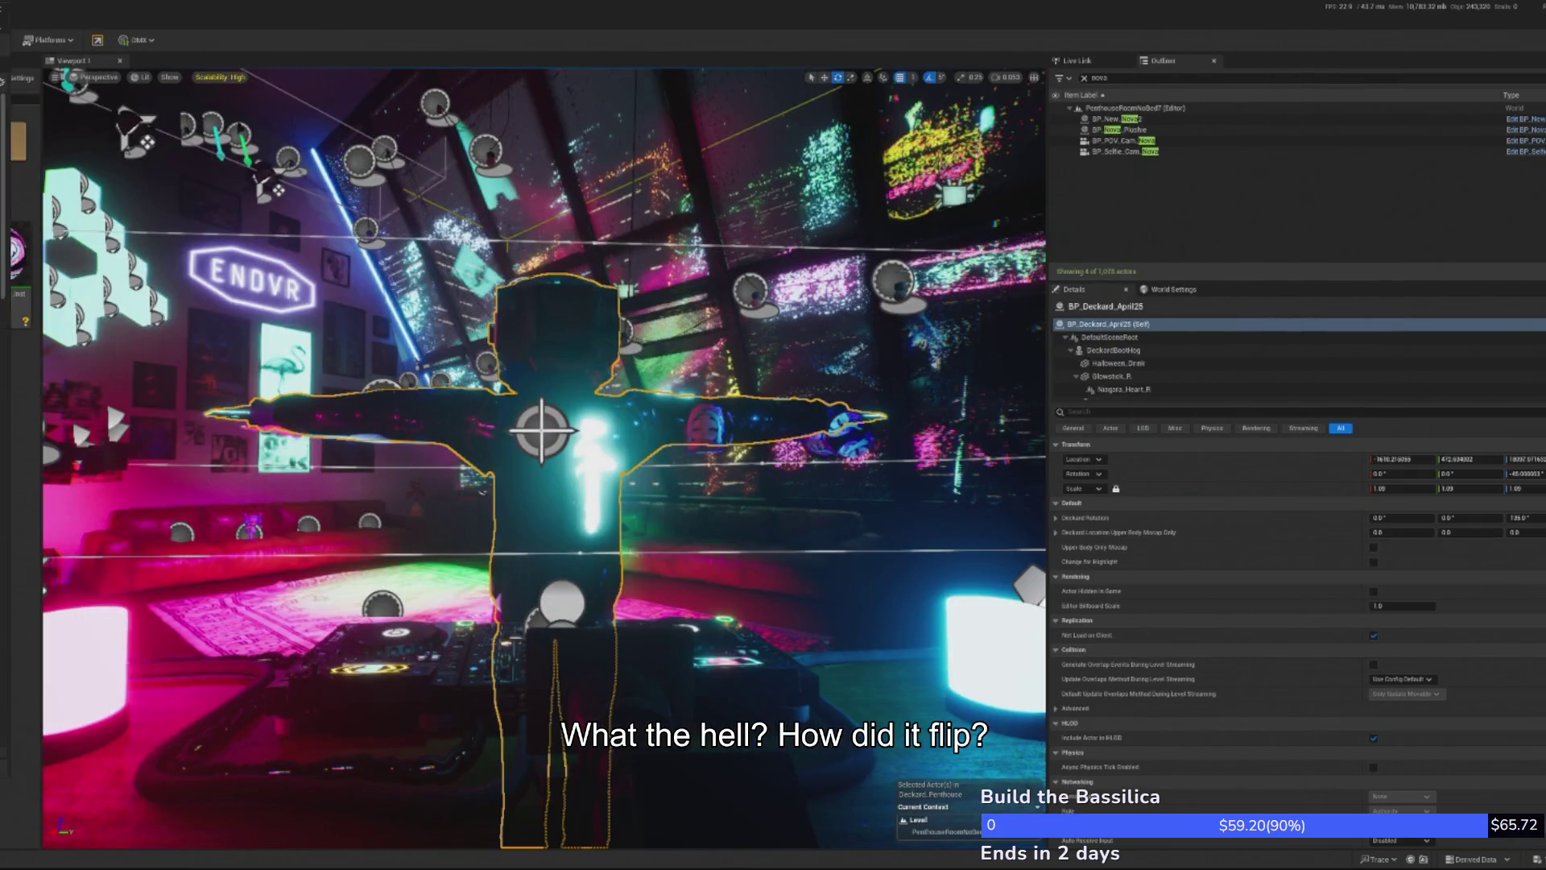
double_click(1115, 119)
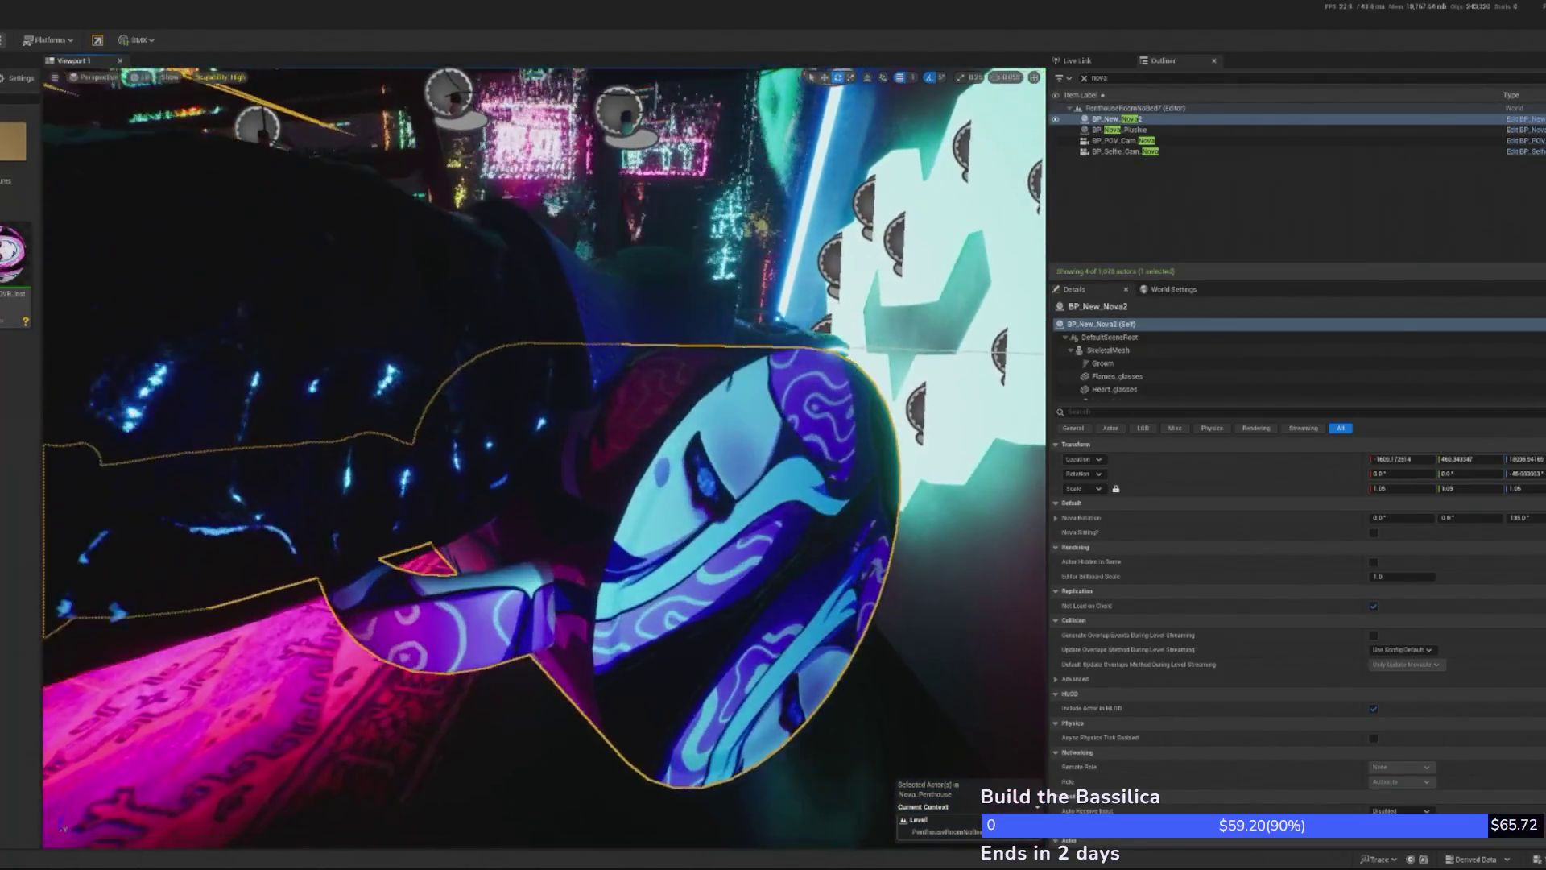
scroll(544, 457, "down", 10)
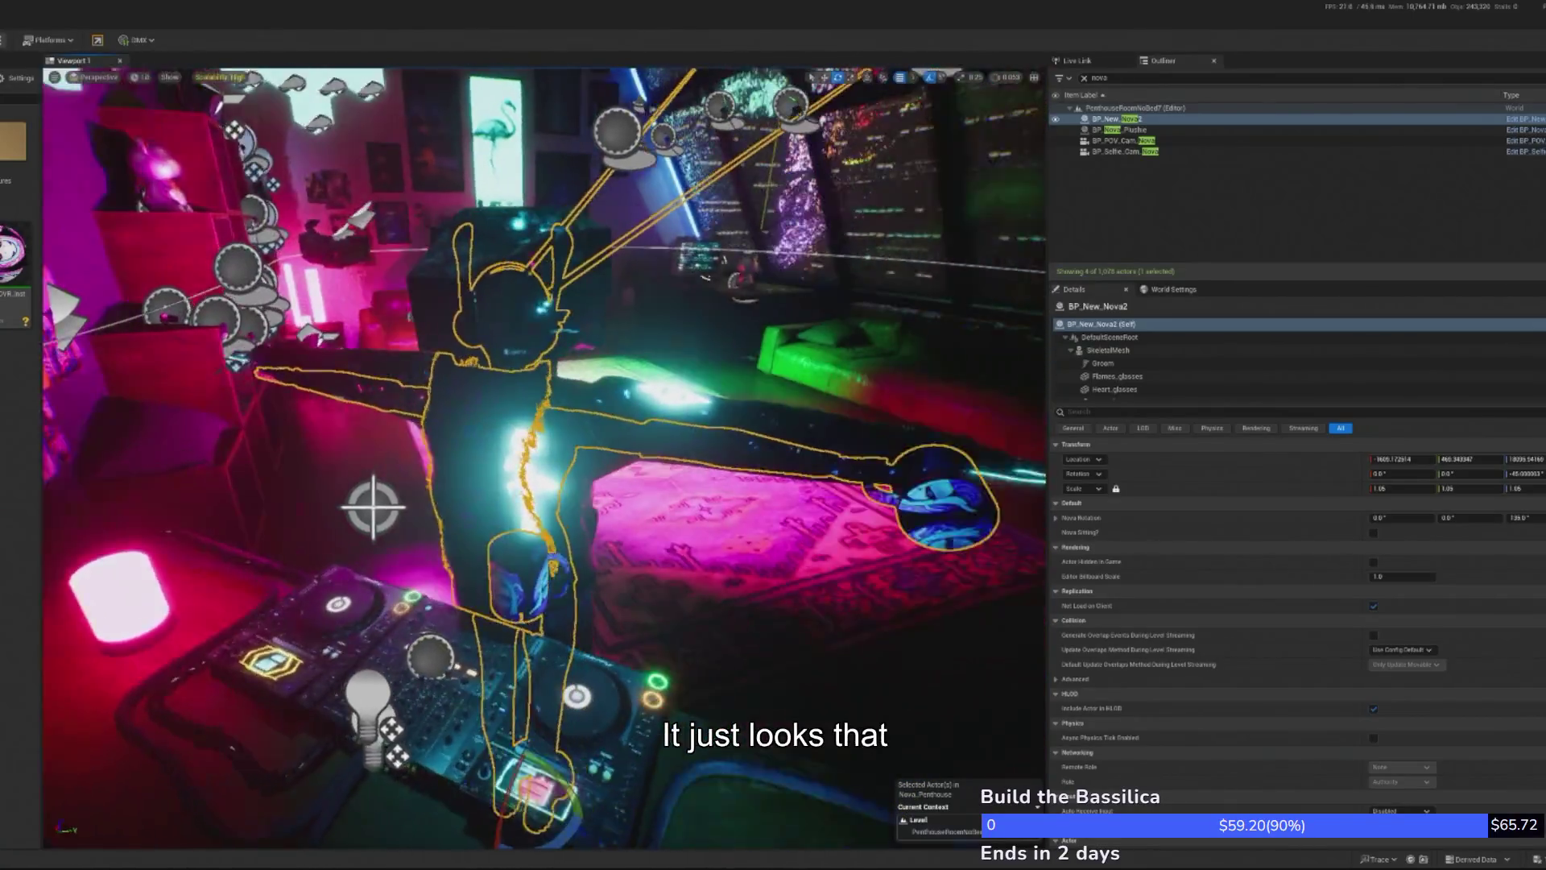
scroll(544, 457, "up", 10)
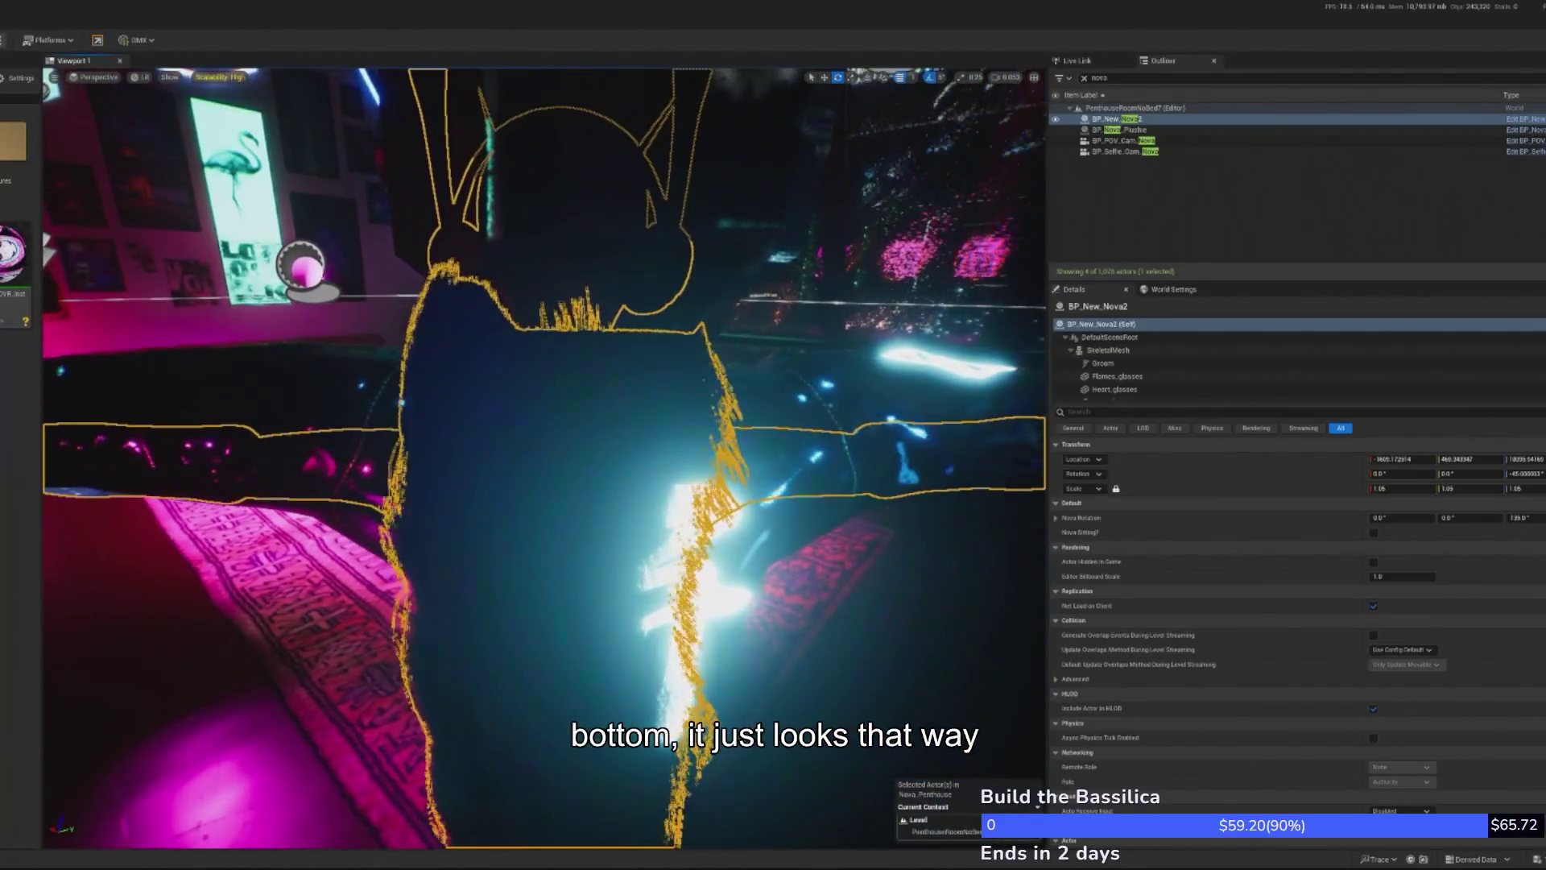
key("alt+Tab")
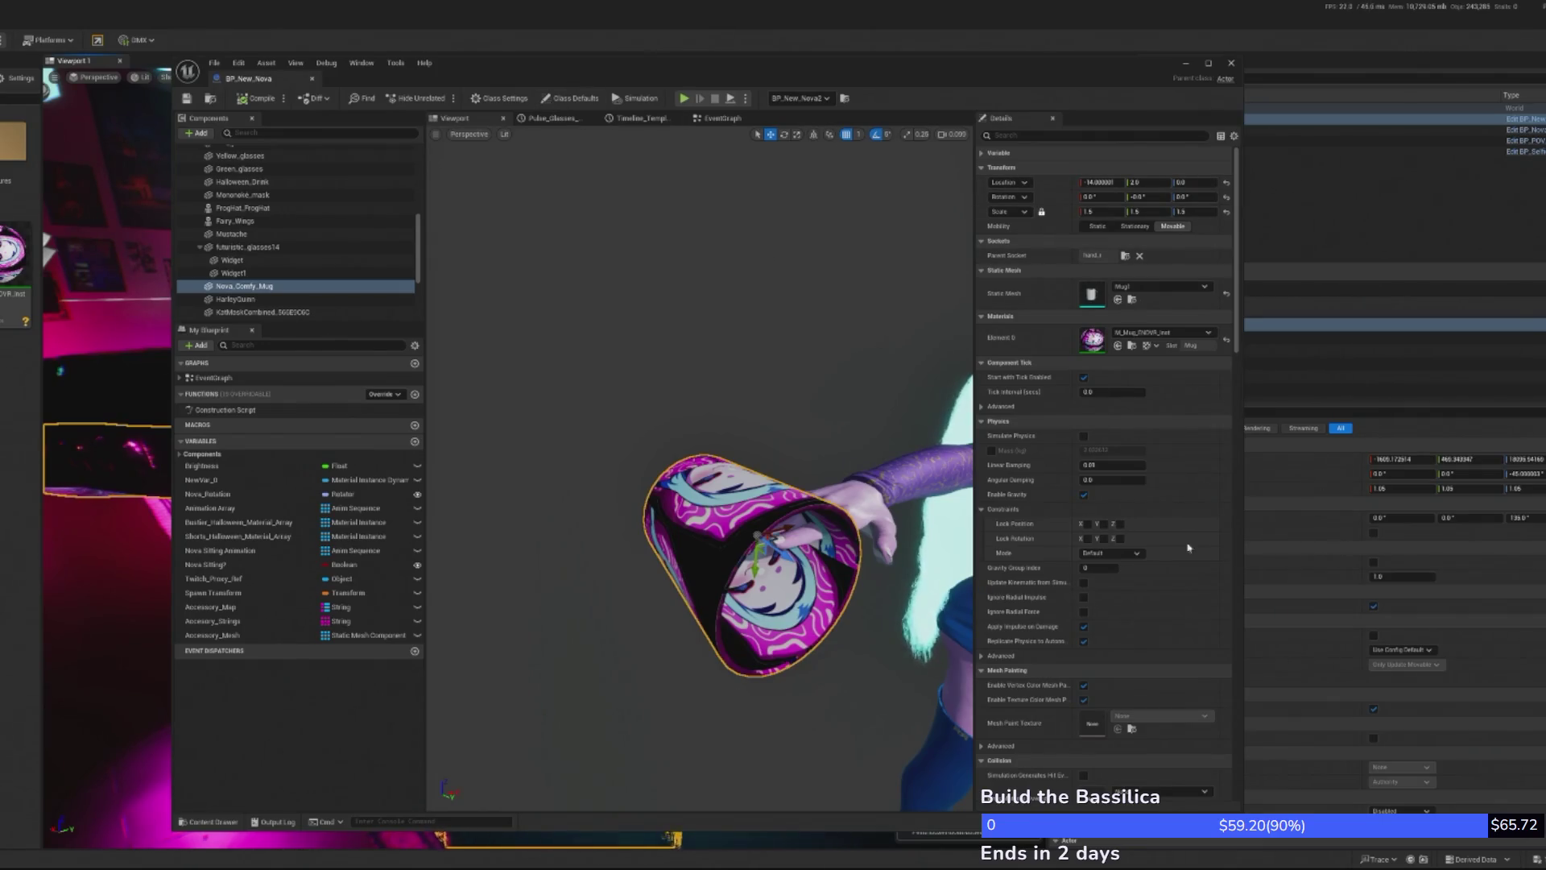
- Review the M_Mug_ENDVR material graph, then run the level in Play mode and stop it
double_click(1093, 338)
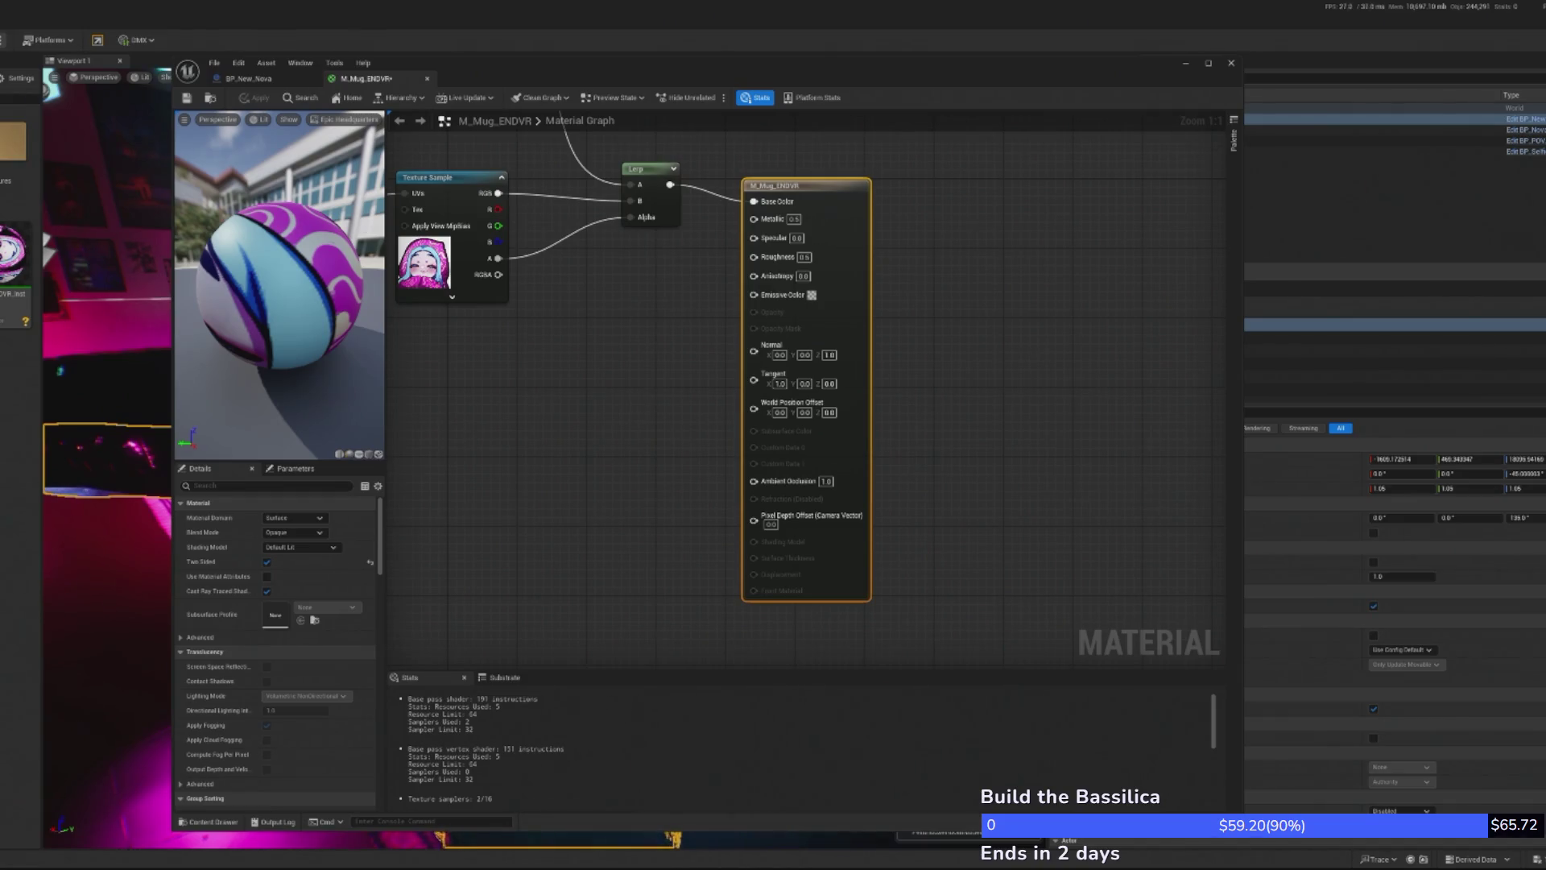
key("Home")
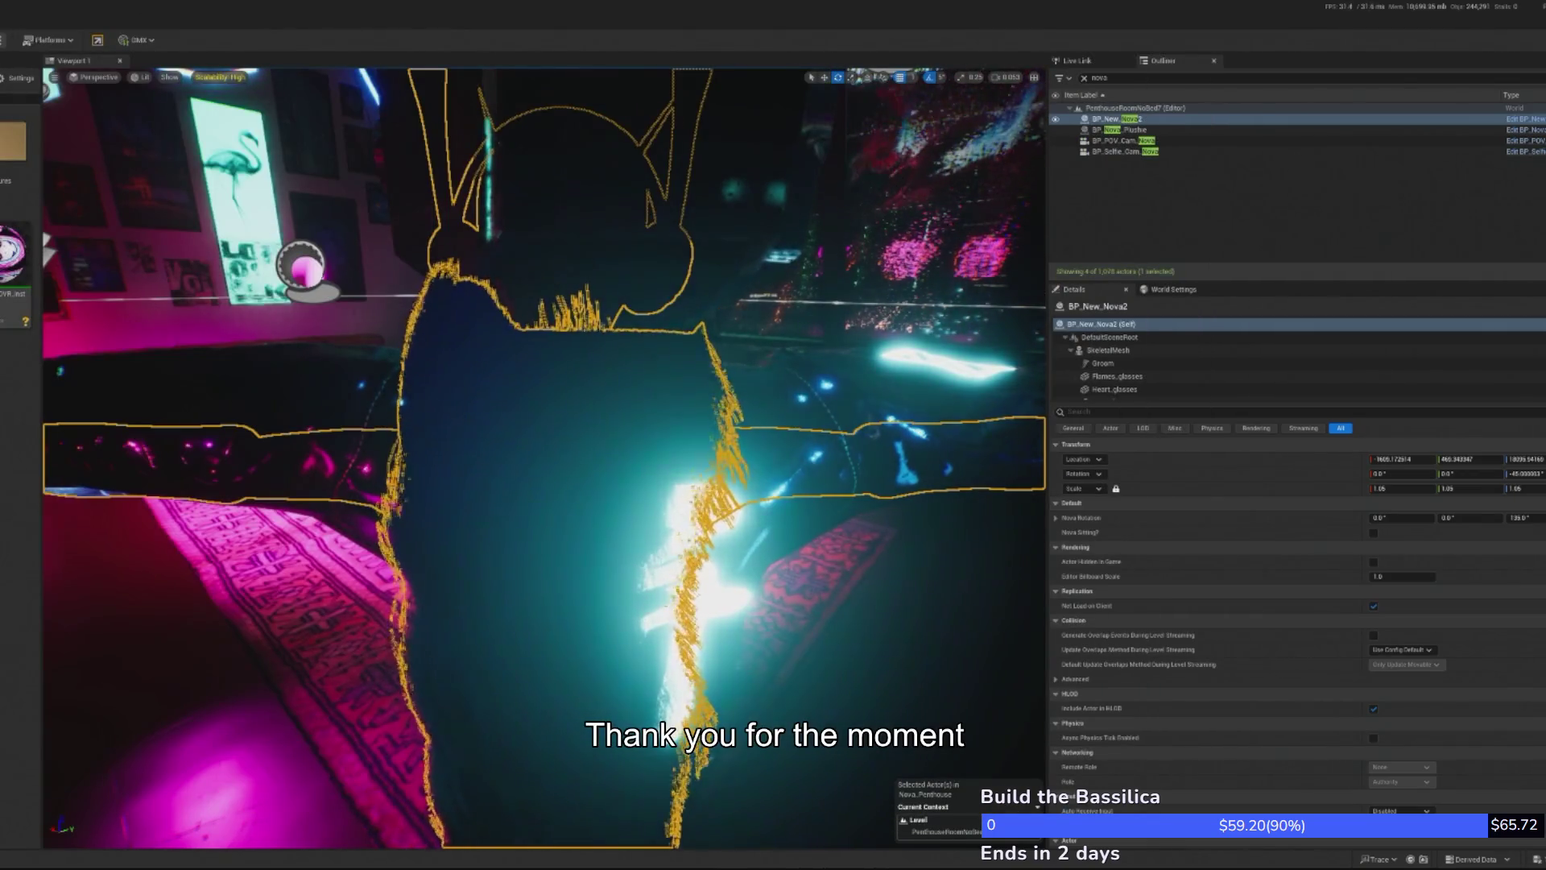
key("alt+p")
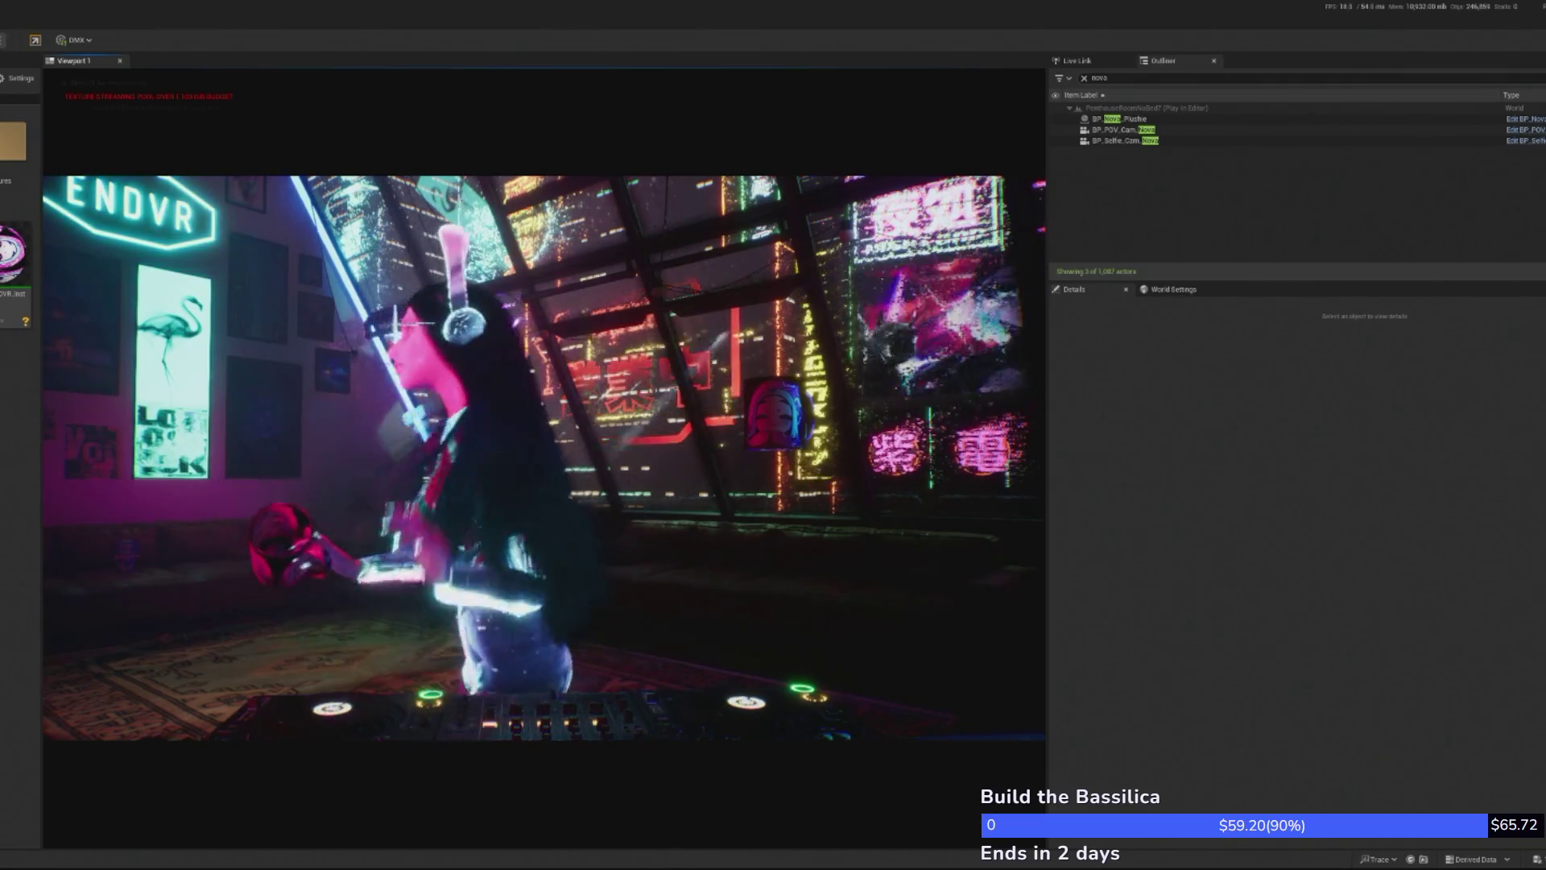
key("Escape")
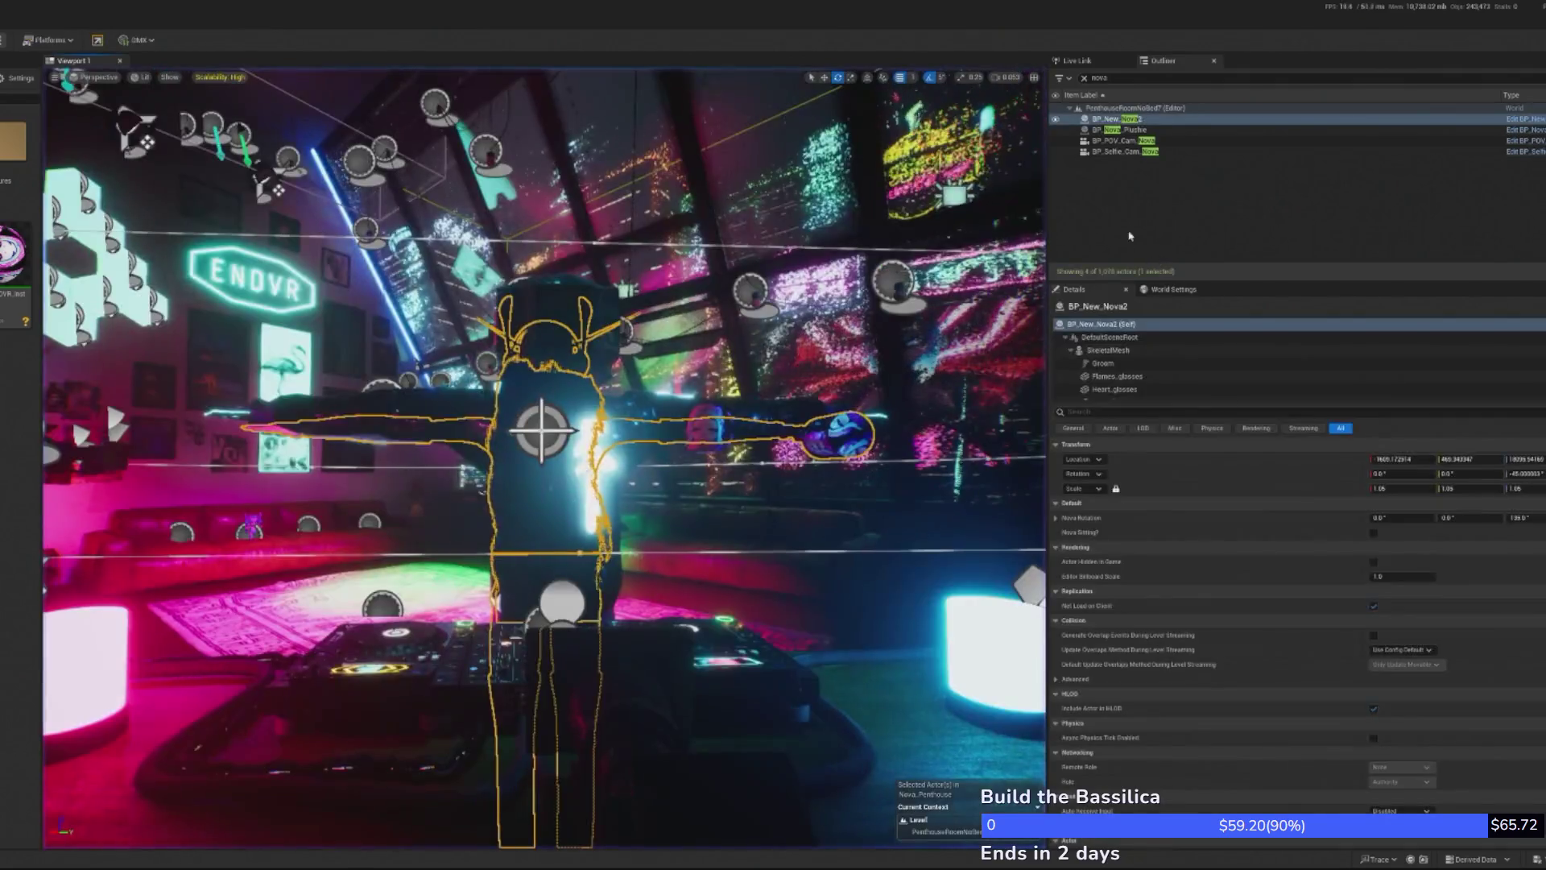
- In BP_New_Nova, set the mug's scale to 1.25, then to 1.0
left_click(1527, 120)
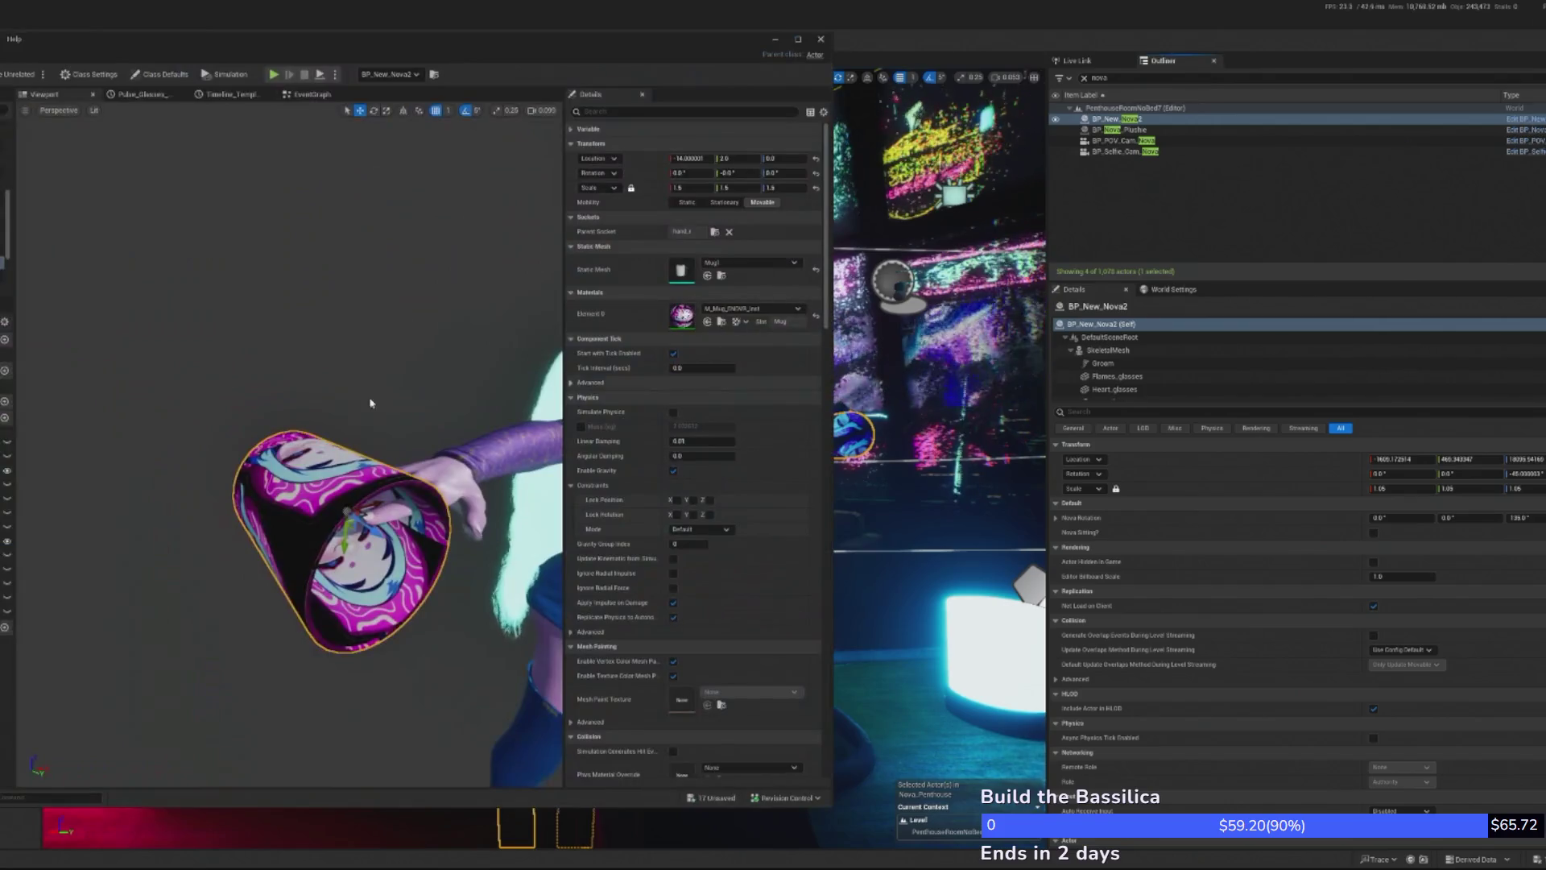
left_click(691, 188)
type("1.2")
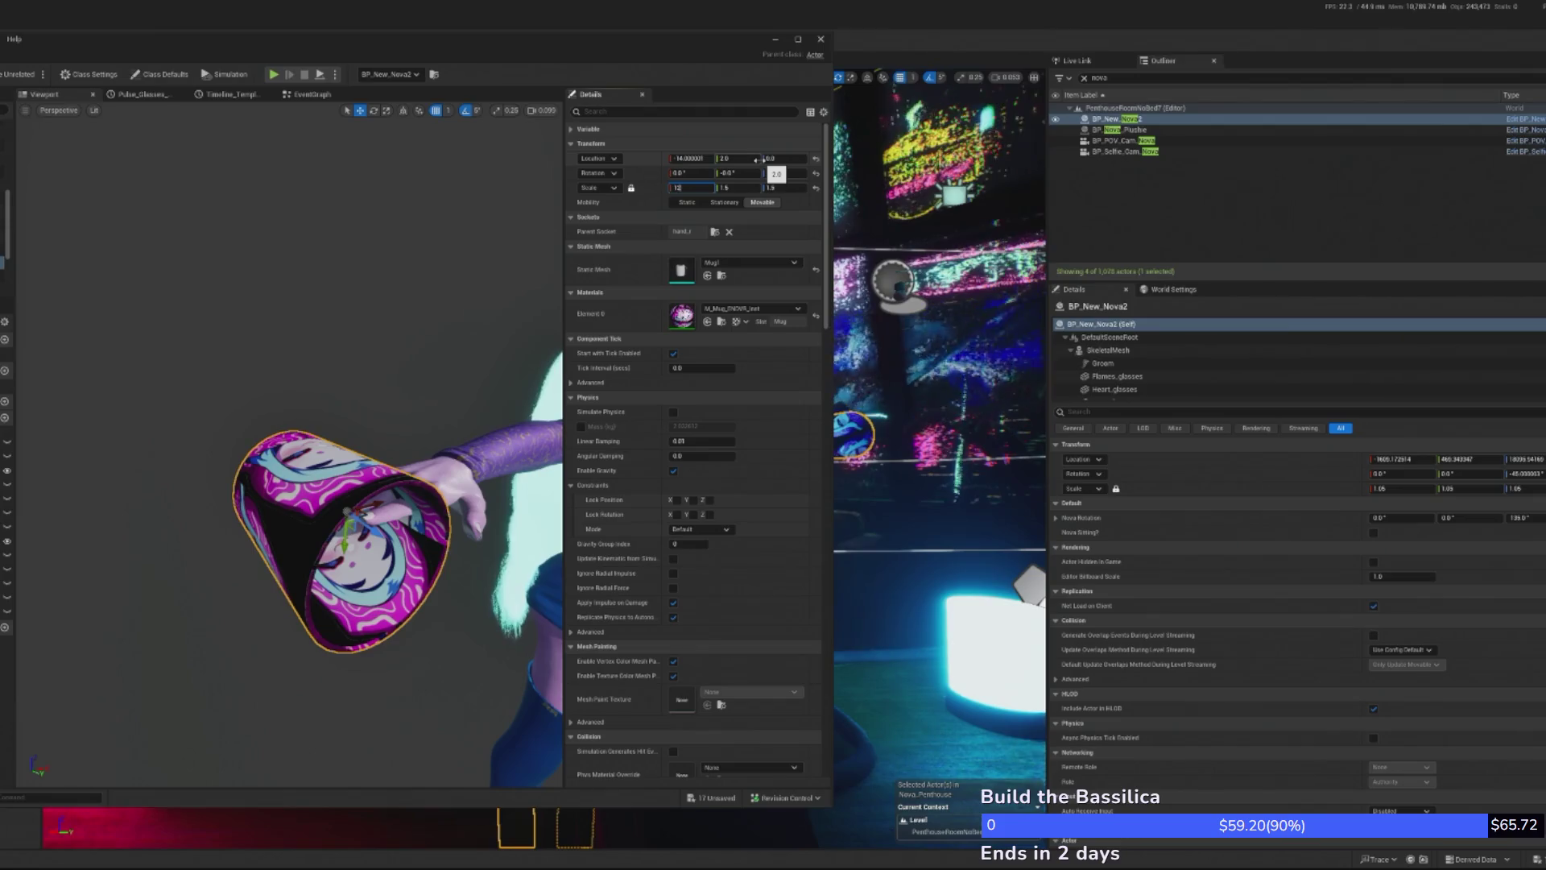
key("Return")
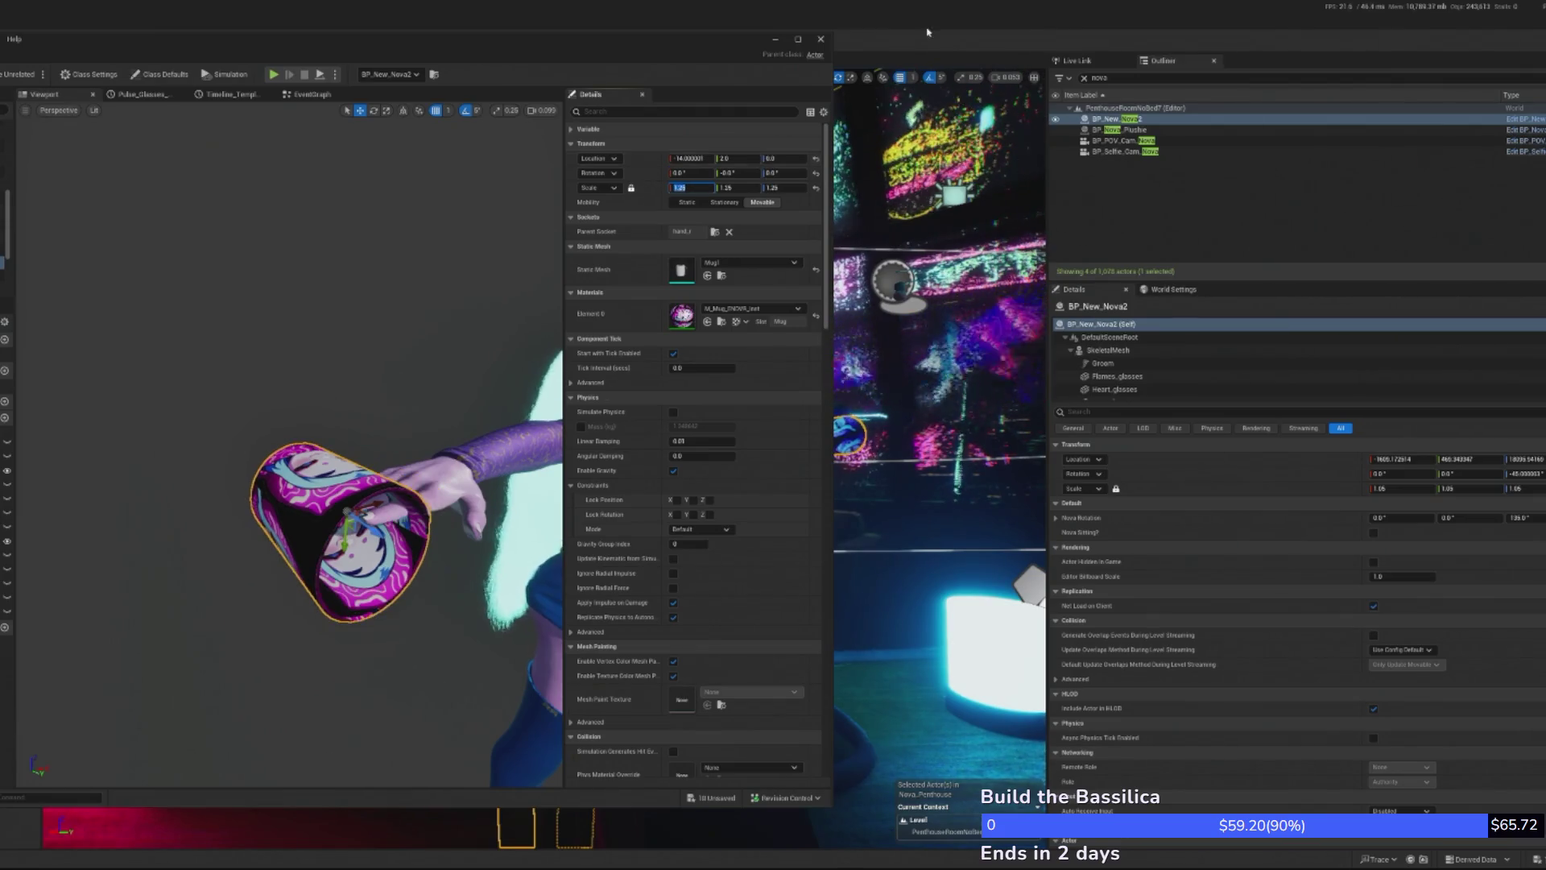
type("1")
key("Return")
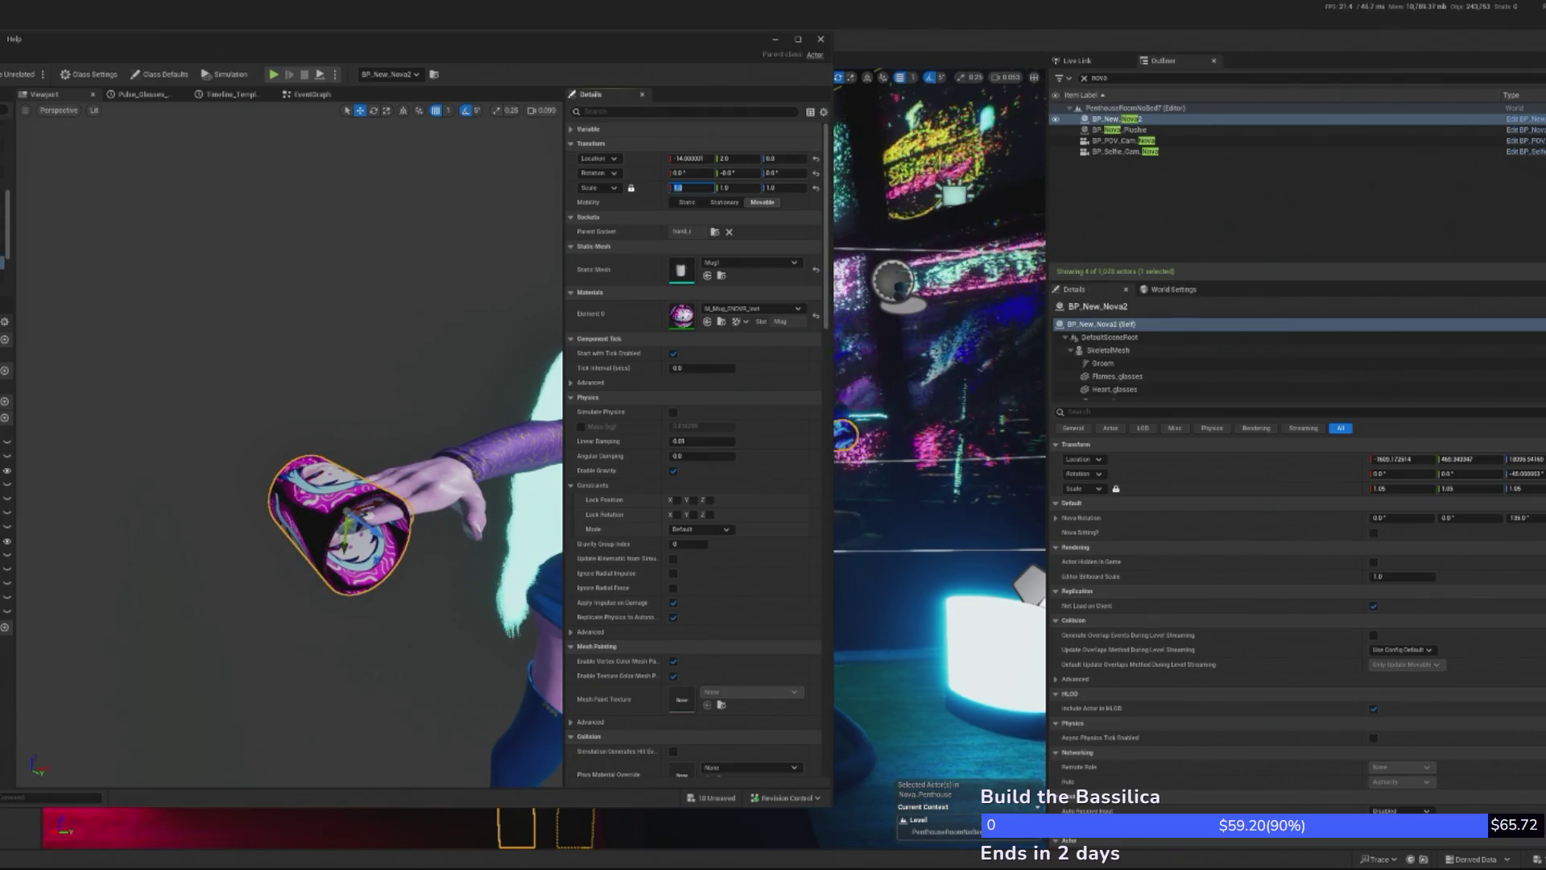
- Play-test the level with the smaller mug, then stop and clear the selection
left_click(274, 74)
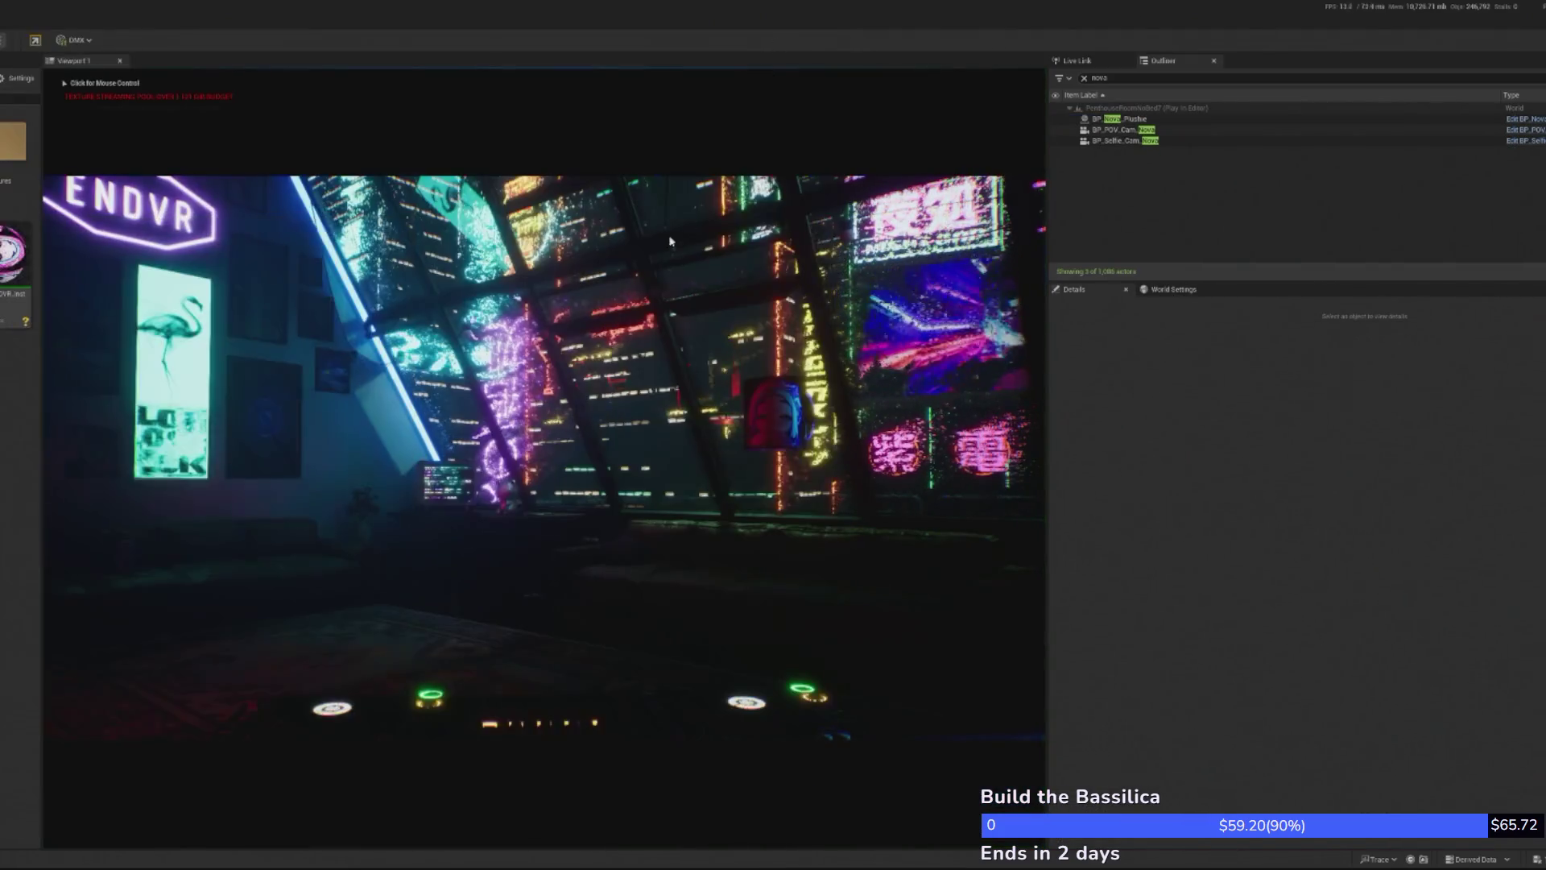
left_click(670, 240)
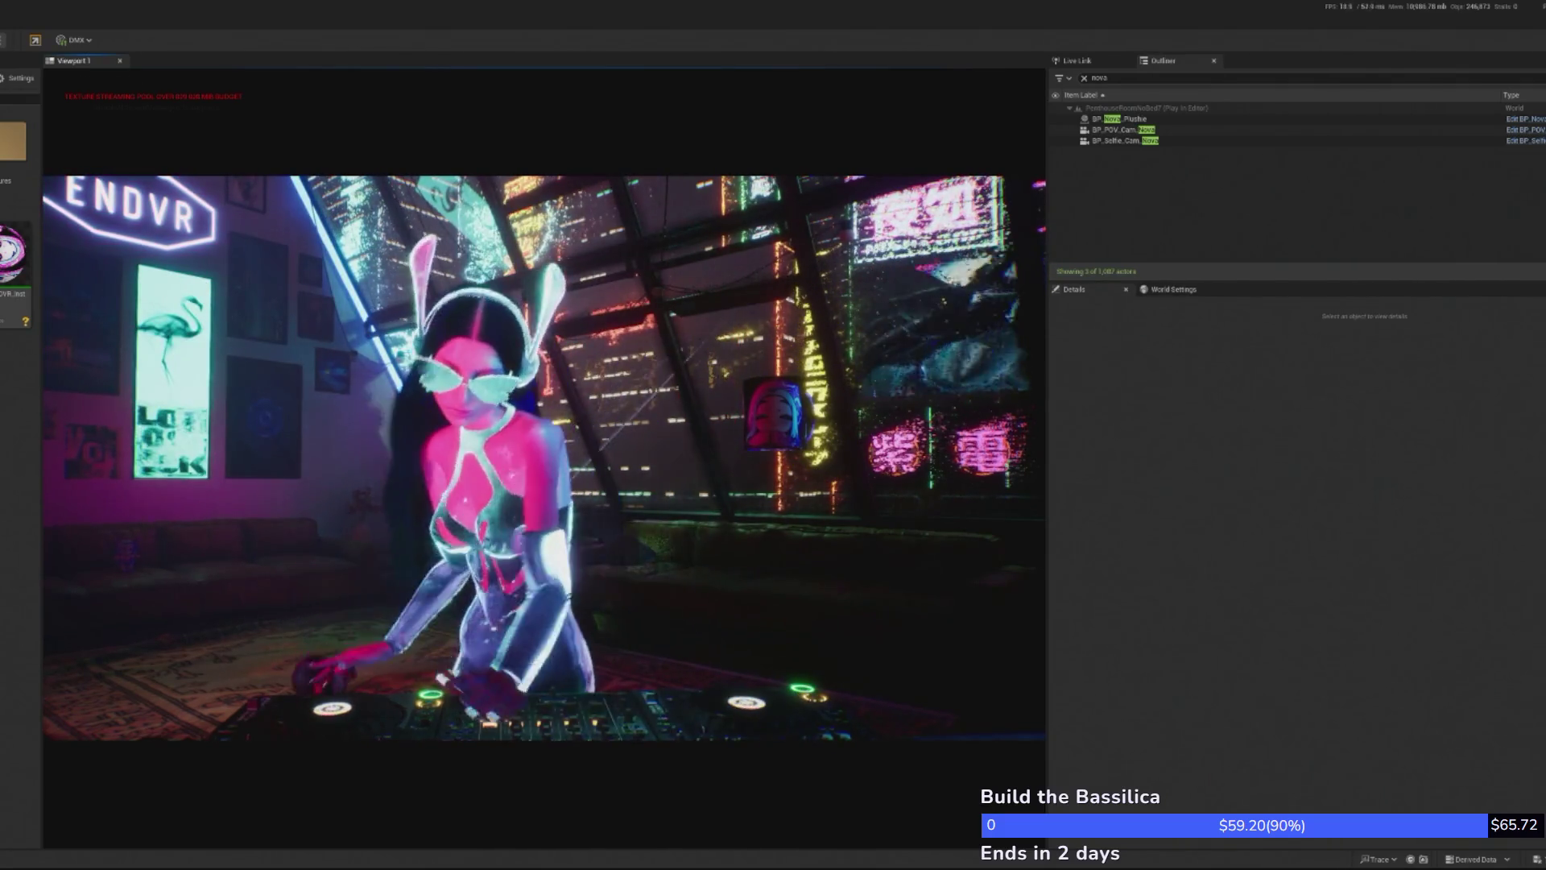
key("Escape")
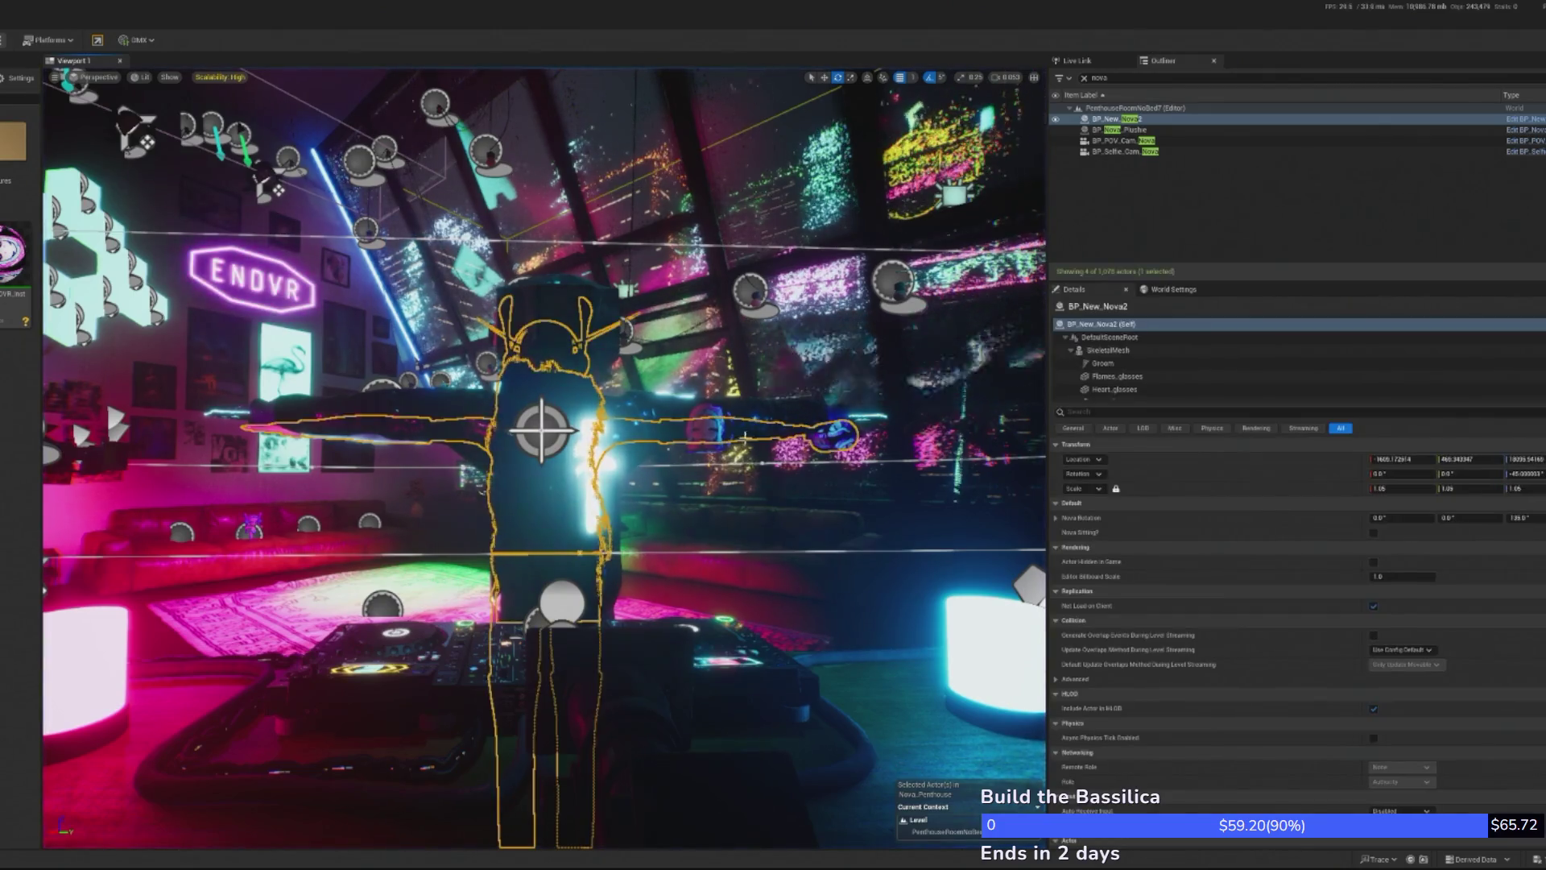
key("Escape")
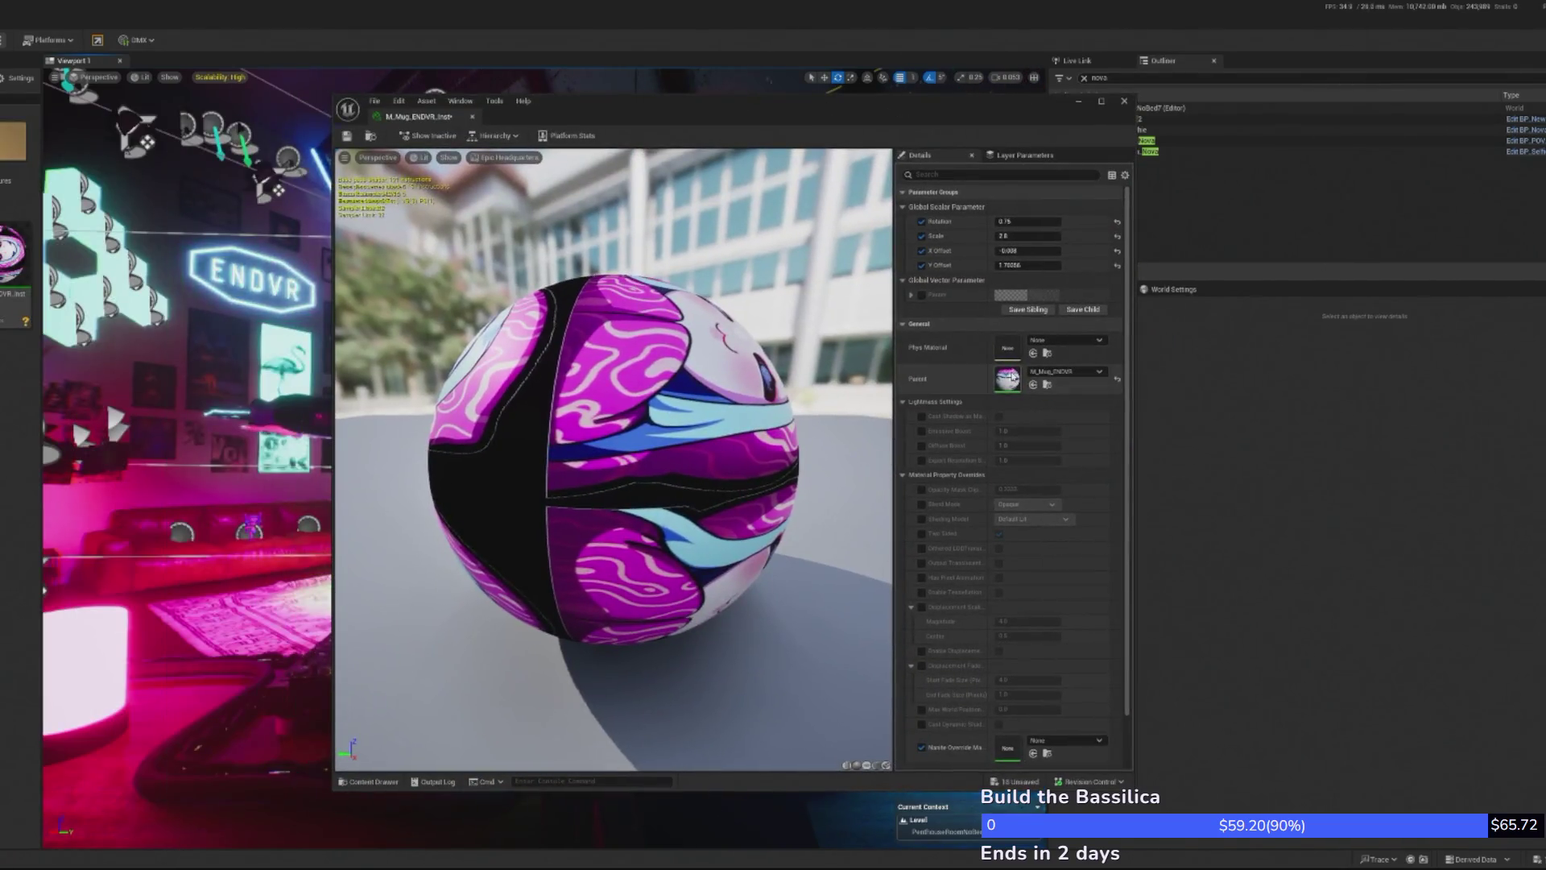
- Open the parent M_Mug_ENDVR material from the Parent thumbnail in the material instance's Details
double_click(1008, 377)
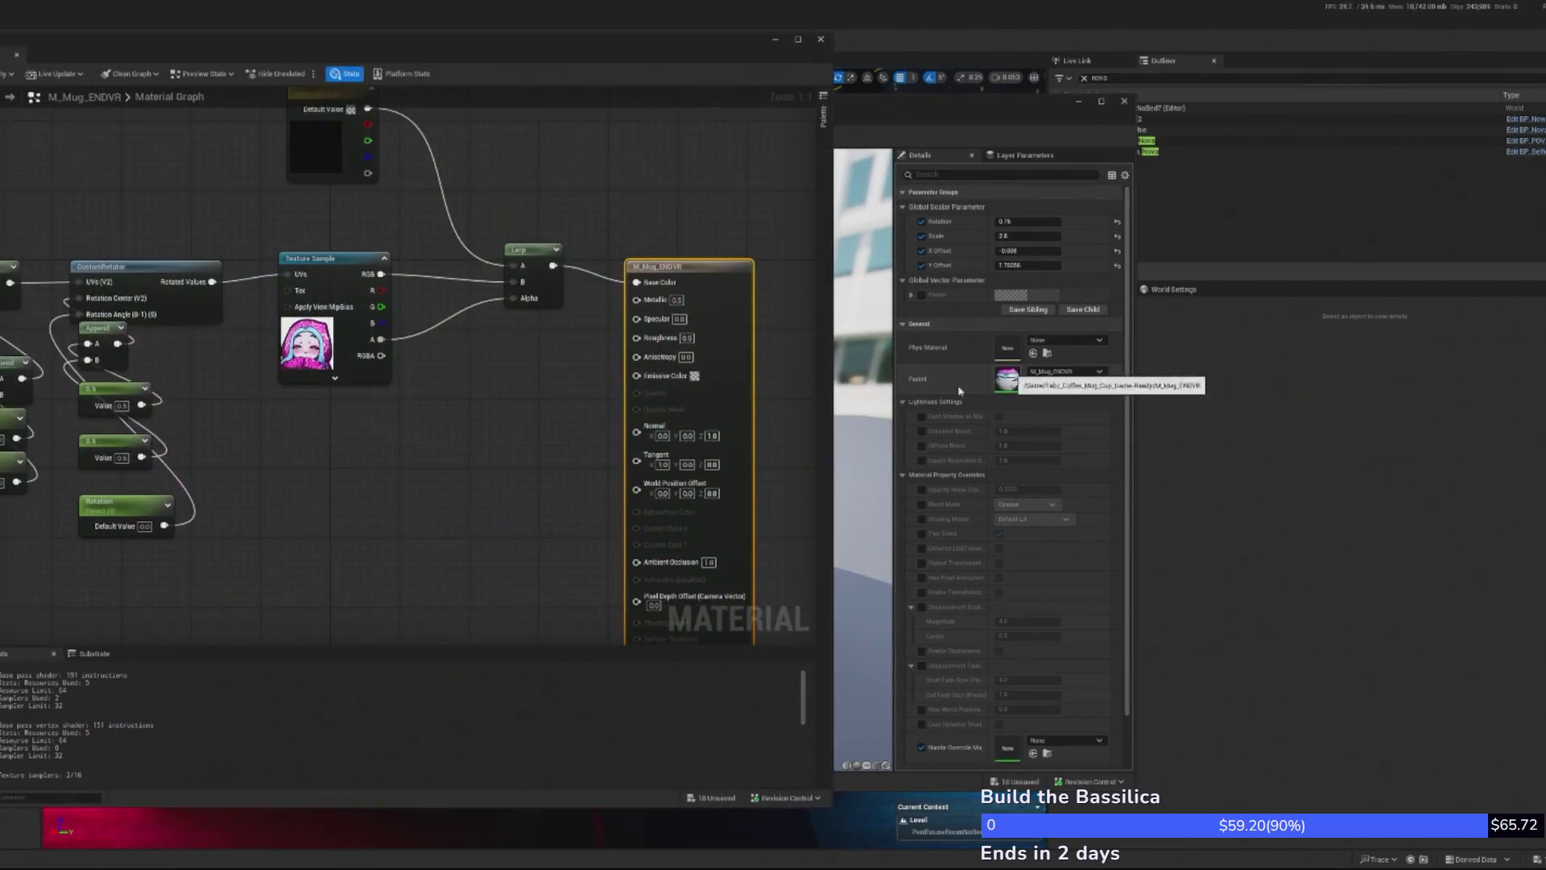
left_click_drag(487, 445, 688, 559)
right_click(75, 225)
type("te")
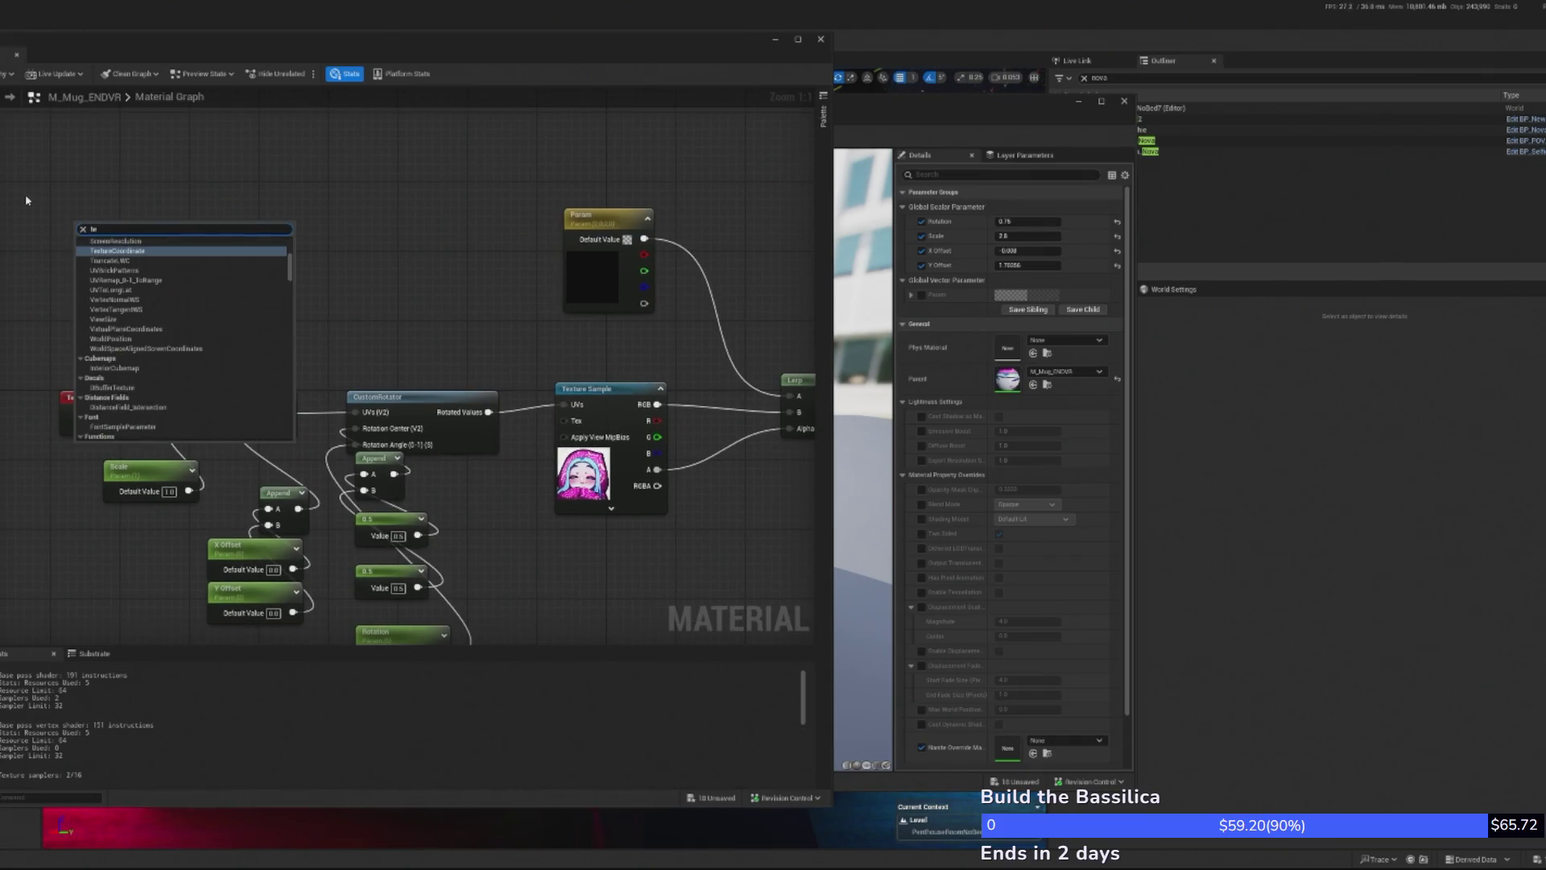
key("Up")
key("Return")
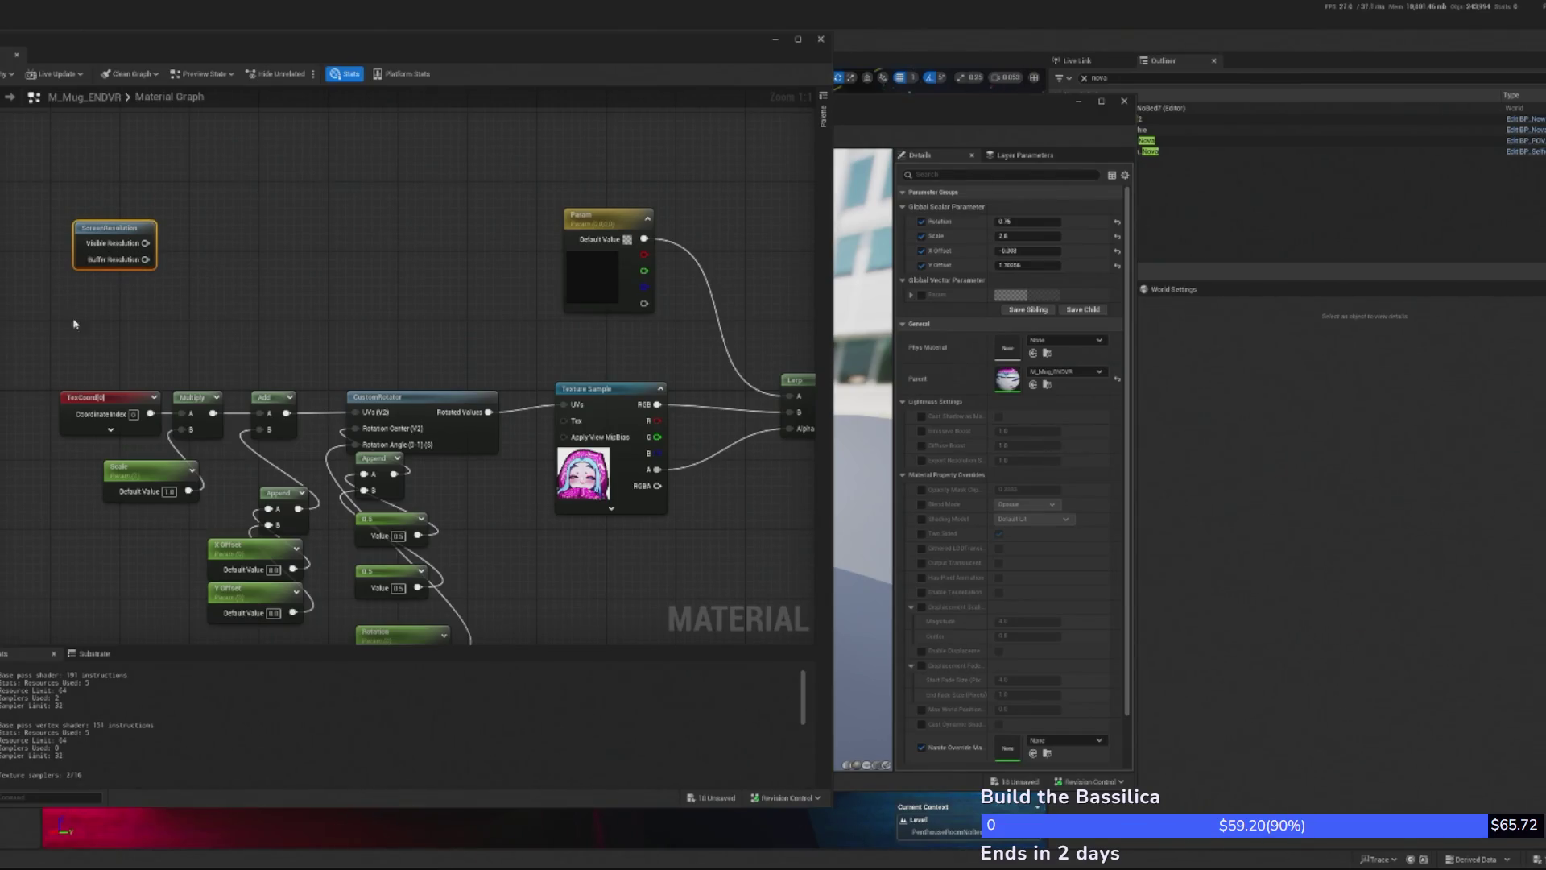
key("Delete")
left_click(94, 395)
key("ctrl+w")
mouse_move(129, 435)
left_mouse_down()
mouse_move(201, 406)
mouse_move(133, 239)
left_mouse_up()
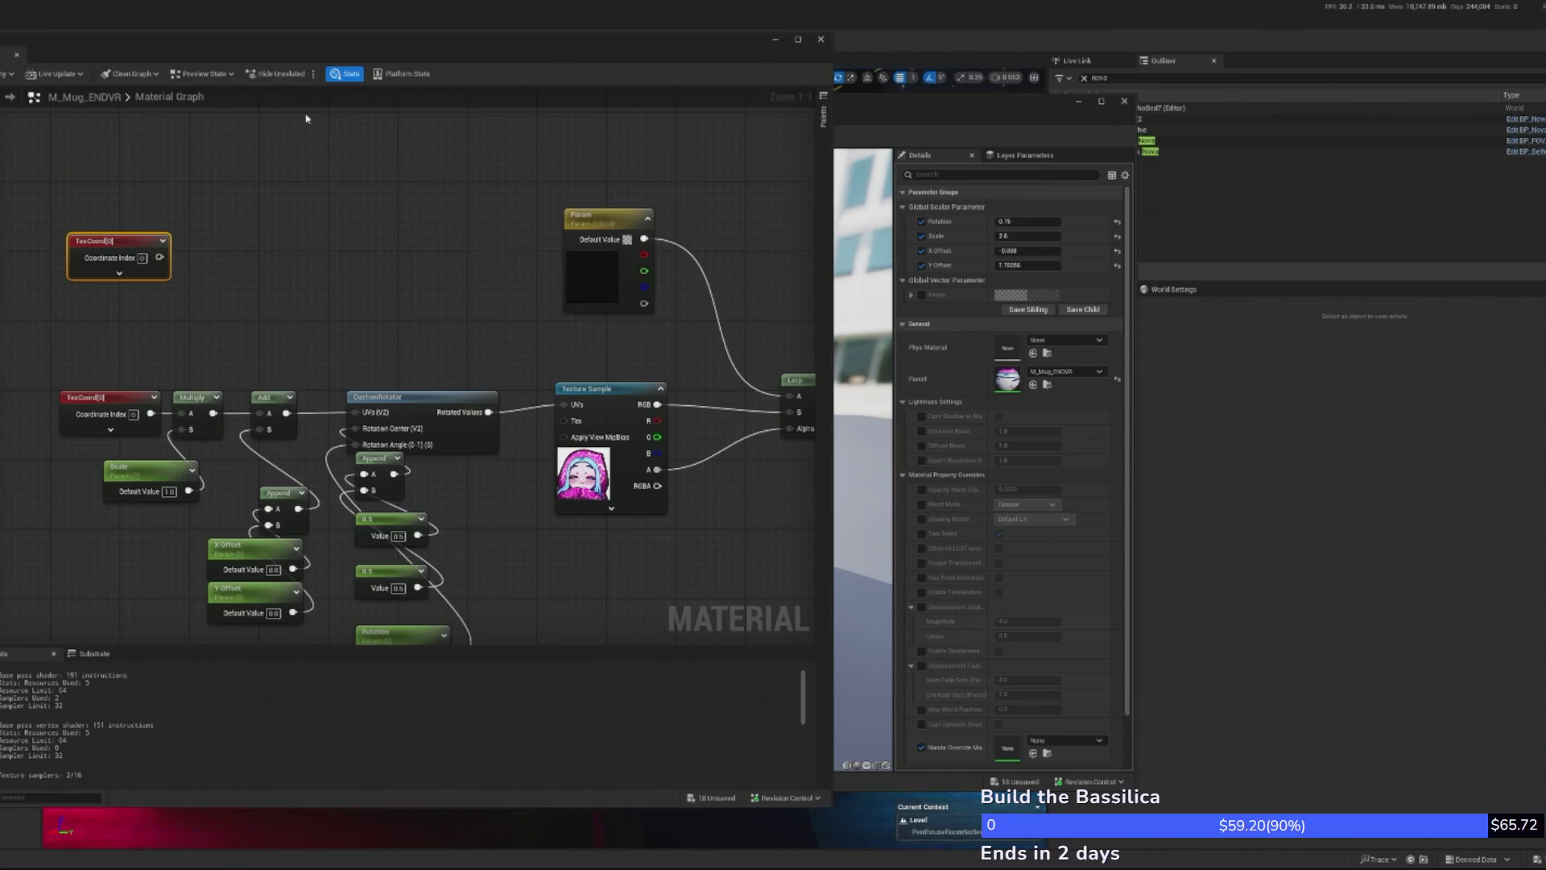
left_click_drag(159, 257, 258, 249)
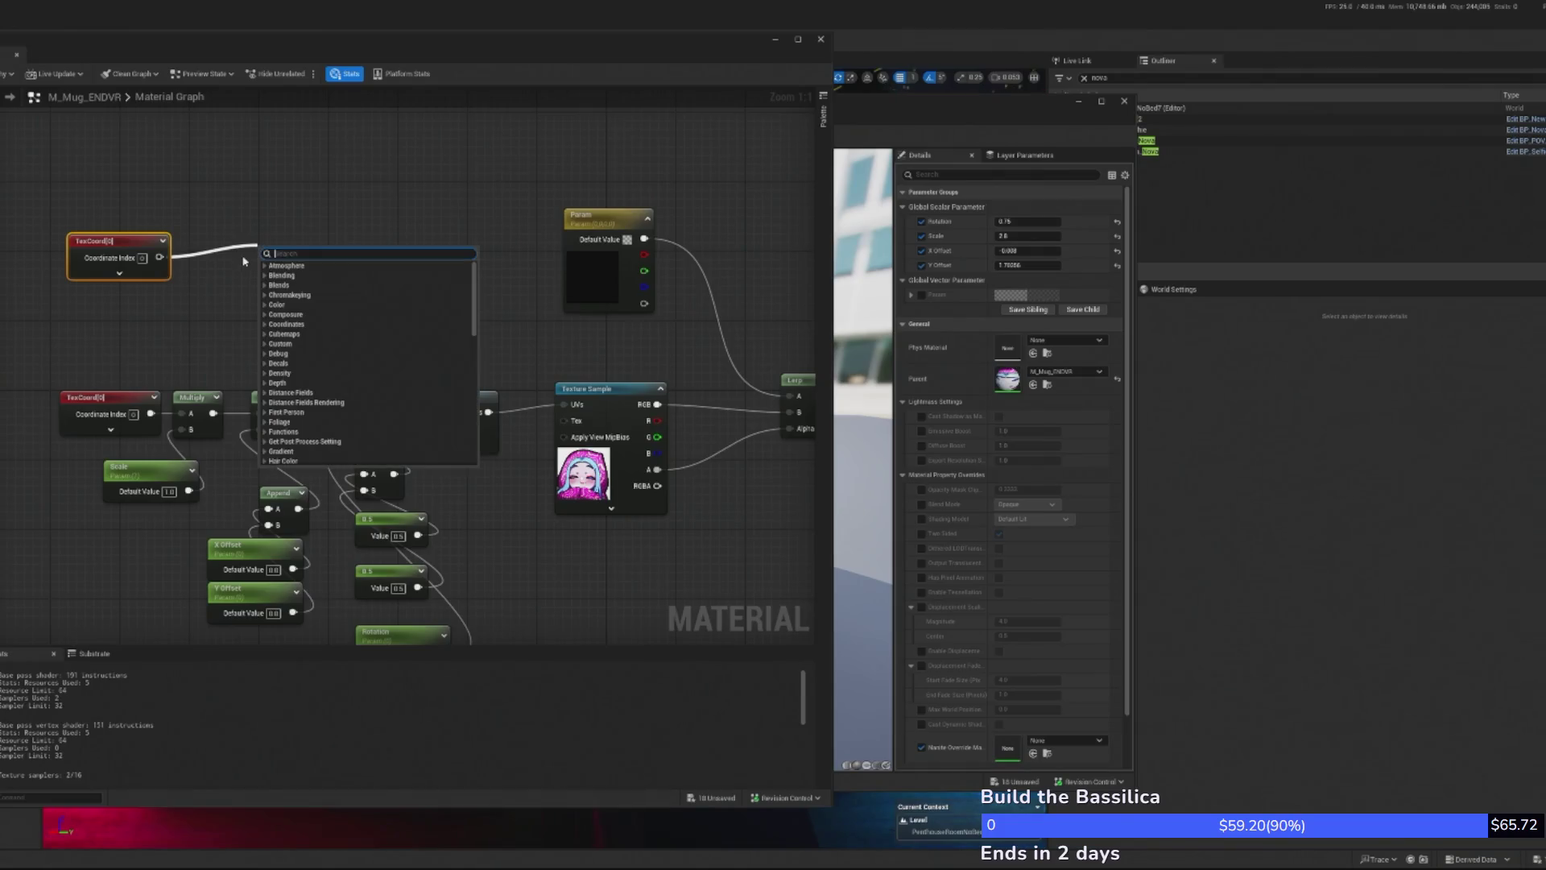
type("component")
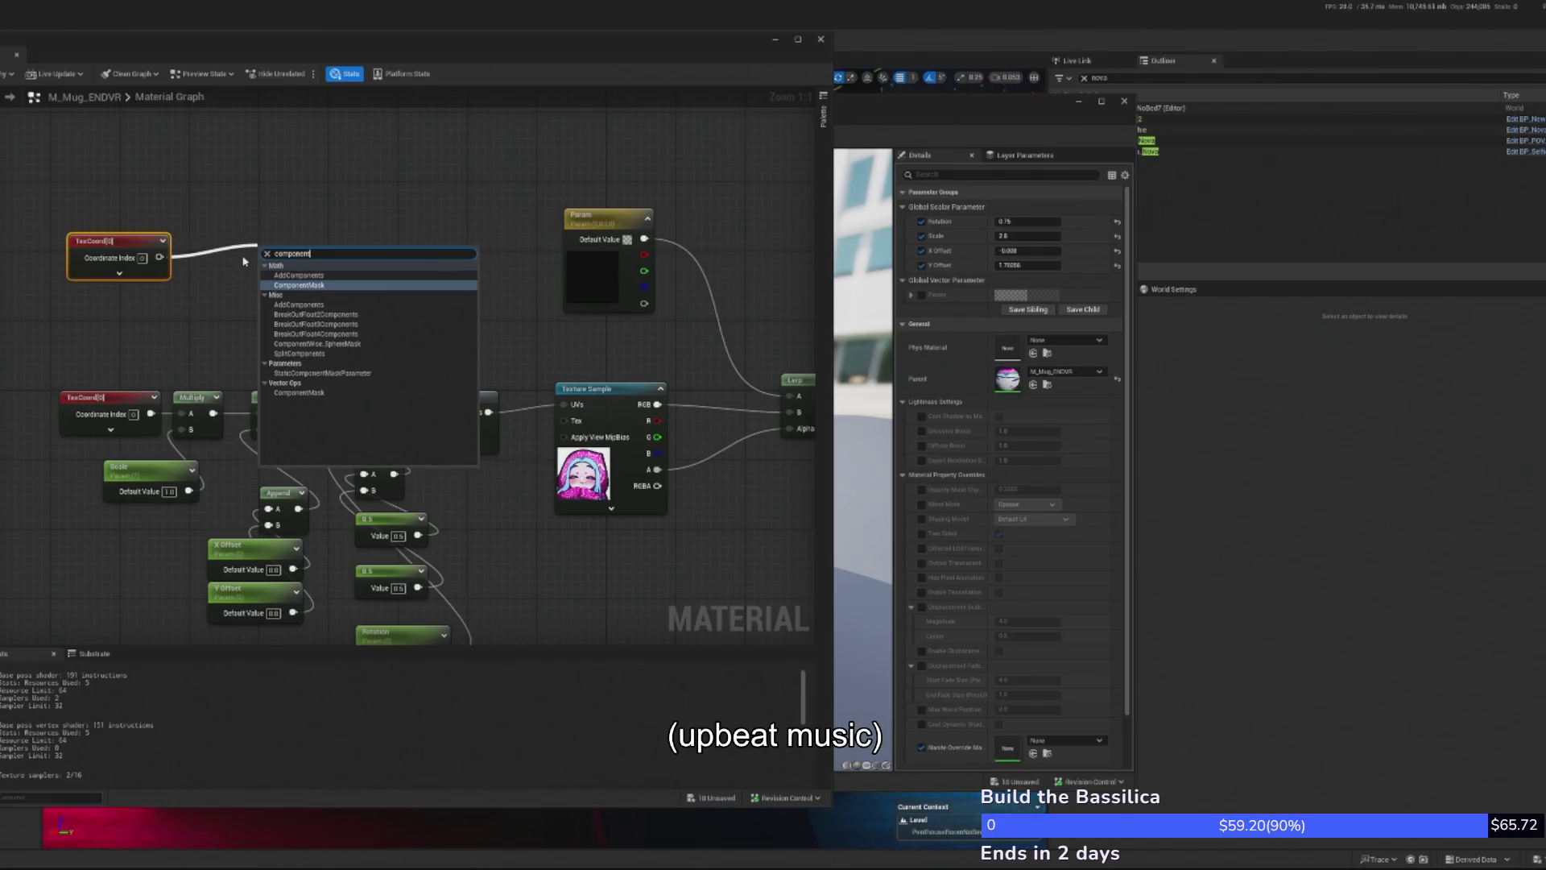
left_click(294, 285)
left_click_drag(295, 257, 244, 249)
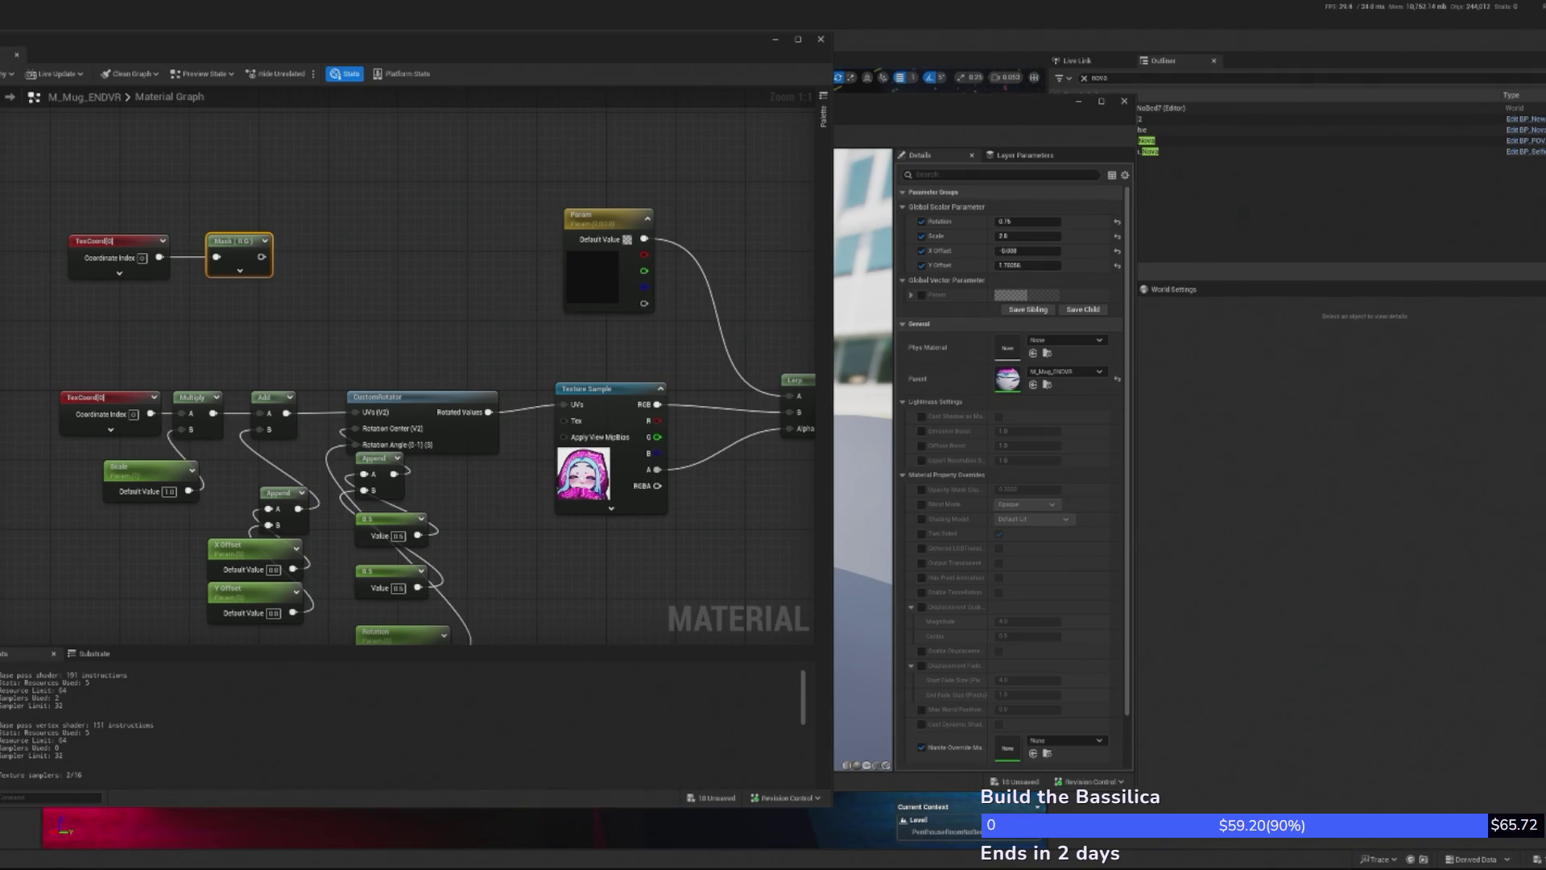
right_click(312, 265)
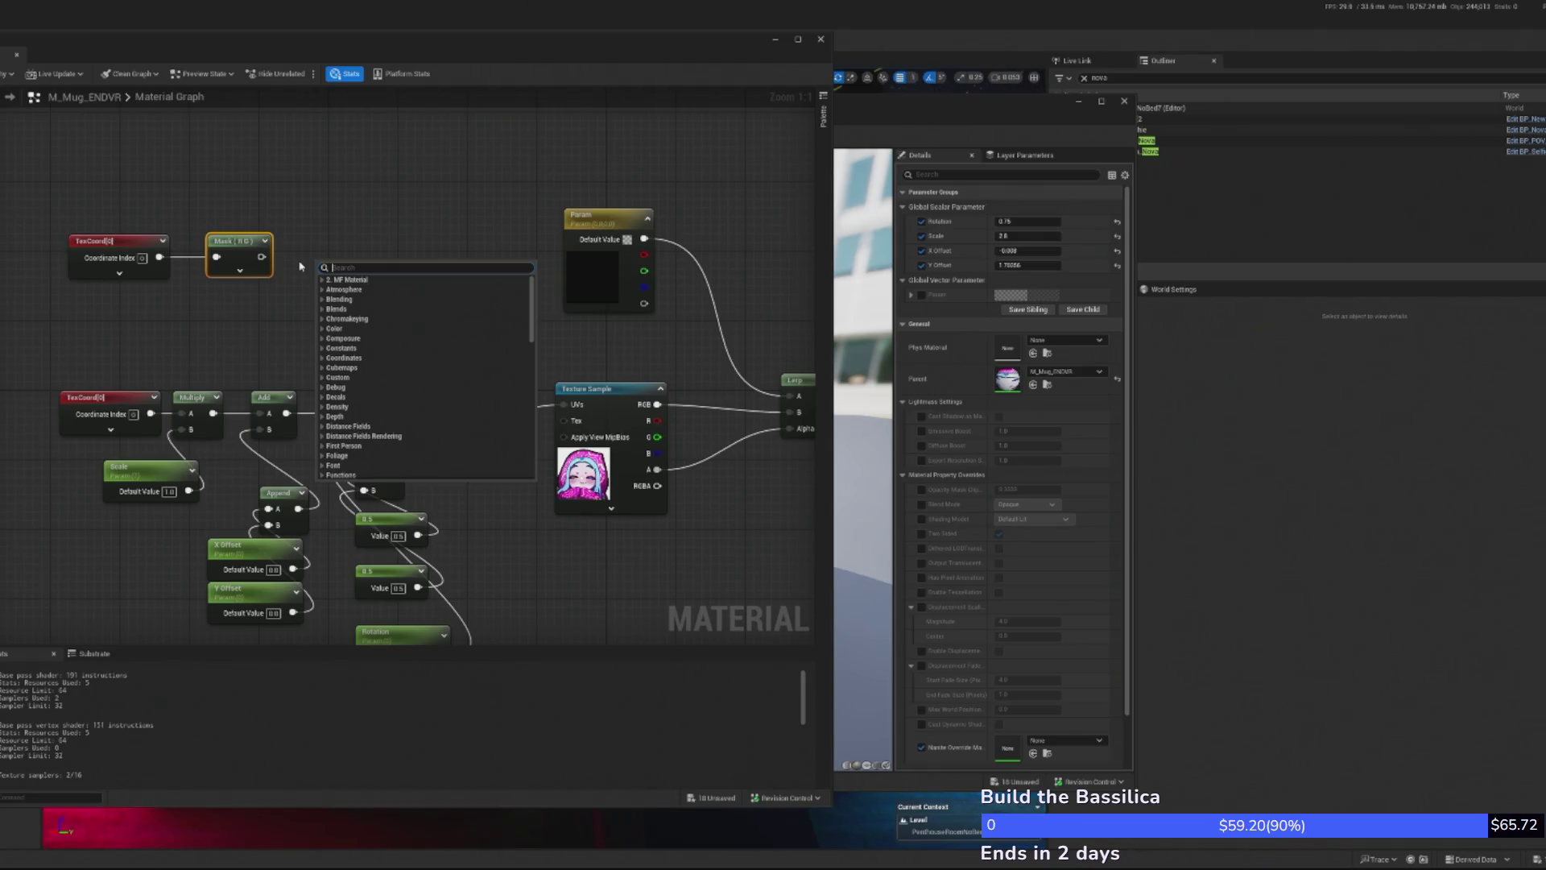
type("if")
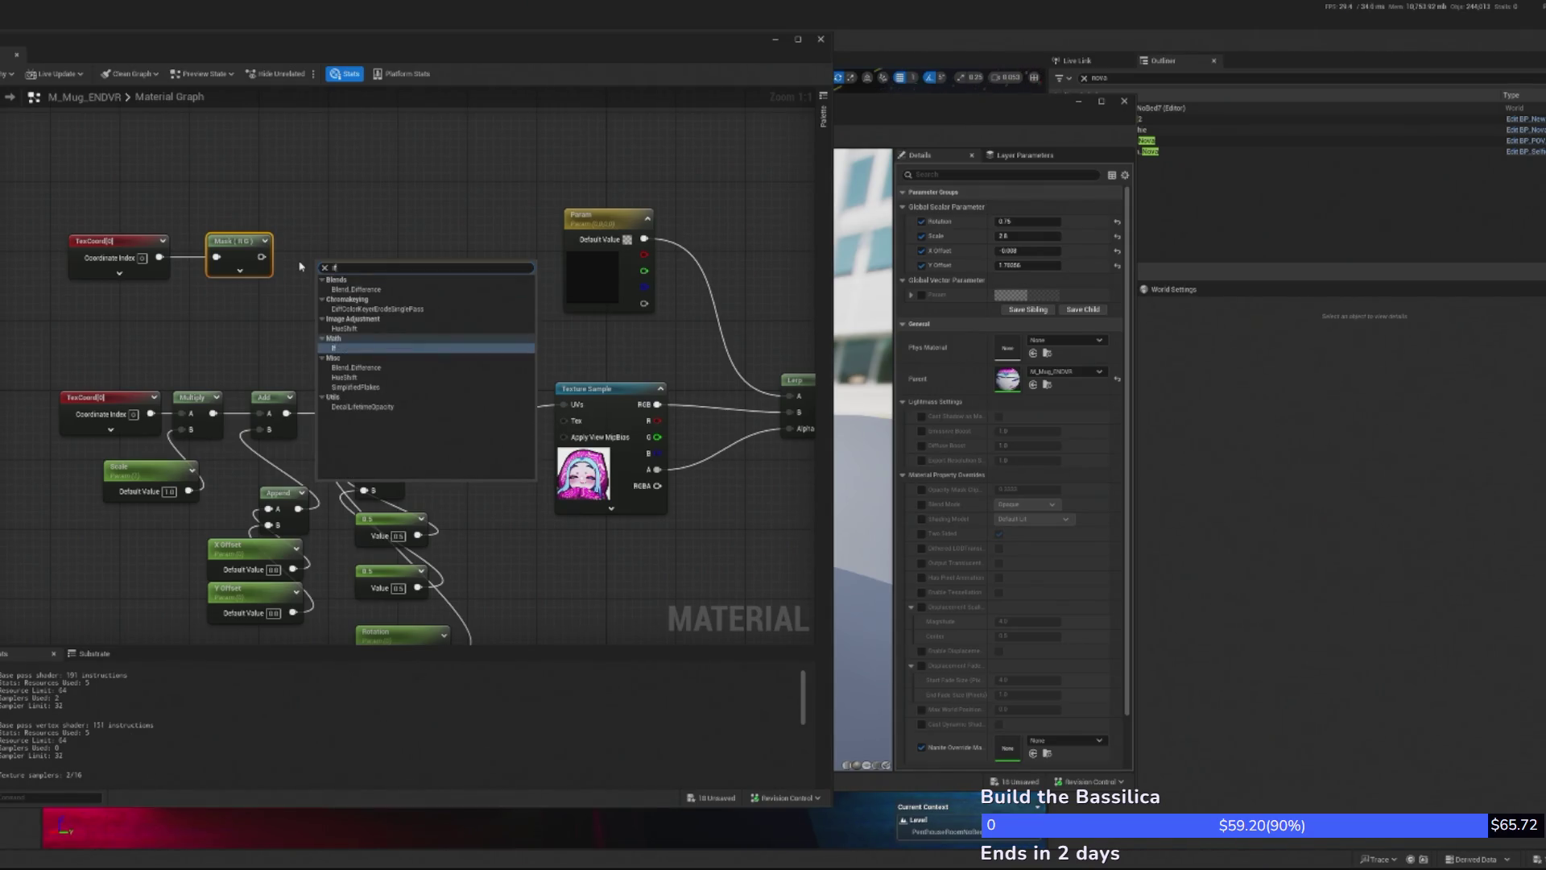
key("Return")
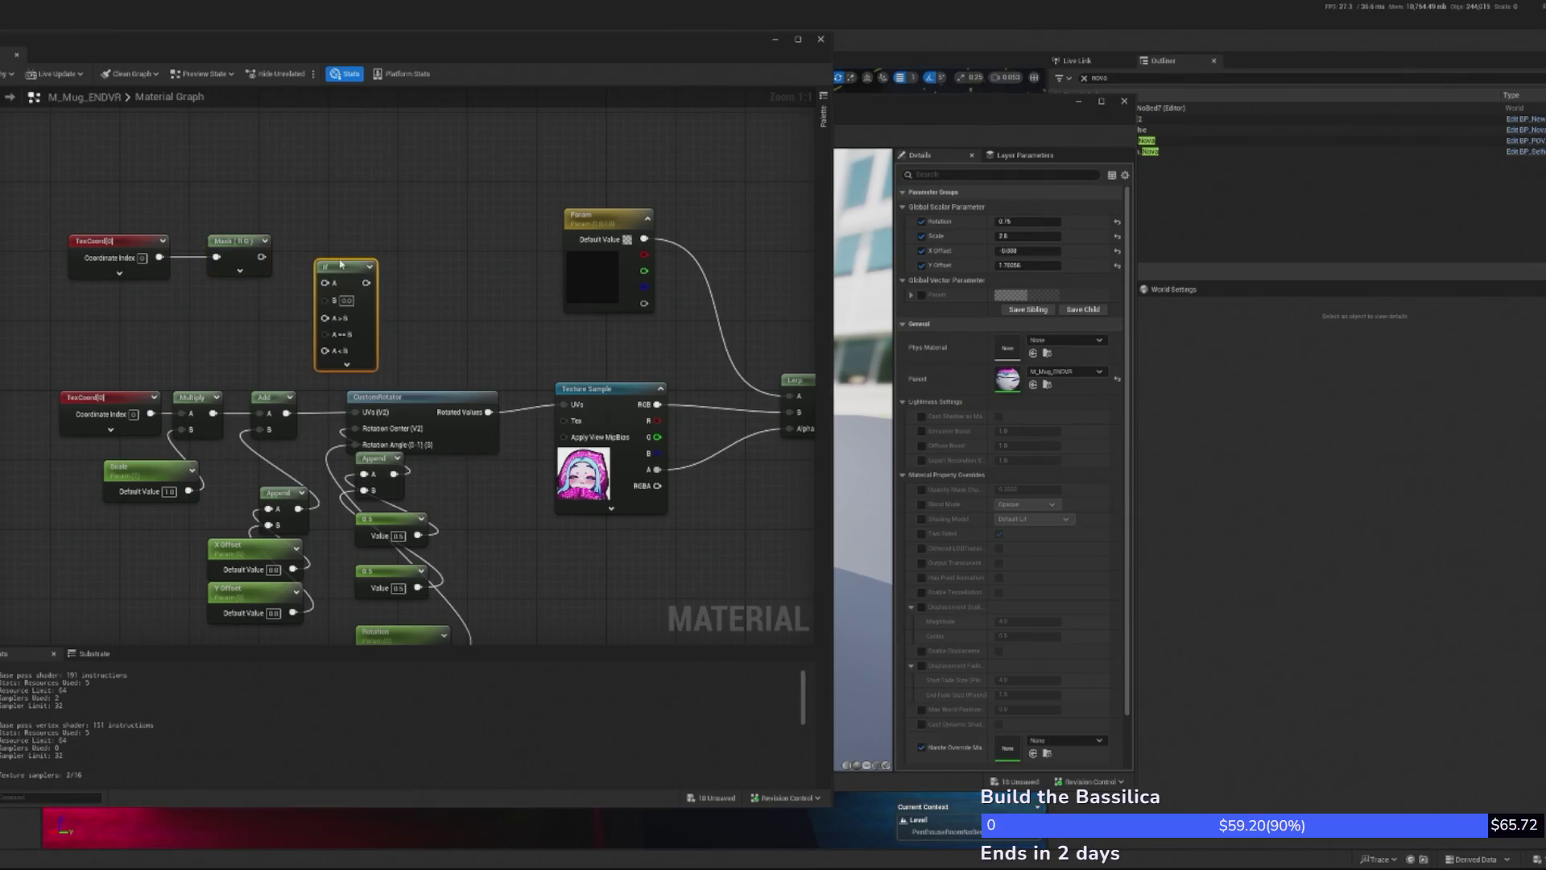
right_click(340, 215)
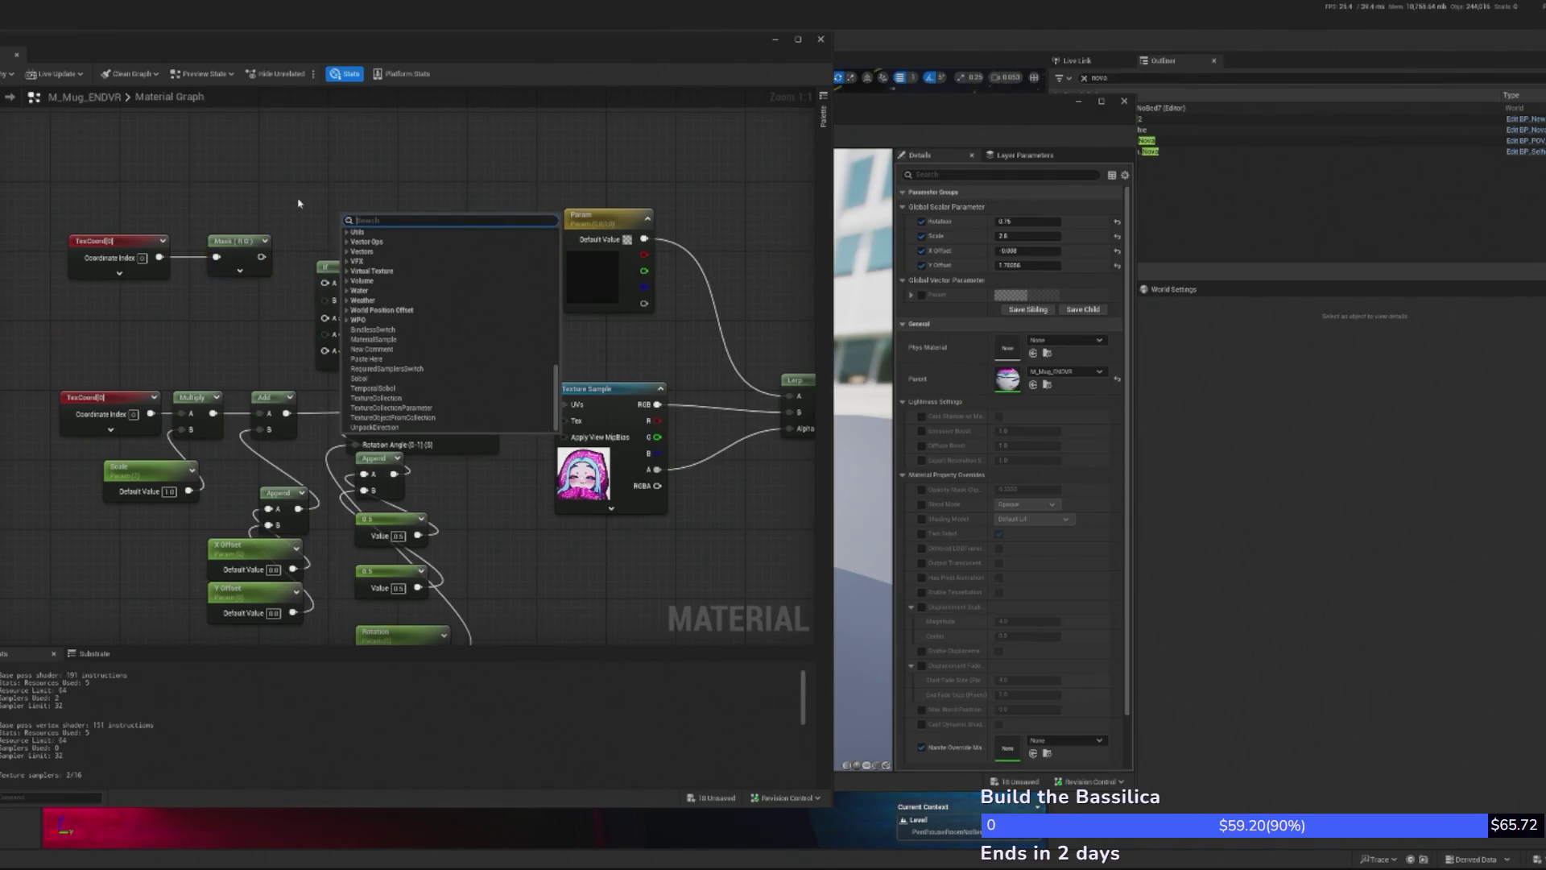
type("ir")
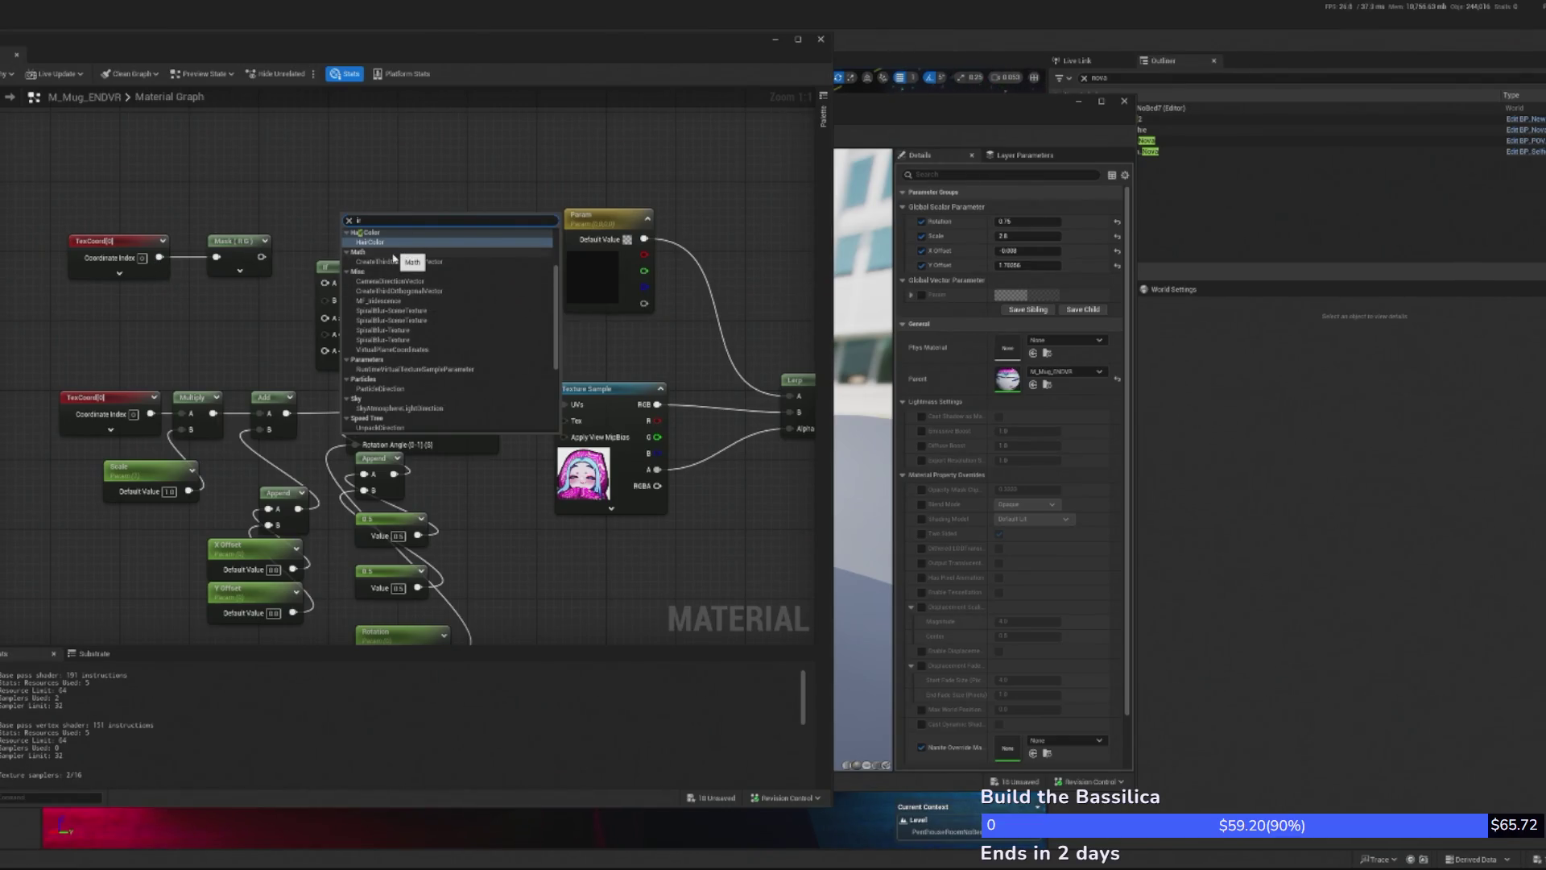
type(" red")
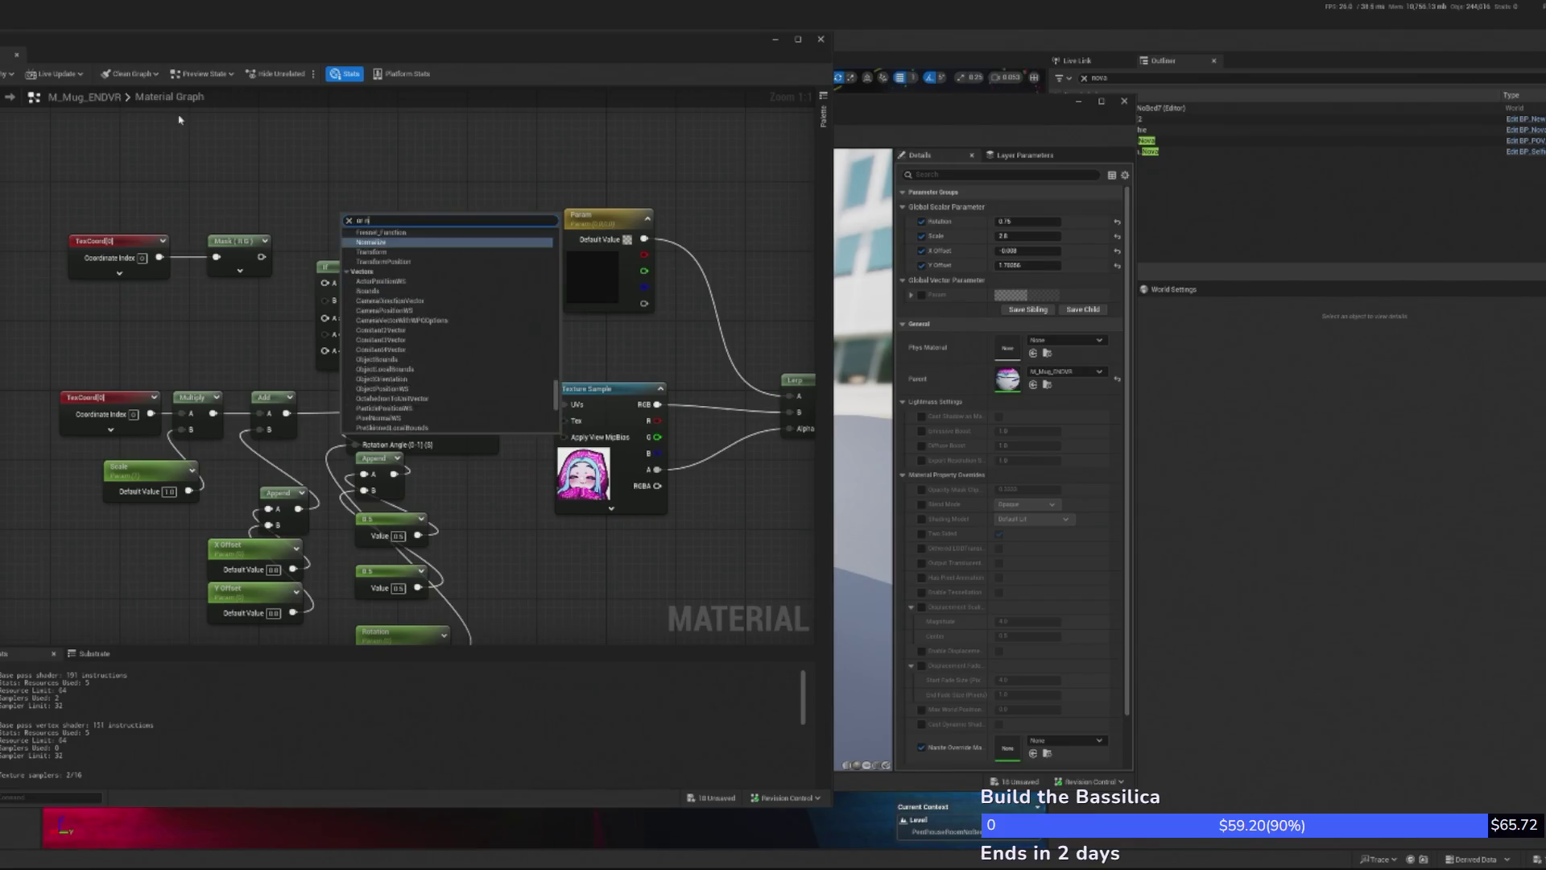
key("Escape")
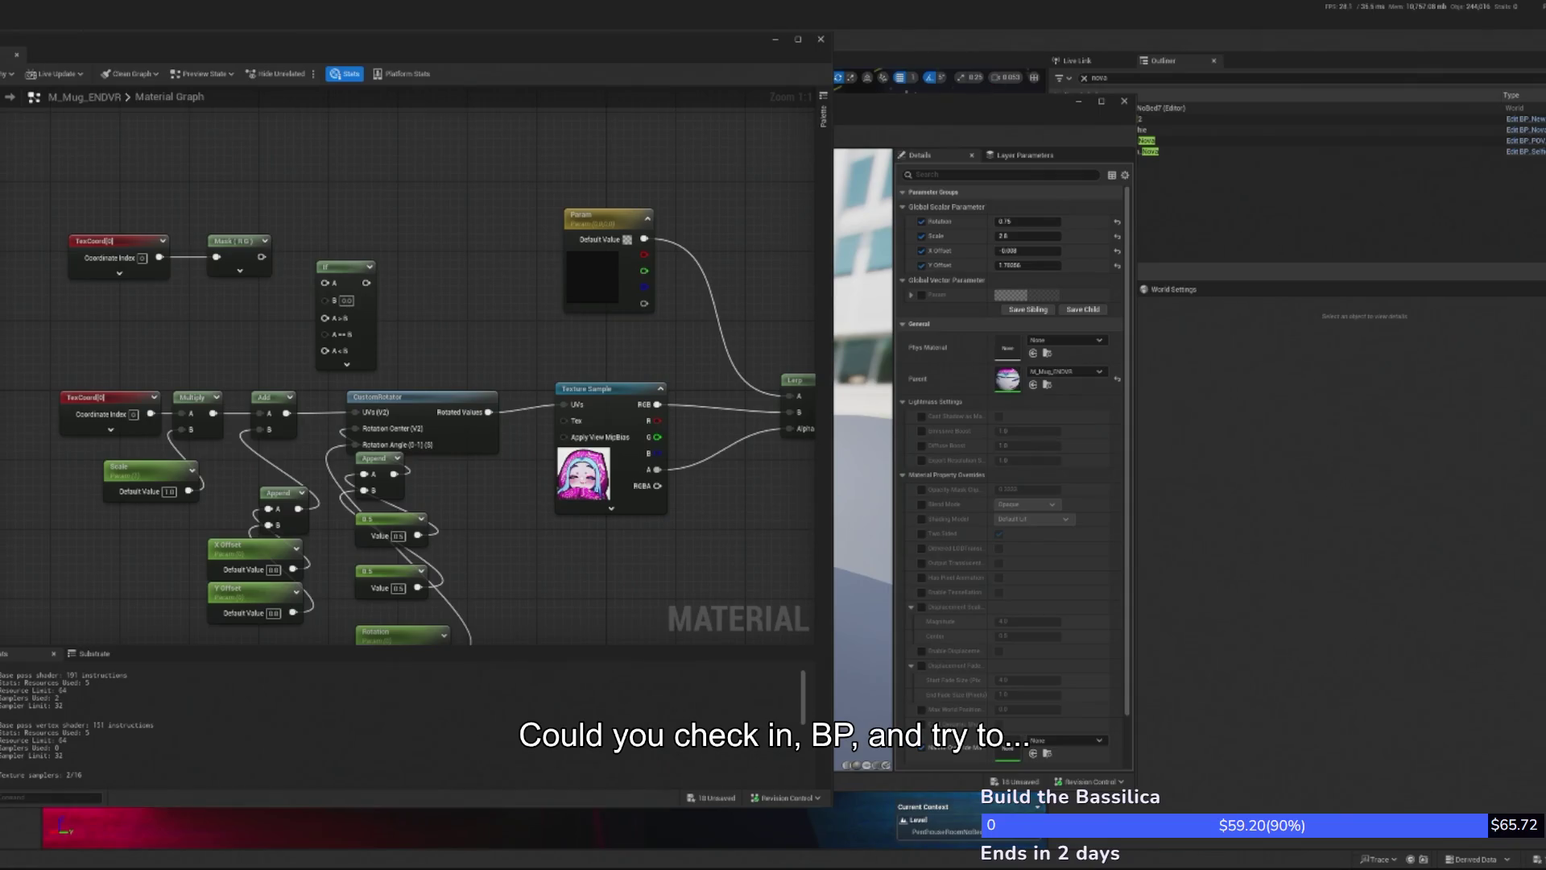
left_click(345, 273)
key("Delete")
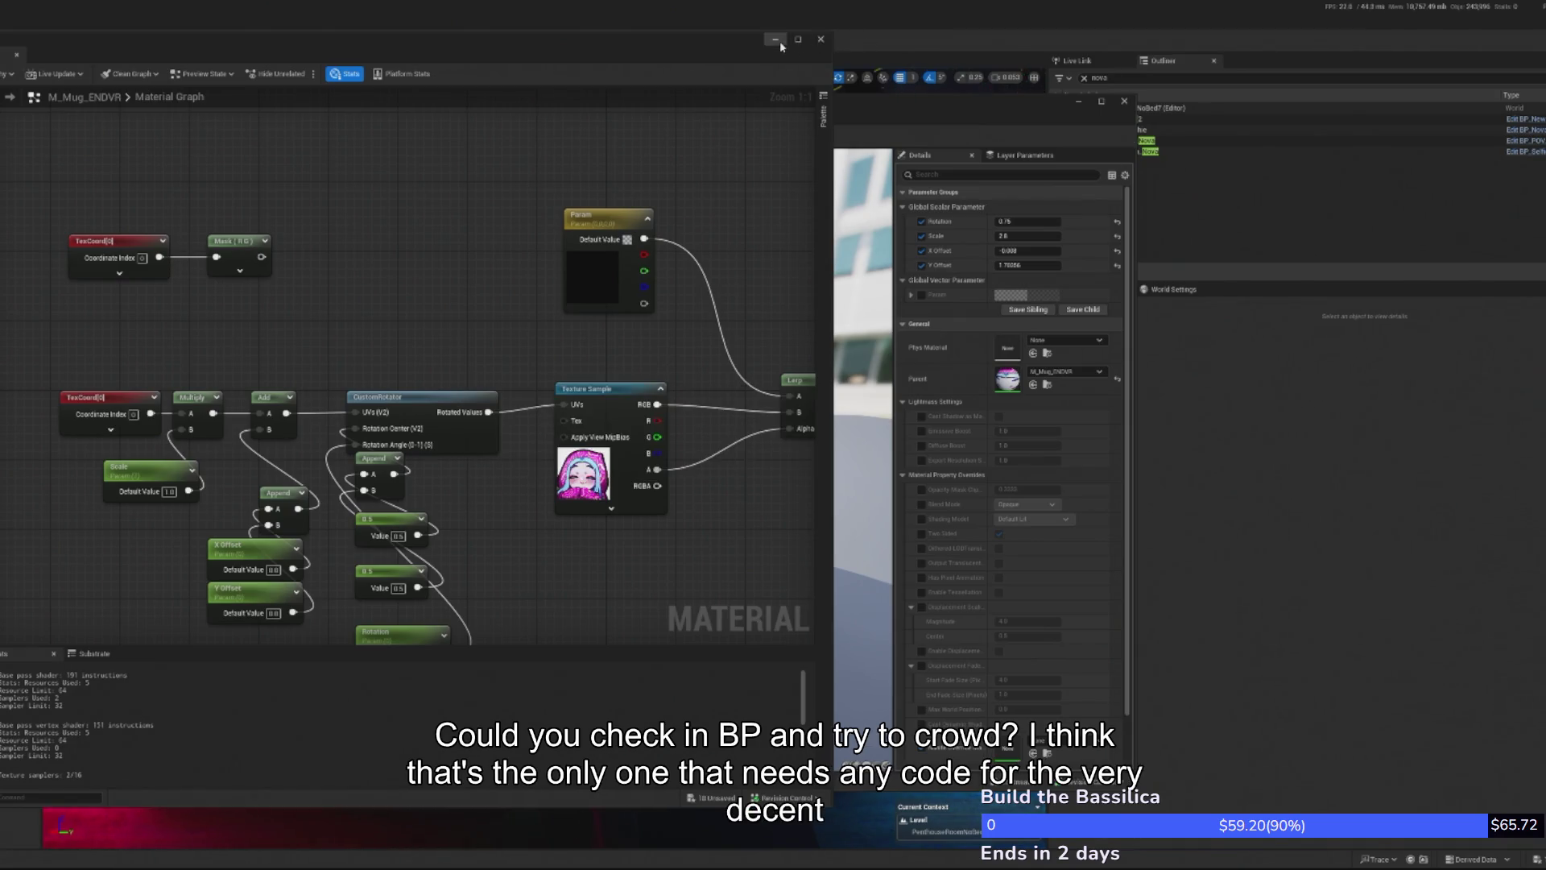
- Close the mug material editors and open BP_InteractiveCrowd after filtering the Outliner for 'crowd'
left_click(821, 40)
left_click(1124, 100)
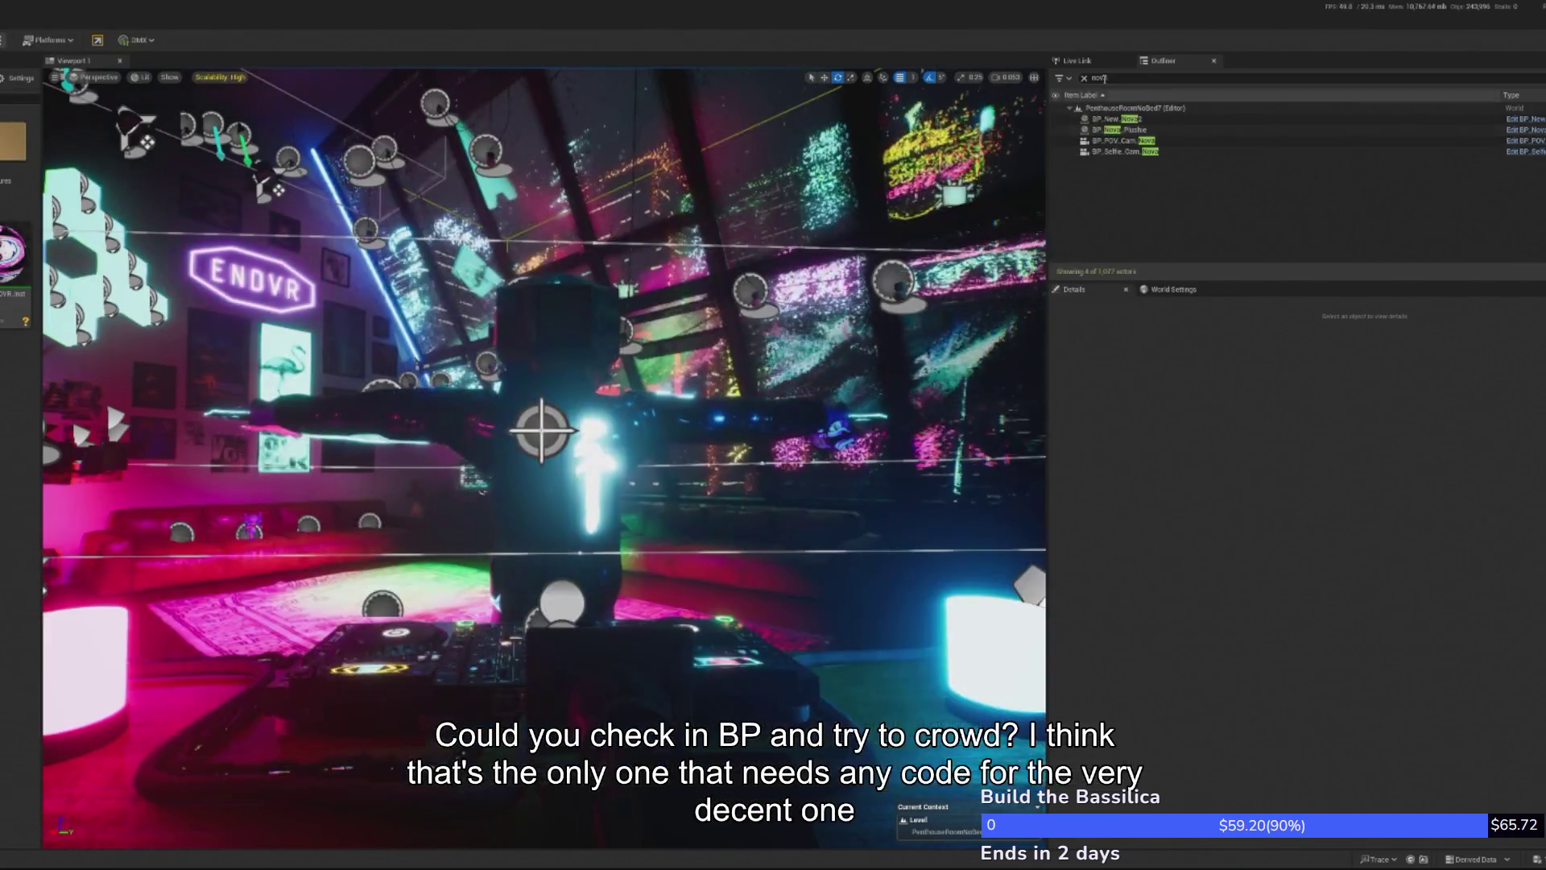
left_click(1084, 78)
type("crowd")
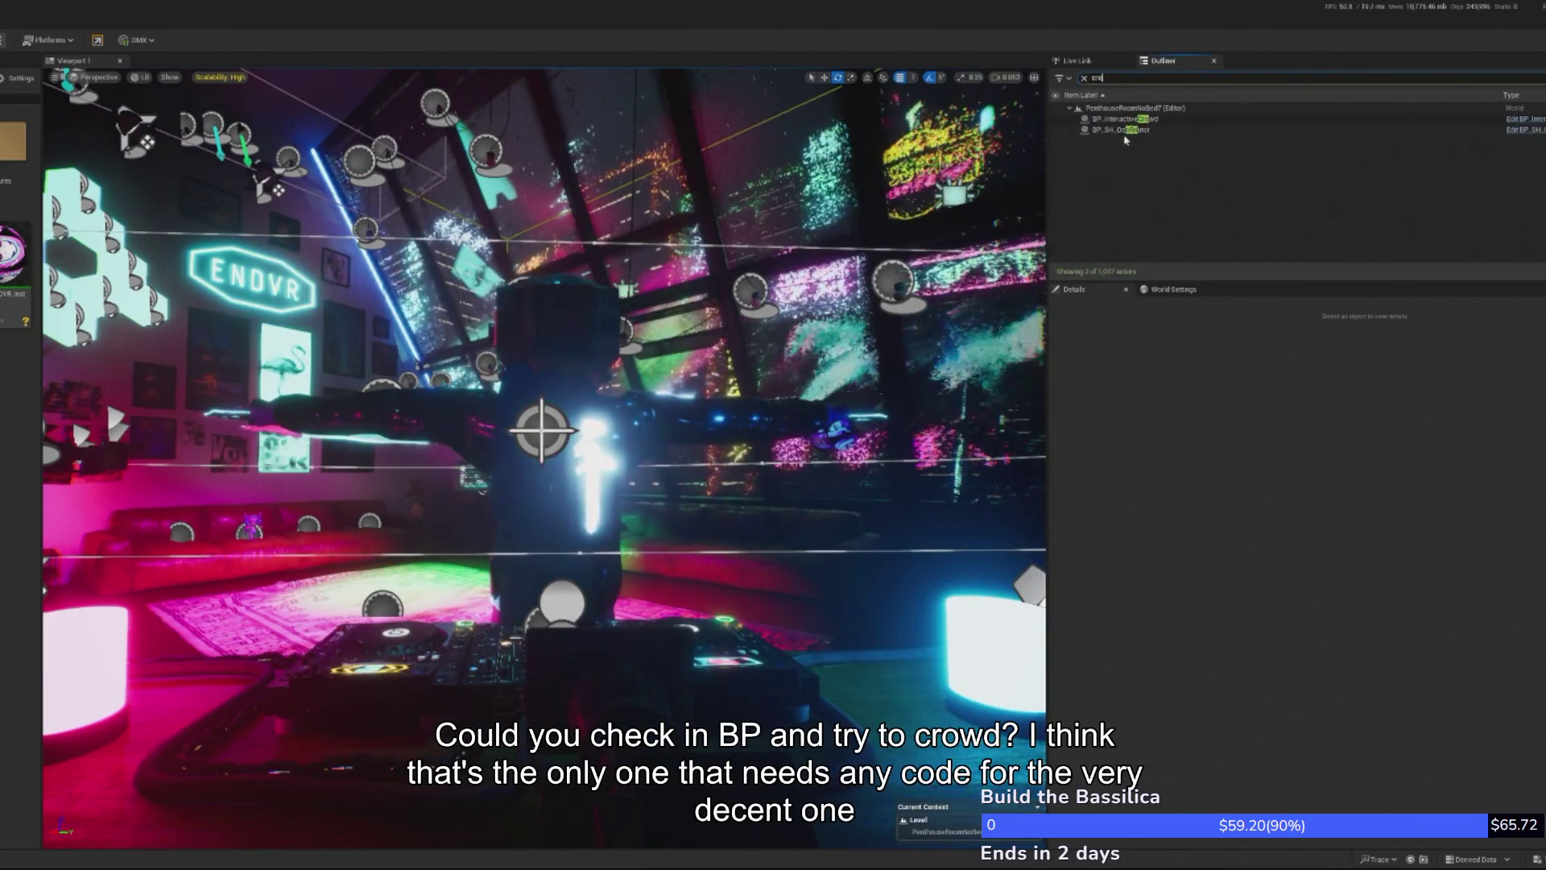
left_click(1524, 118)
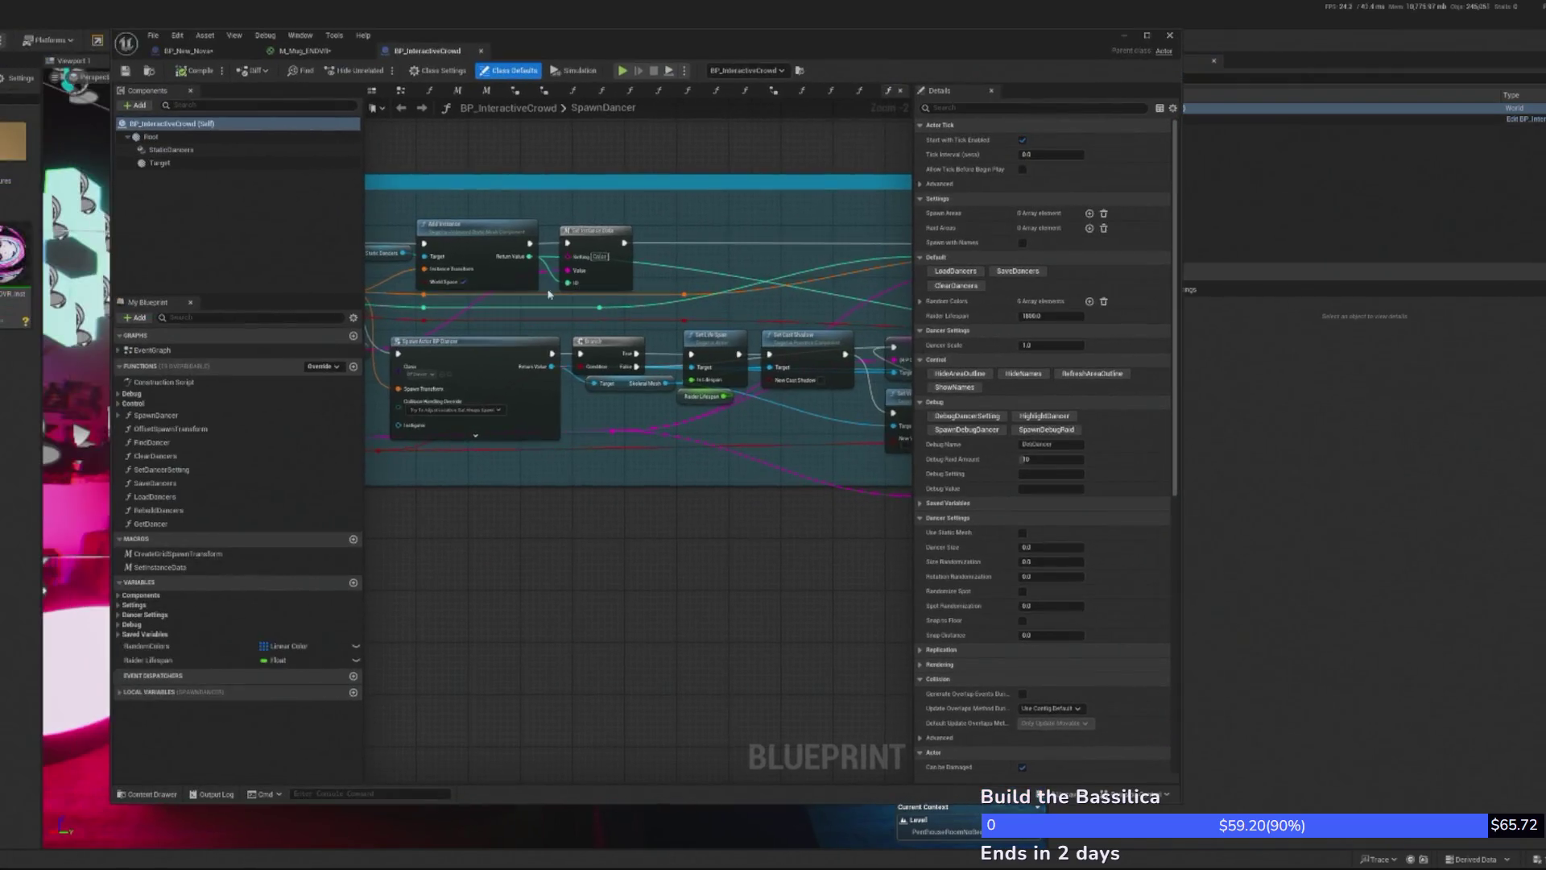
- Open the EventGraph and widen the Blueprint editor to show the whole graph
left_click(165, 362)
double_click(153, 350)
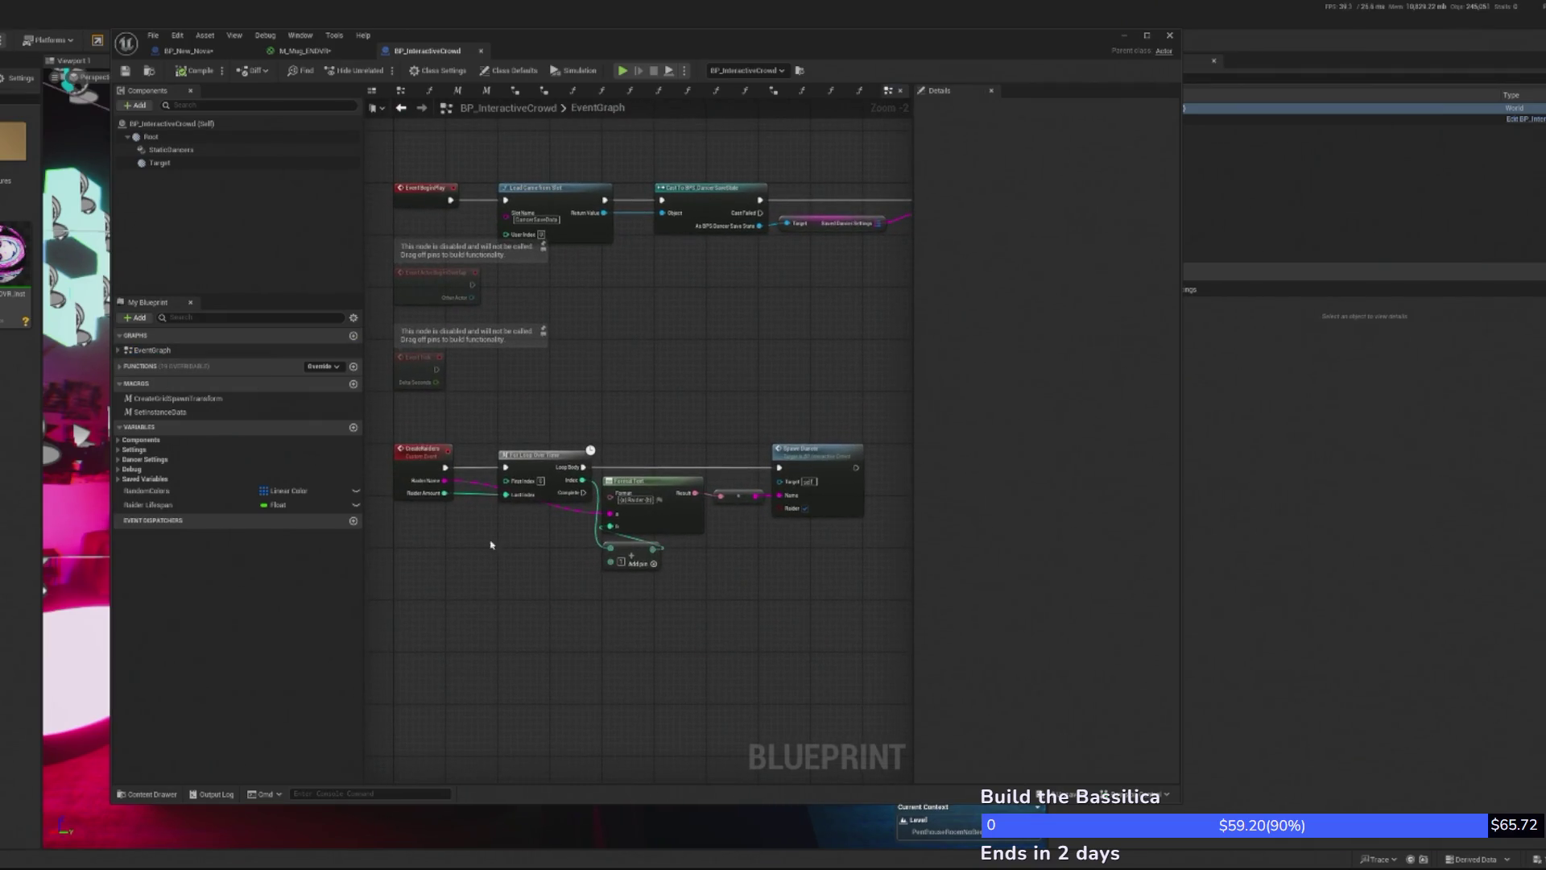
scroll(471, 491, "up", 2)
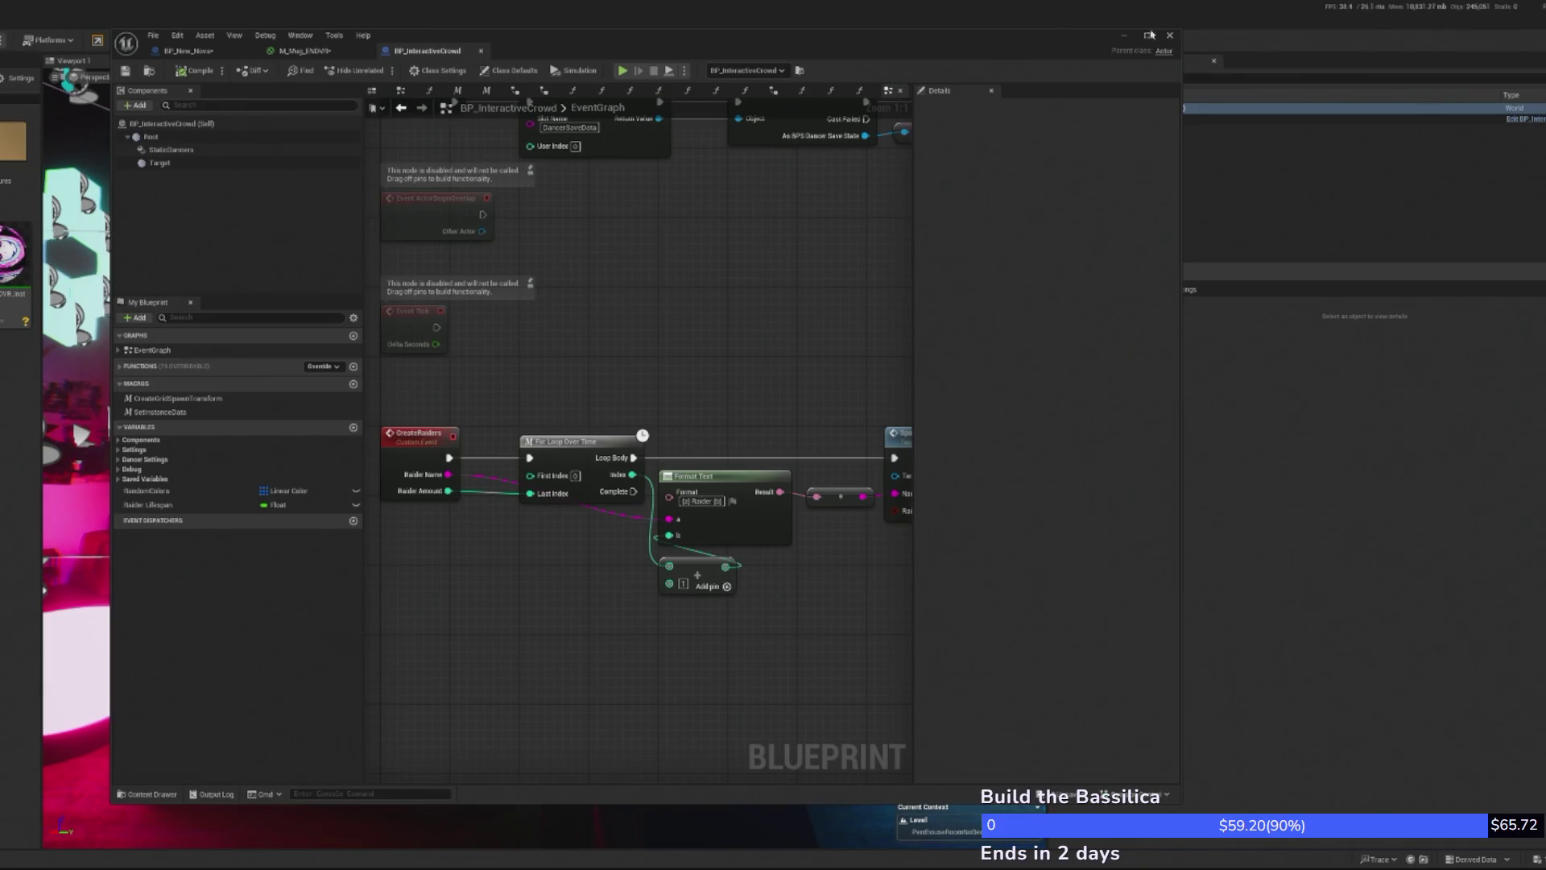
left_click_drag(1181, 57, 1458, 60)
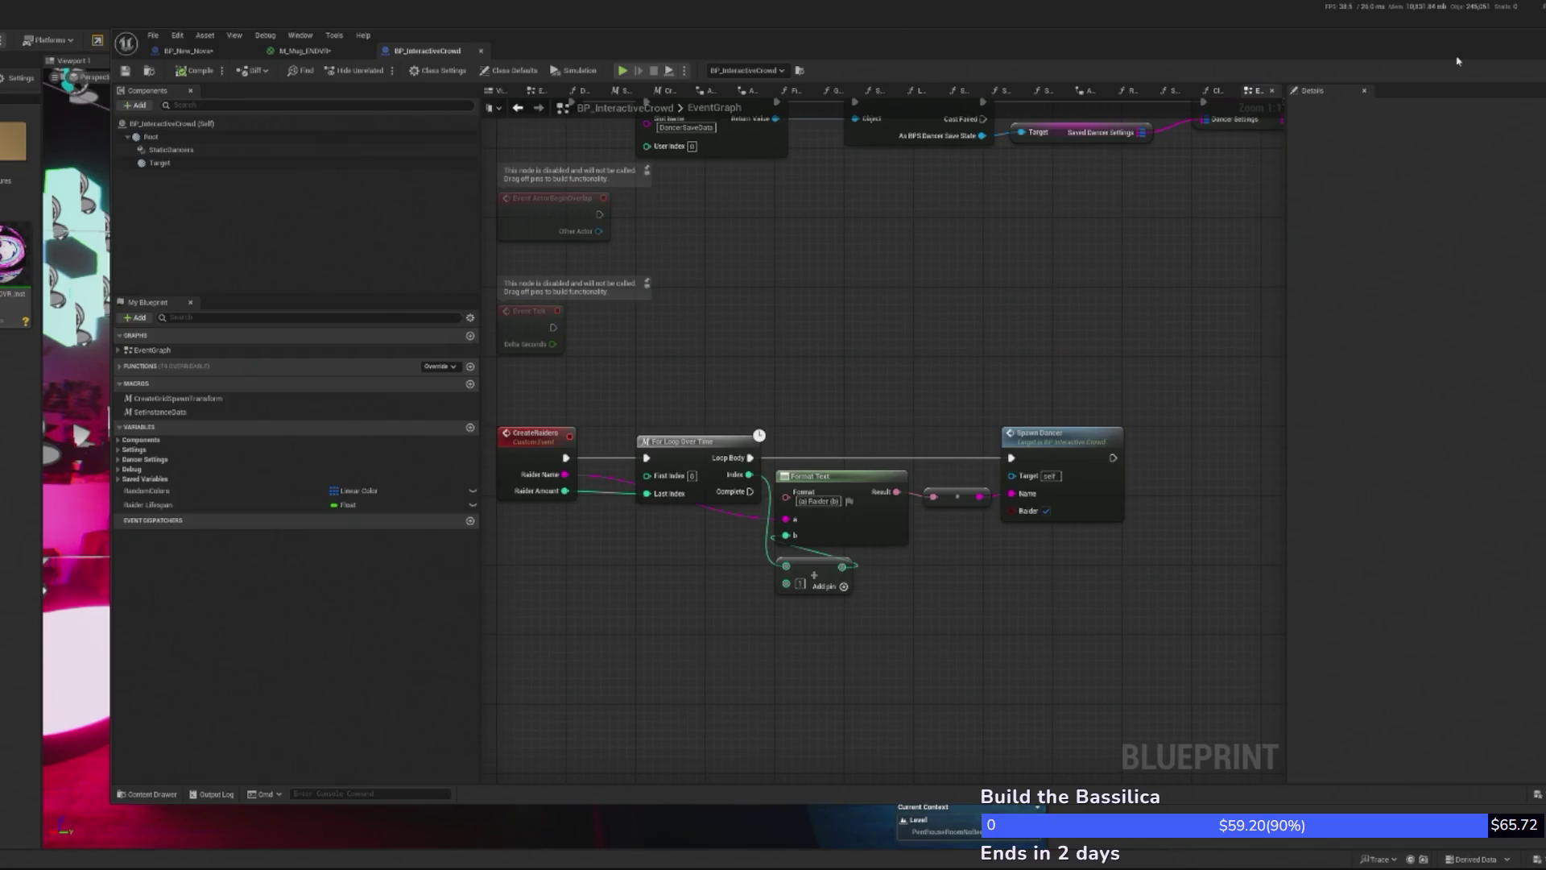
scroll(741, 451, "down", 2)
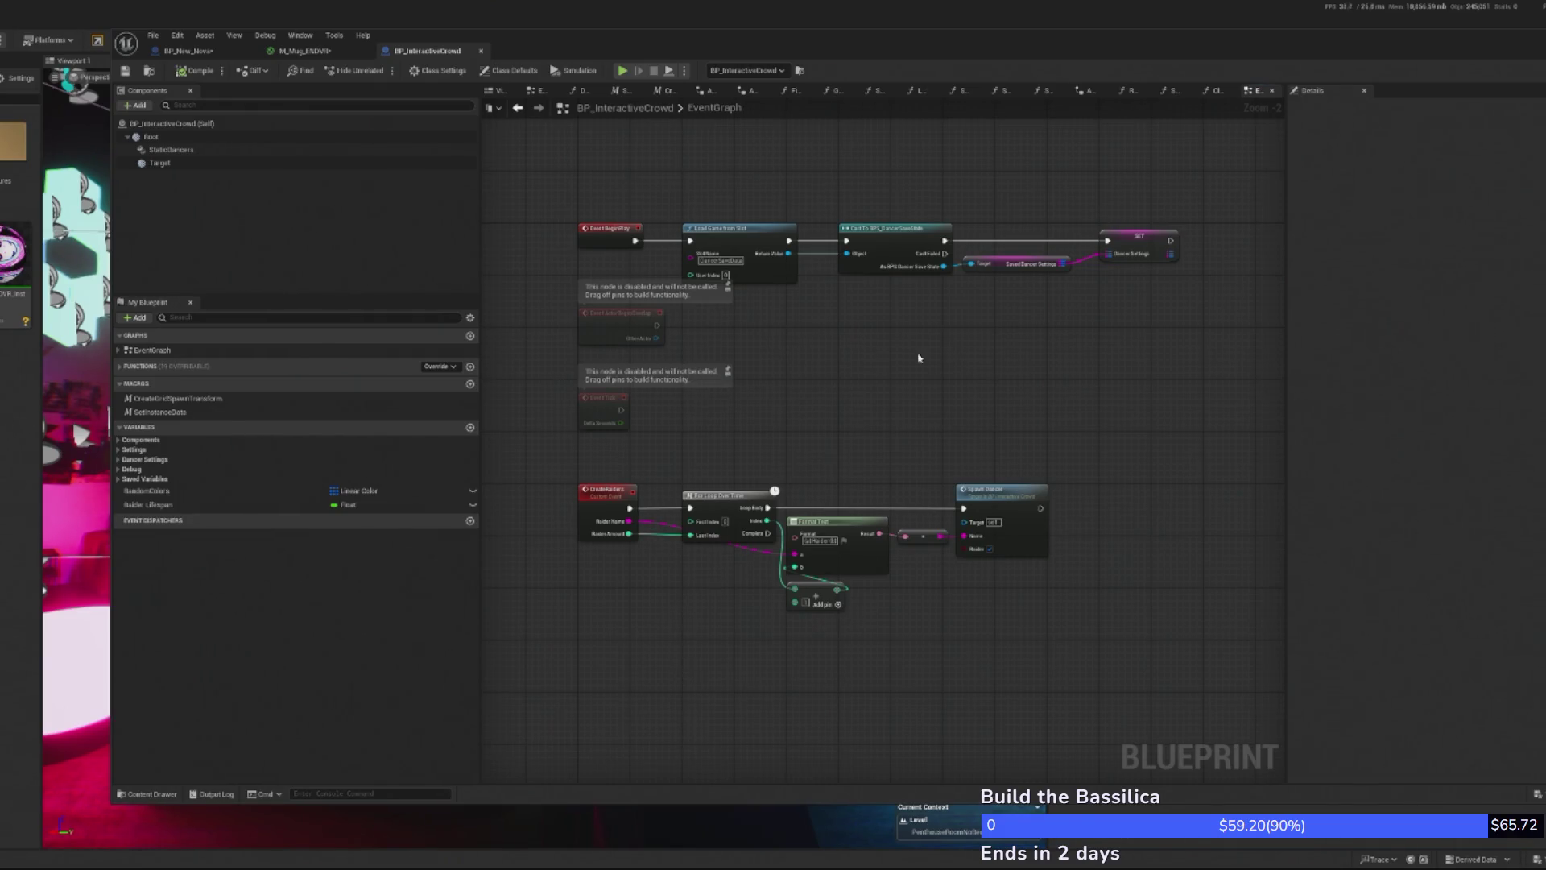
right_click(798, 606)
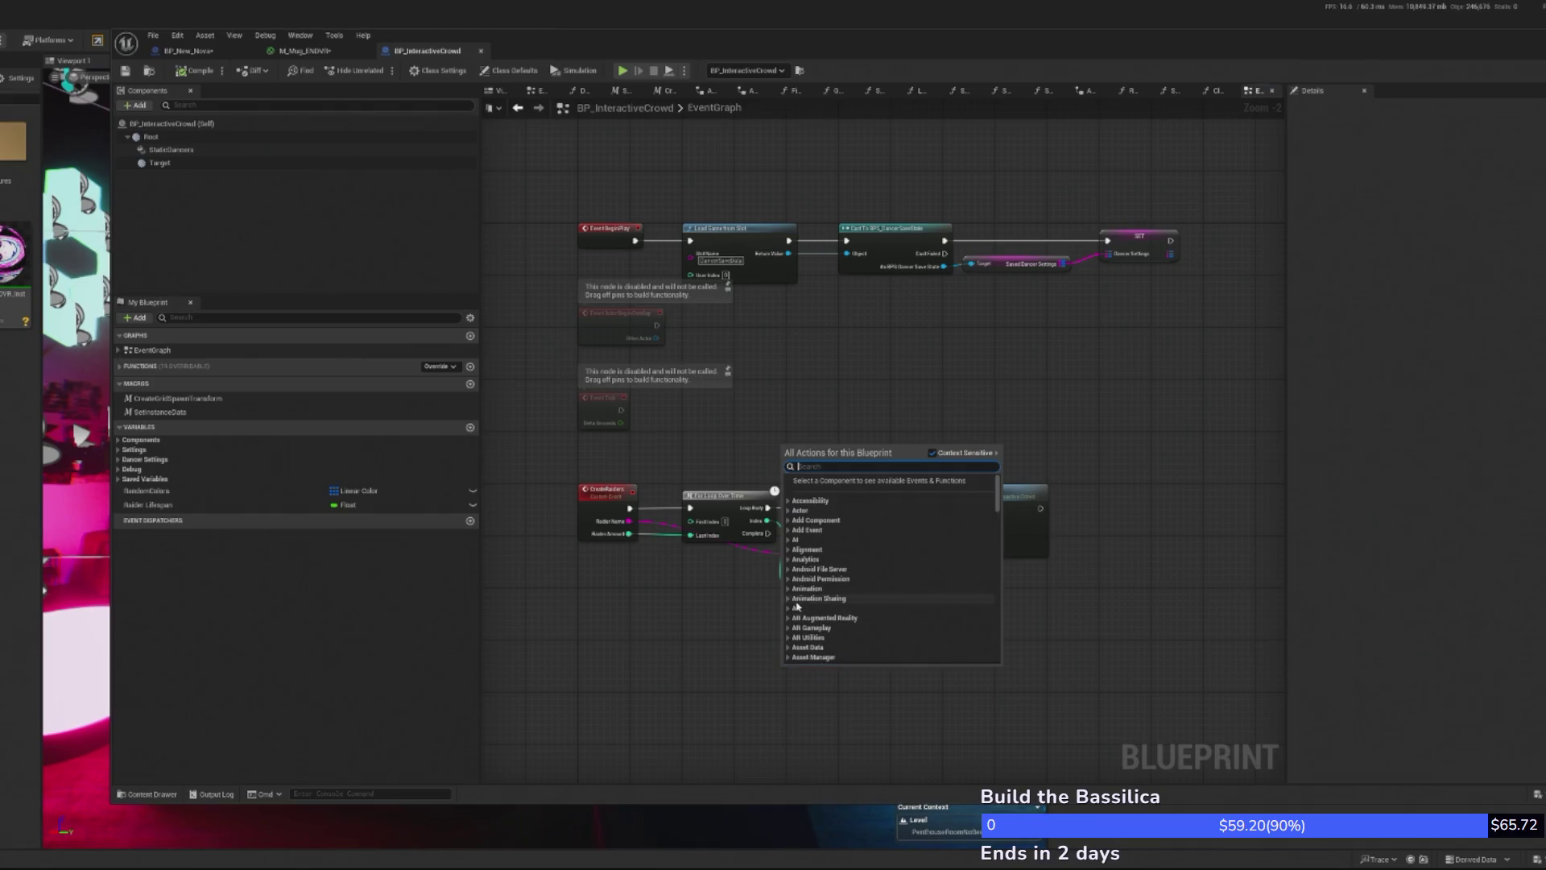
type("set")
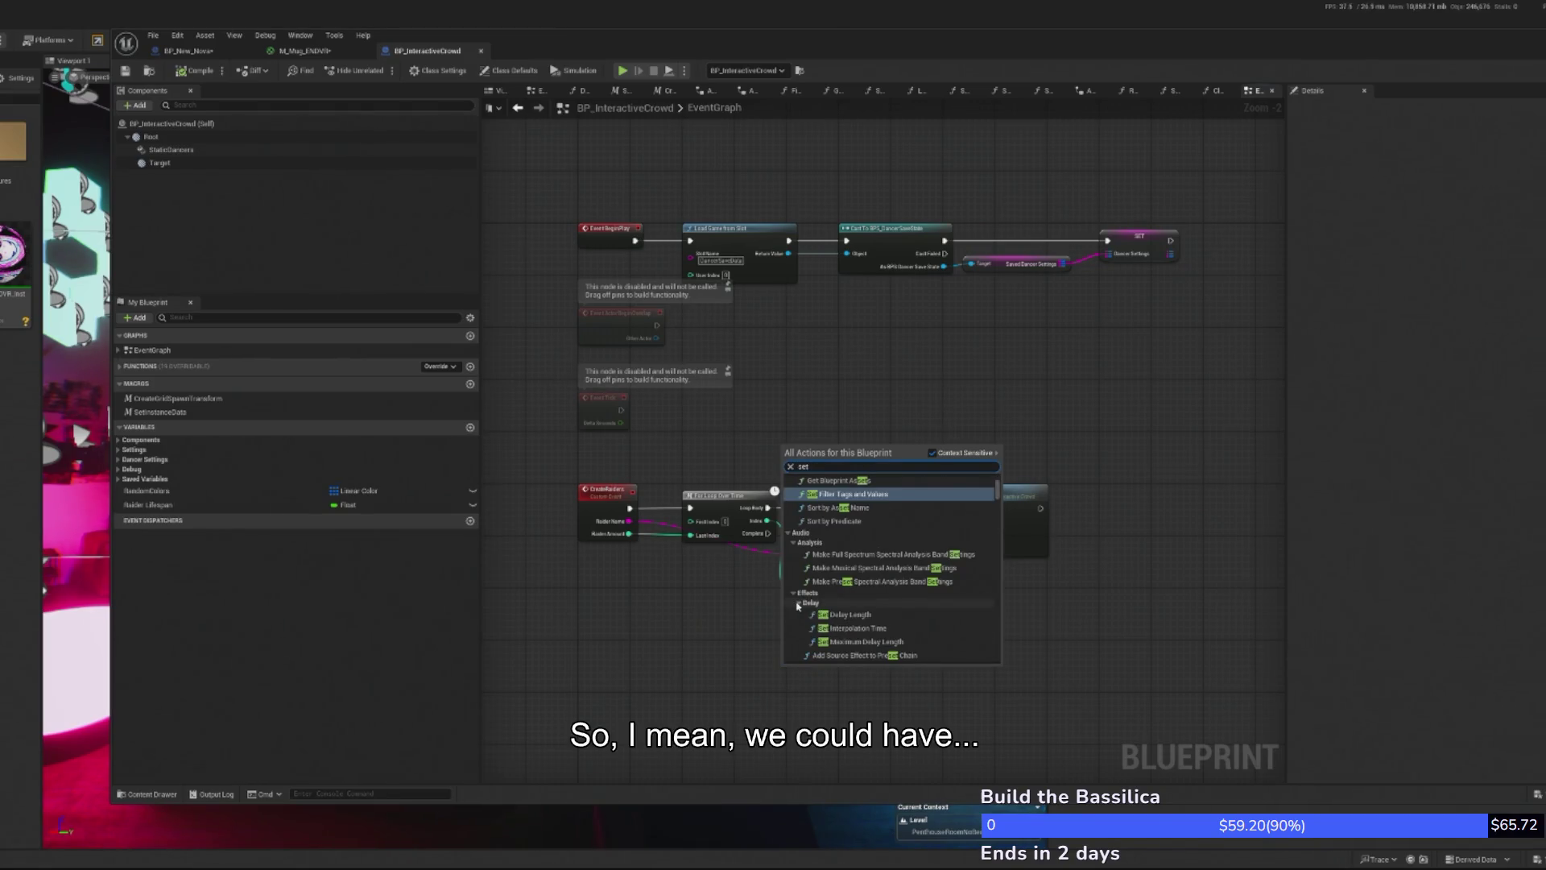
type(" del")
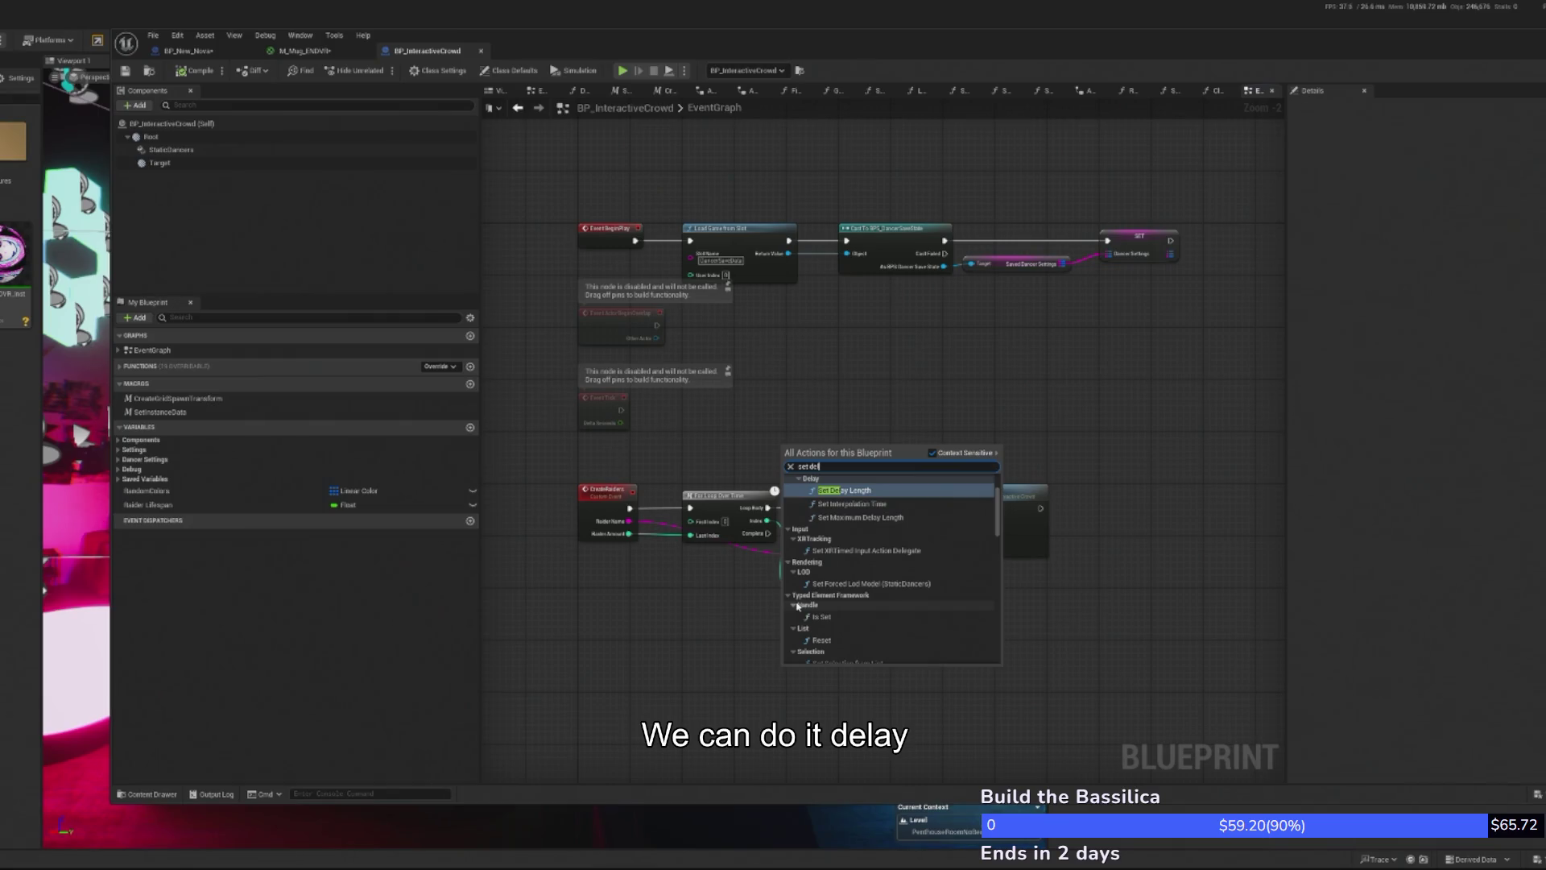
key("ctrl+a")
type("del")
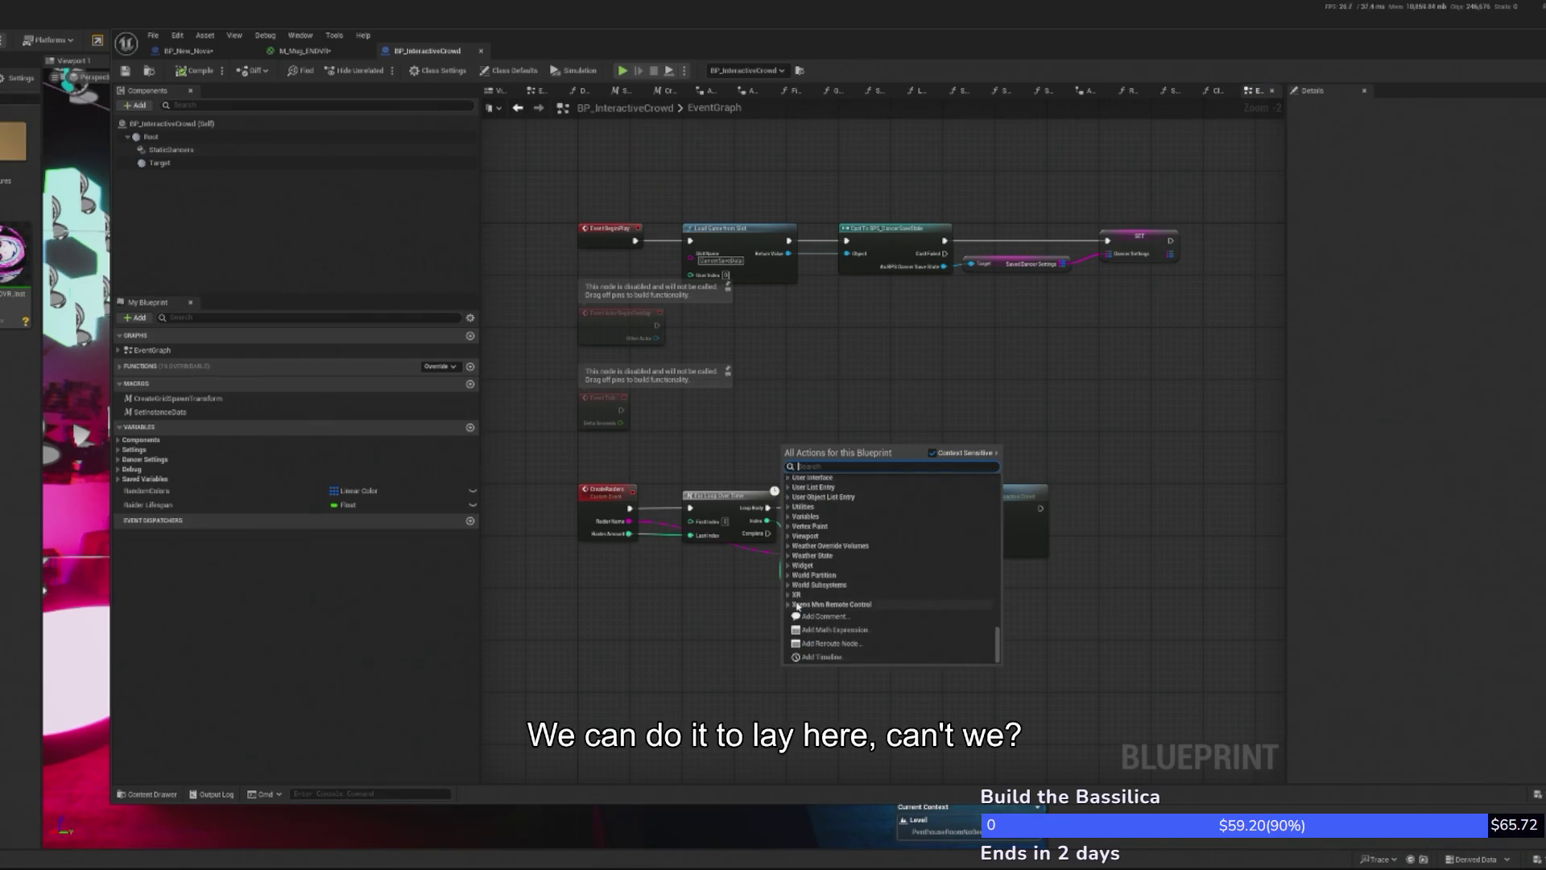
type("ay")
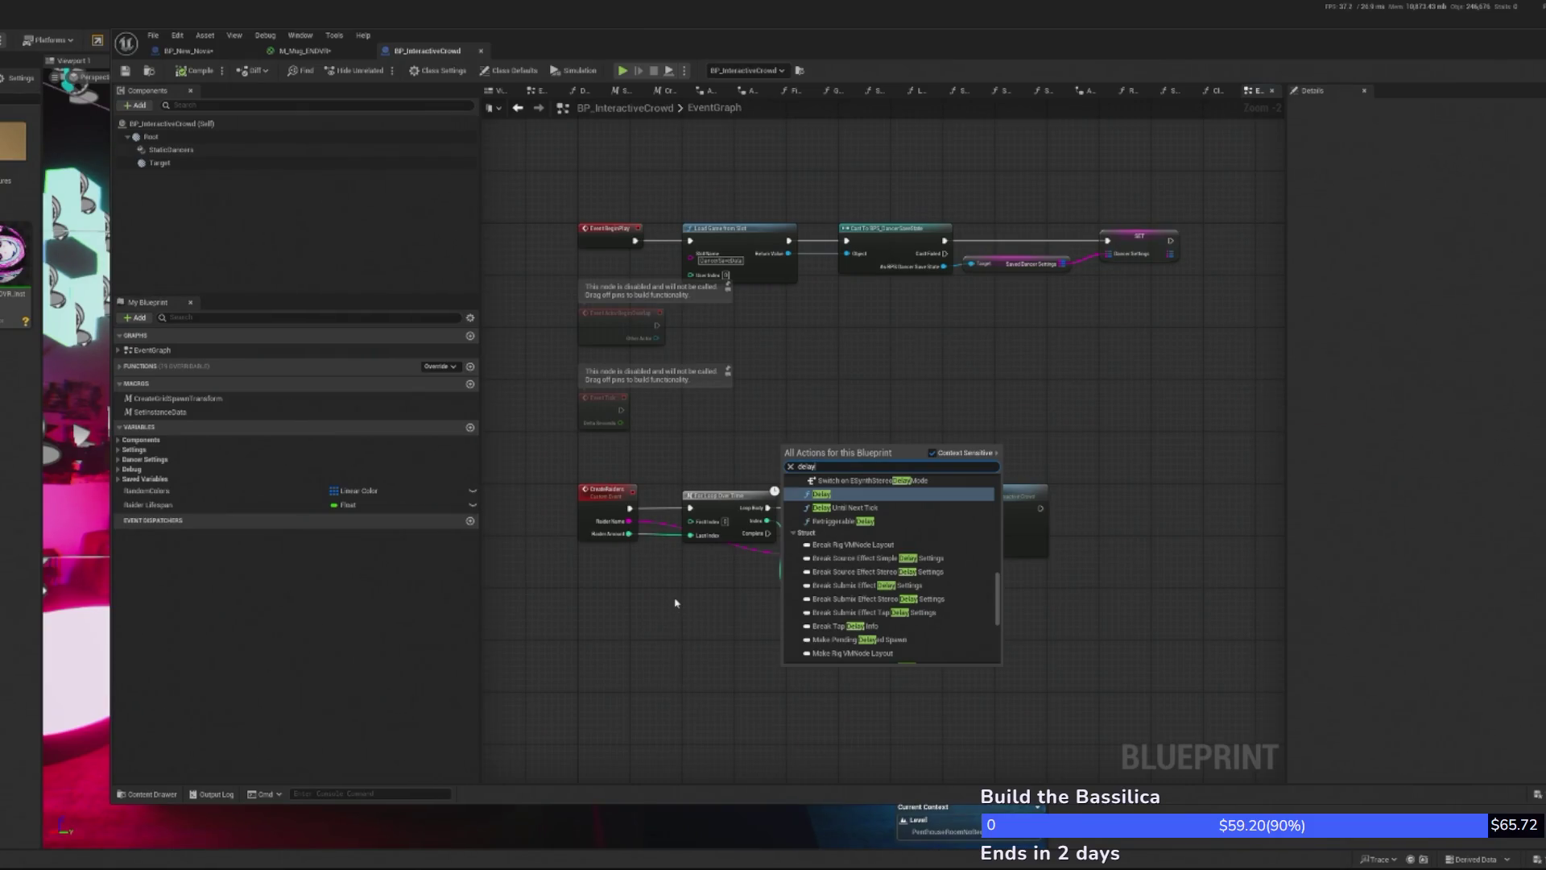
left_click(648, 677)
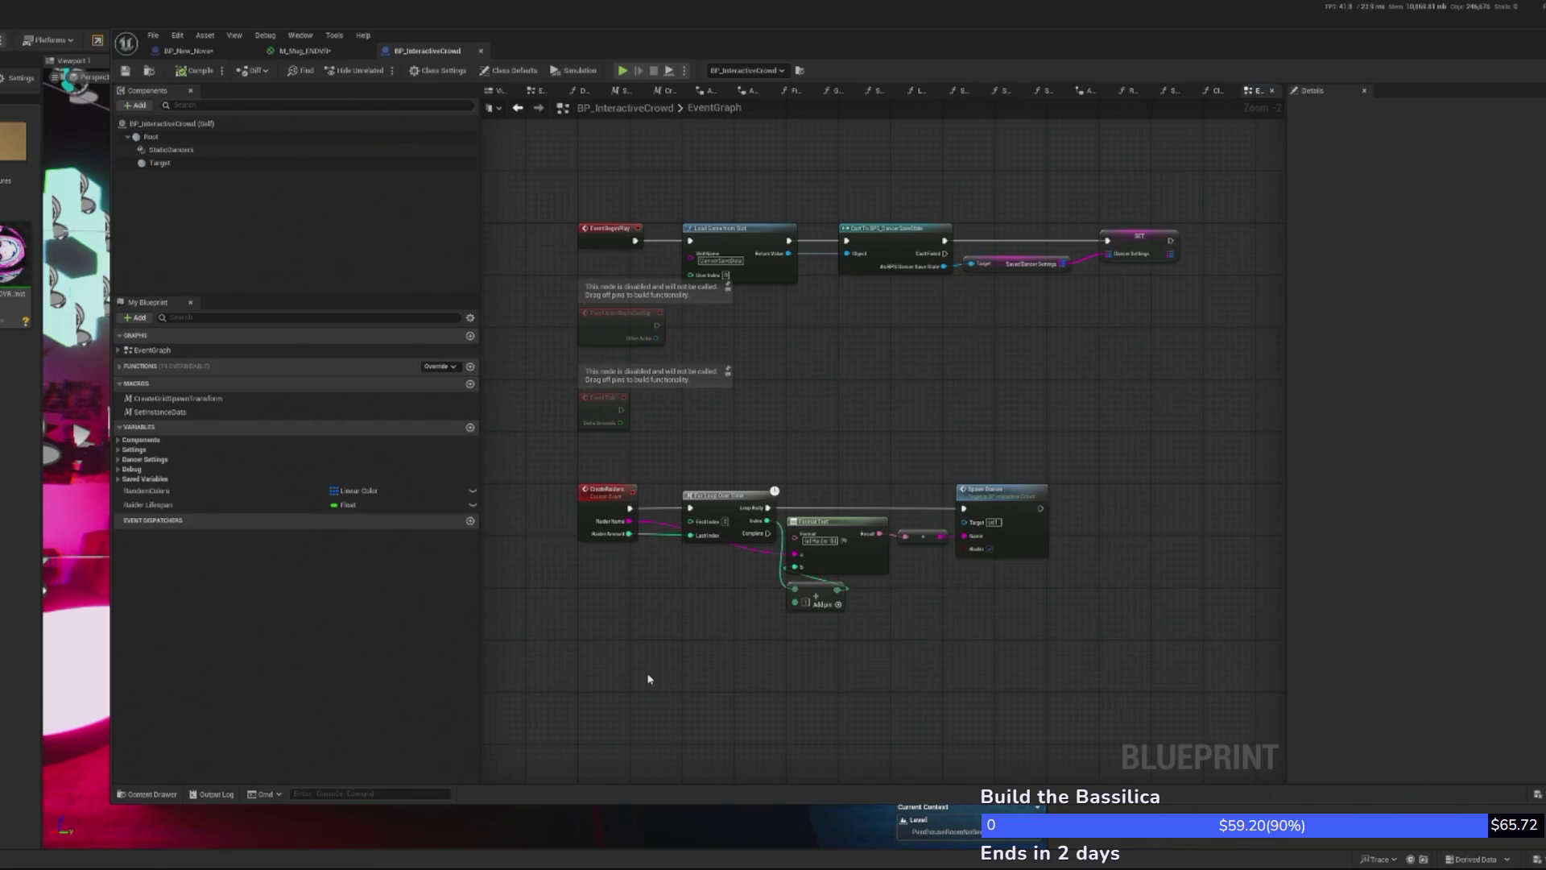
- Add a Delay node wired to the CreateRaiders loop's Completed output
scroll(958, 568, "up", 2)
right_click(719, 670)
type("delay")
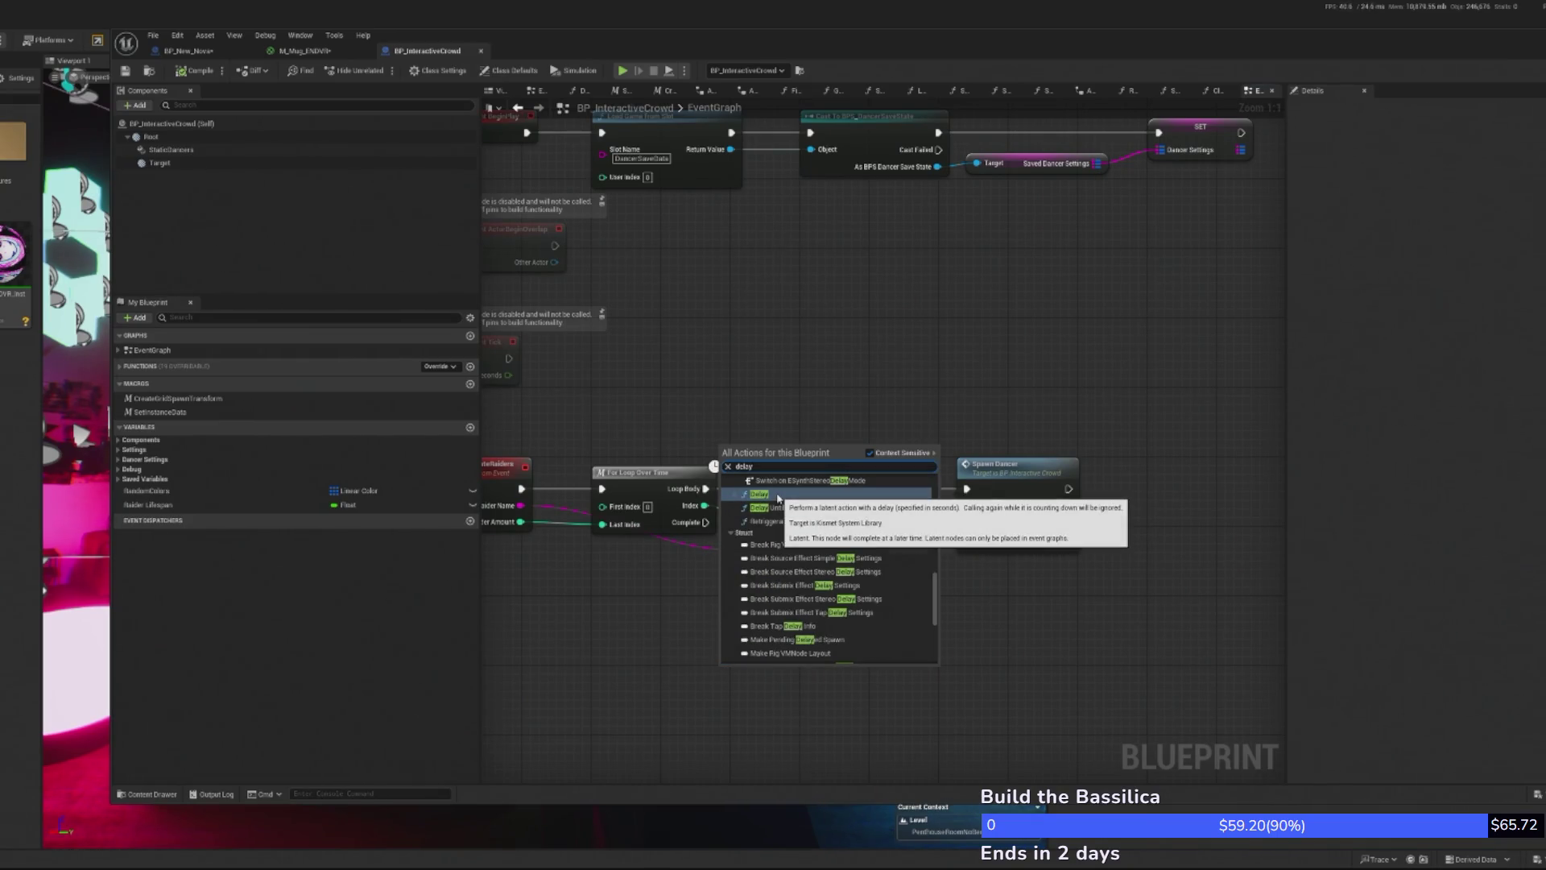
left_click(778, 499)
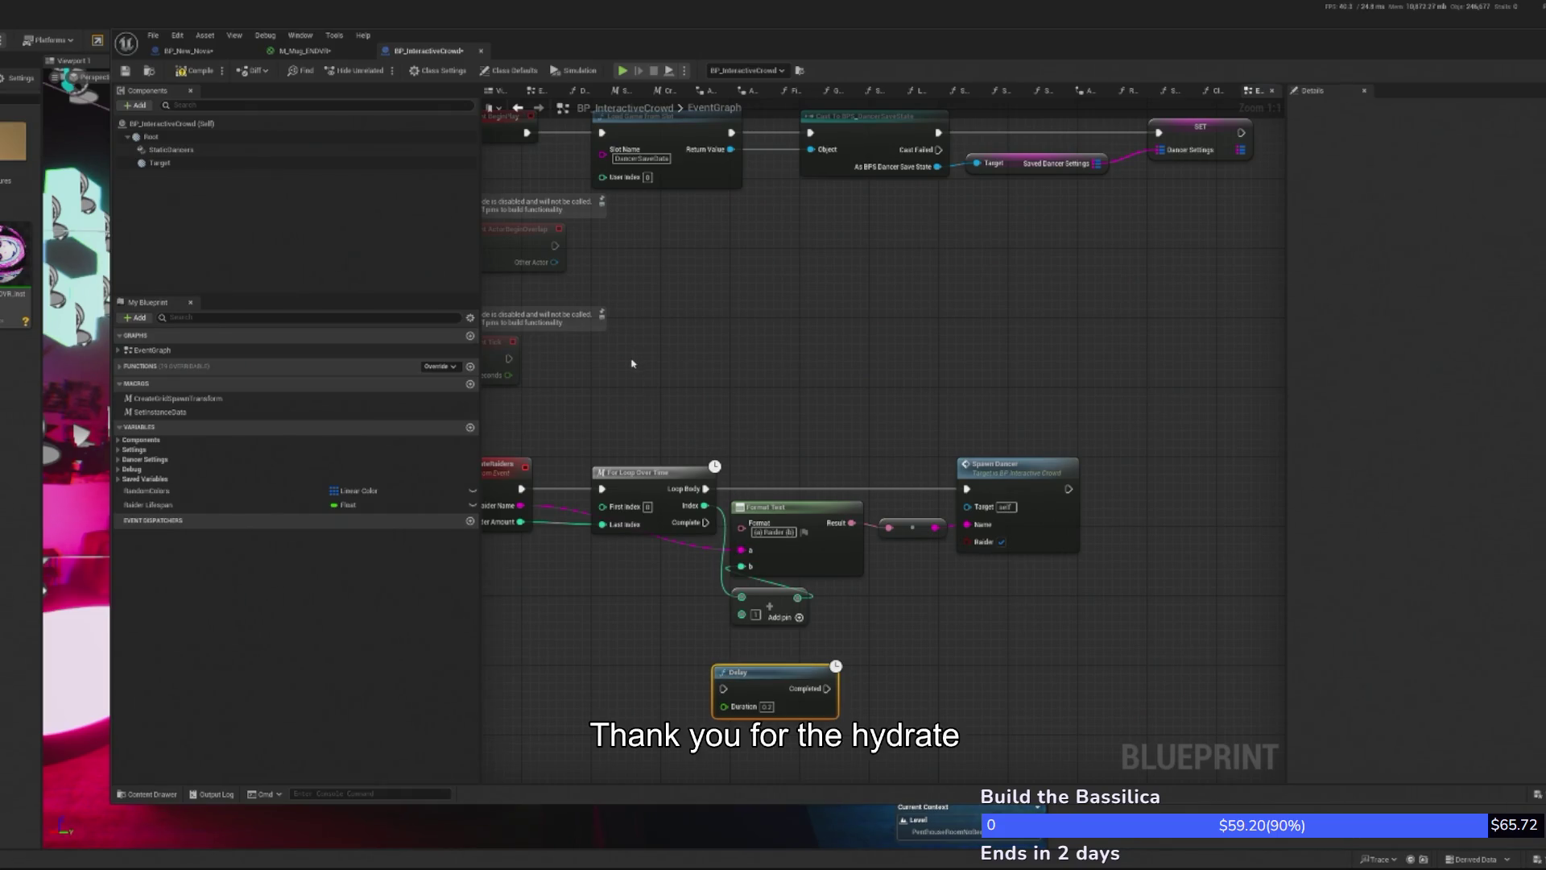
left_click_drag(706, 522, 724, 689)
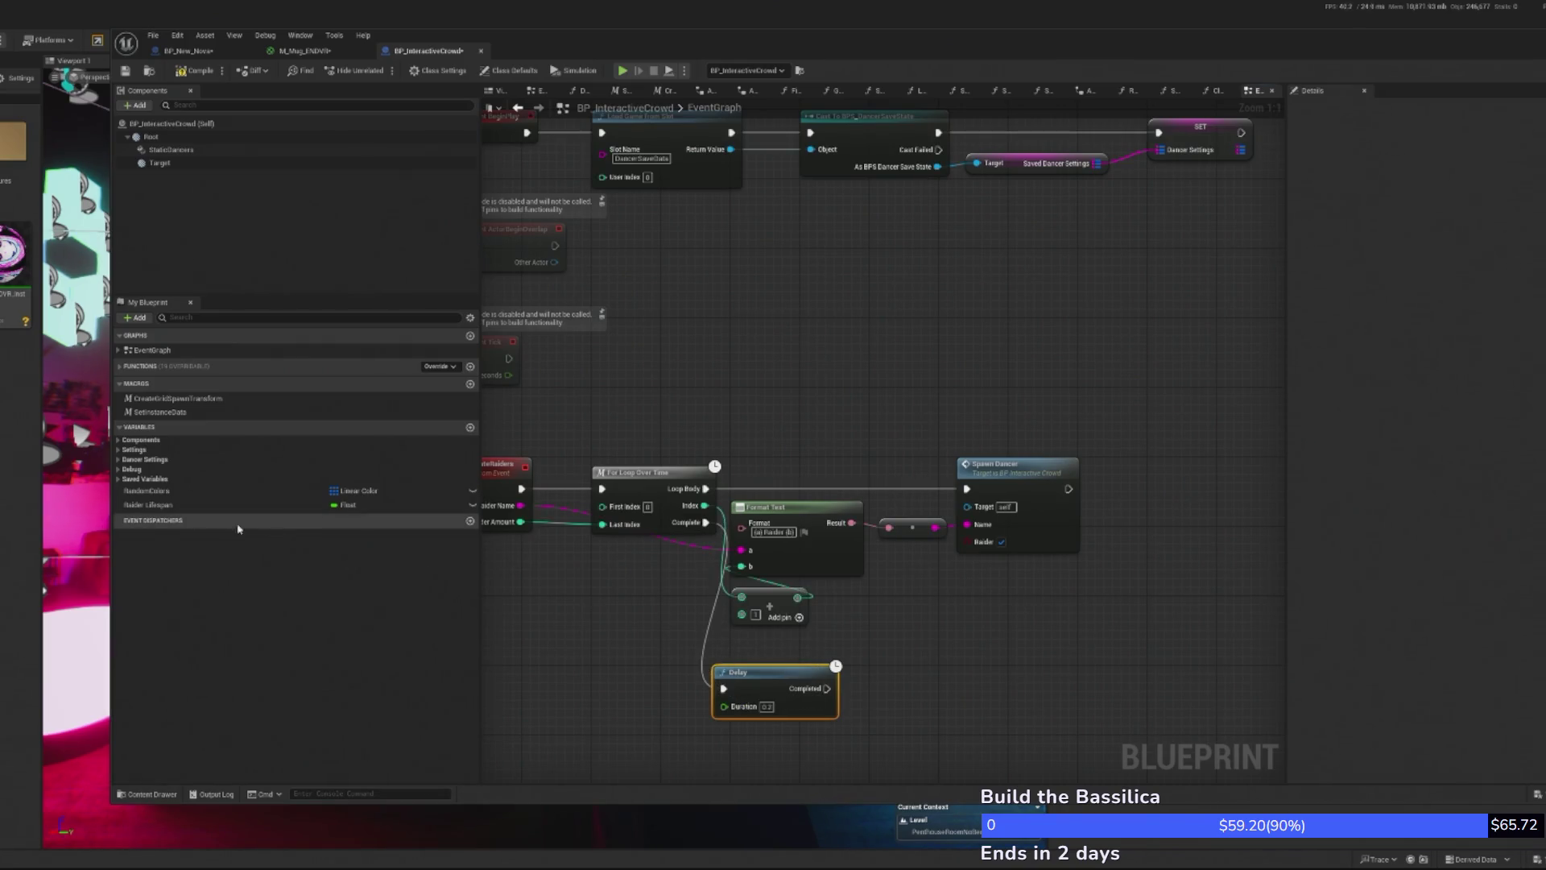
- Place a Raider Lifespan getter beside the Delay's Duration input
left_click(166, 506)
mouse_move(167, 506)
left_mouse_down()
mouse_move(636, 733)
mouse_move(628, 719)
left_mouse_up()
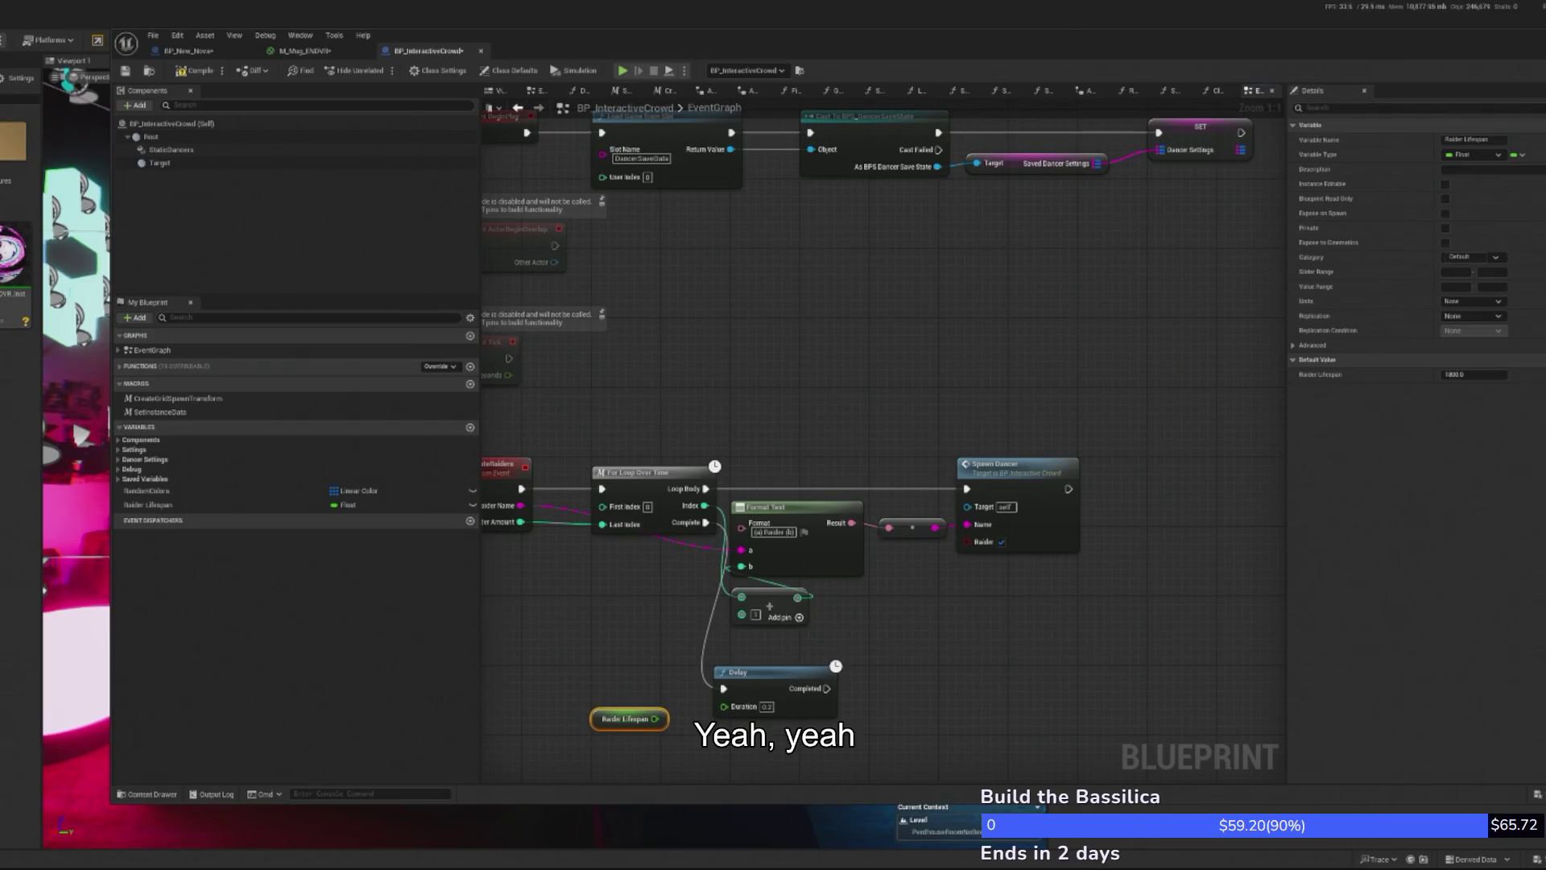
left_click_drag(637, 719, 680, 710)
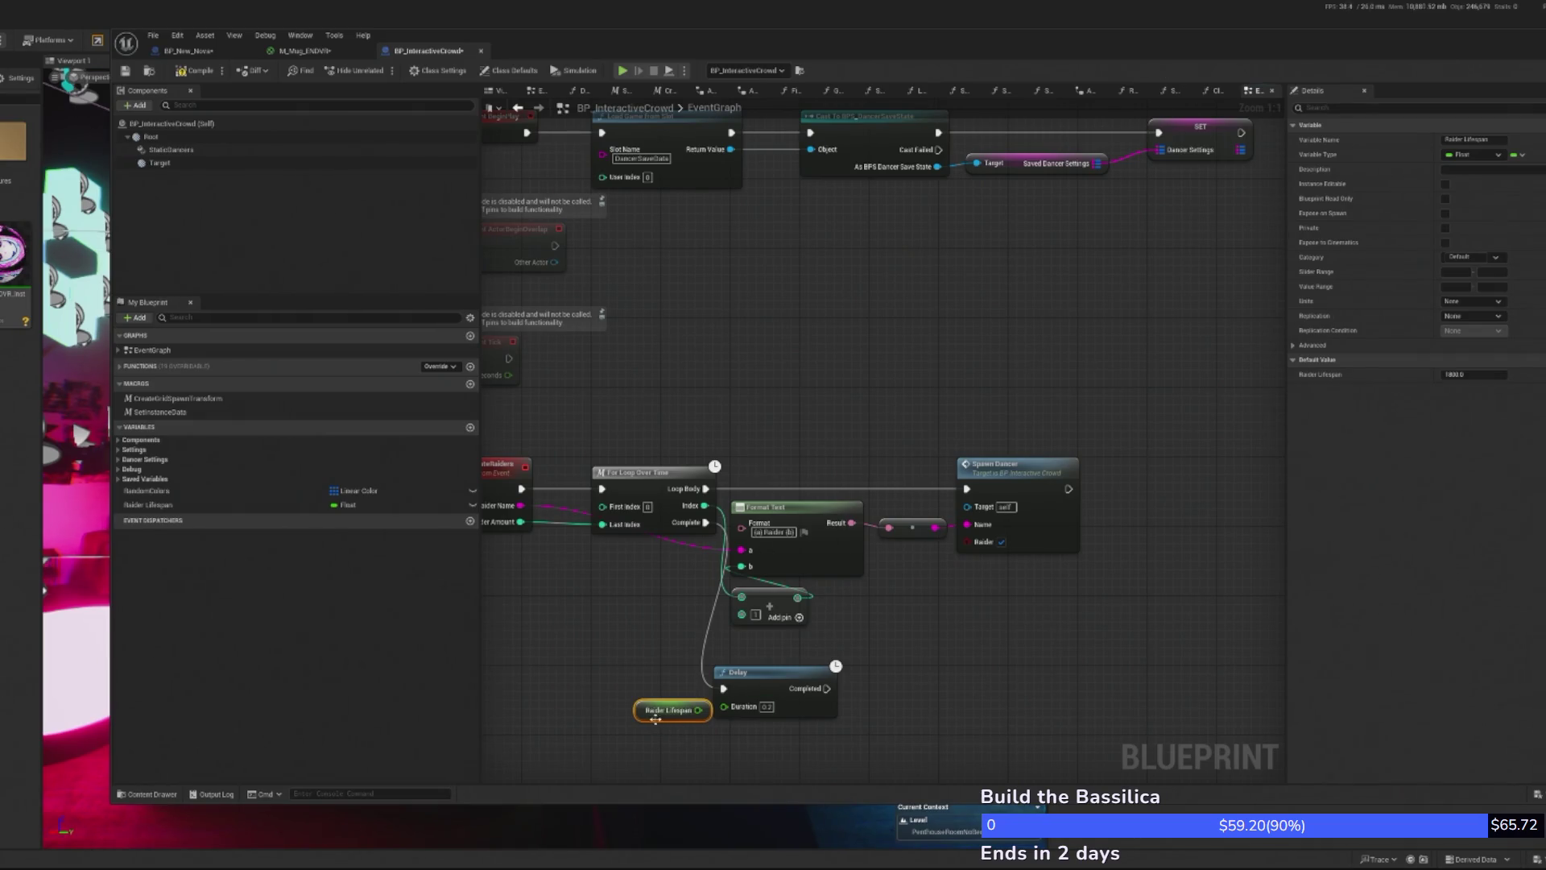
- Feed Raider Lifespan into a new Multiply node with a multiplier of 10
left_click_drag(656, 718, 578, 718)
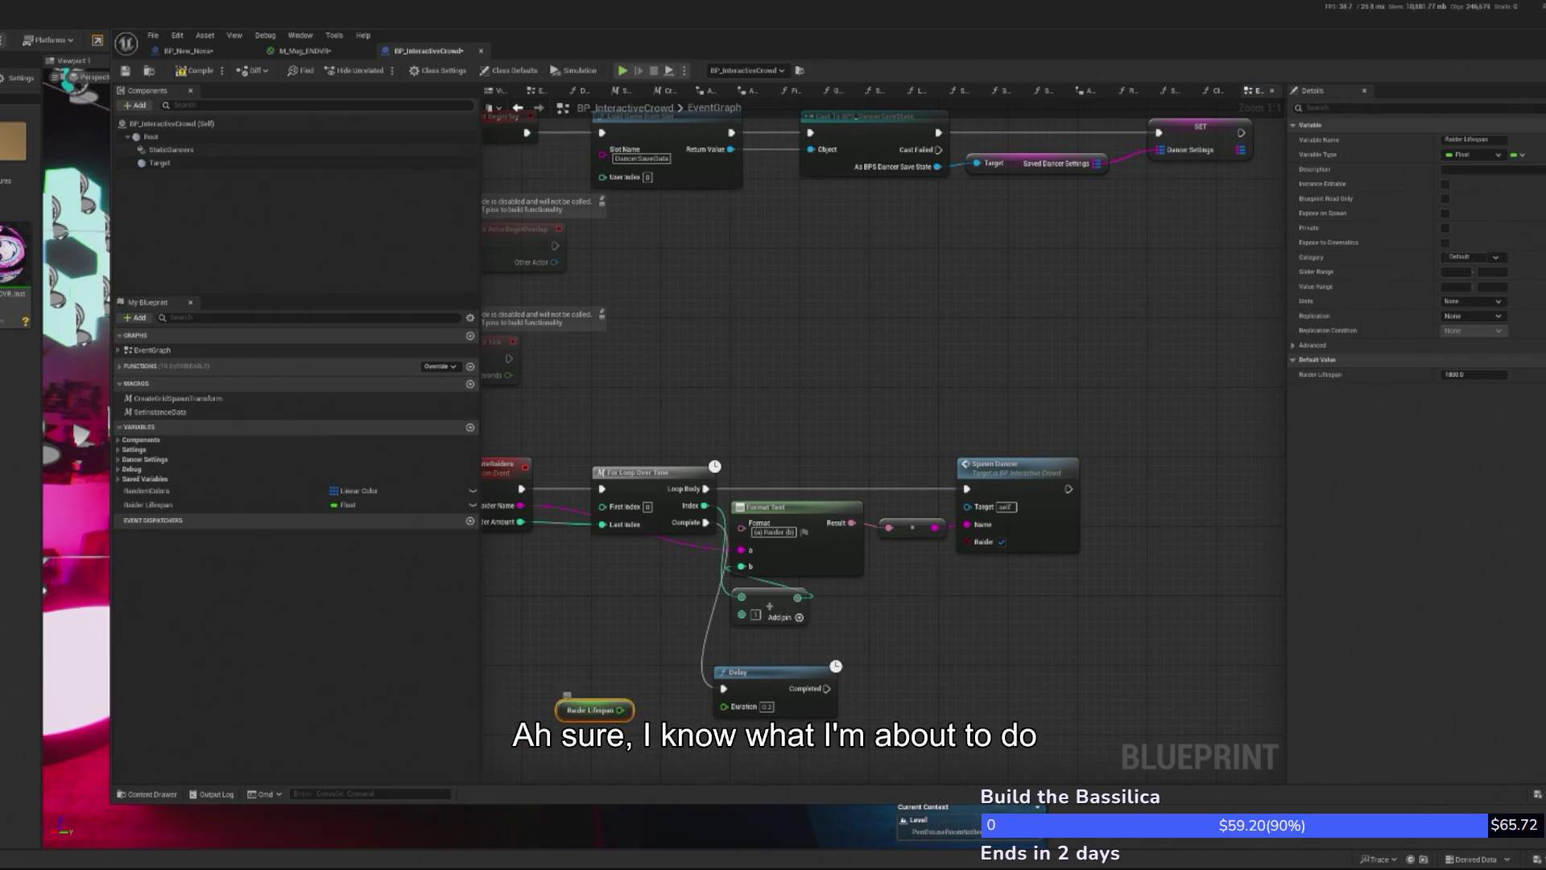
left_click_drag(623, 710, 630, 676)
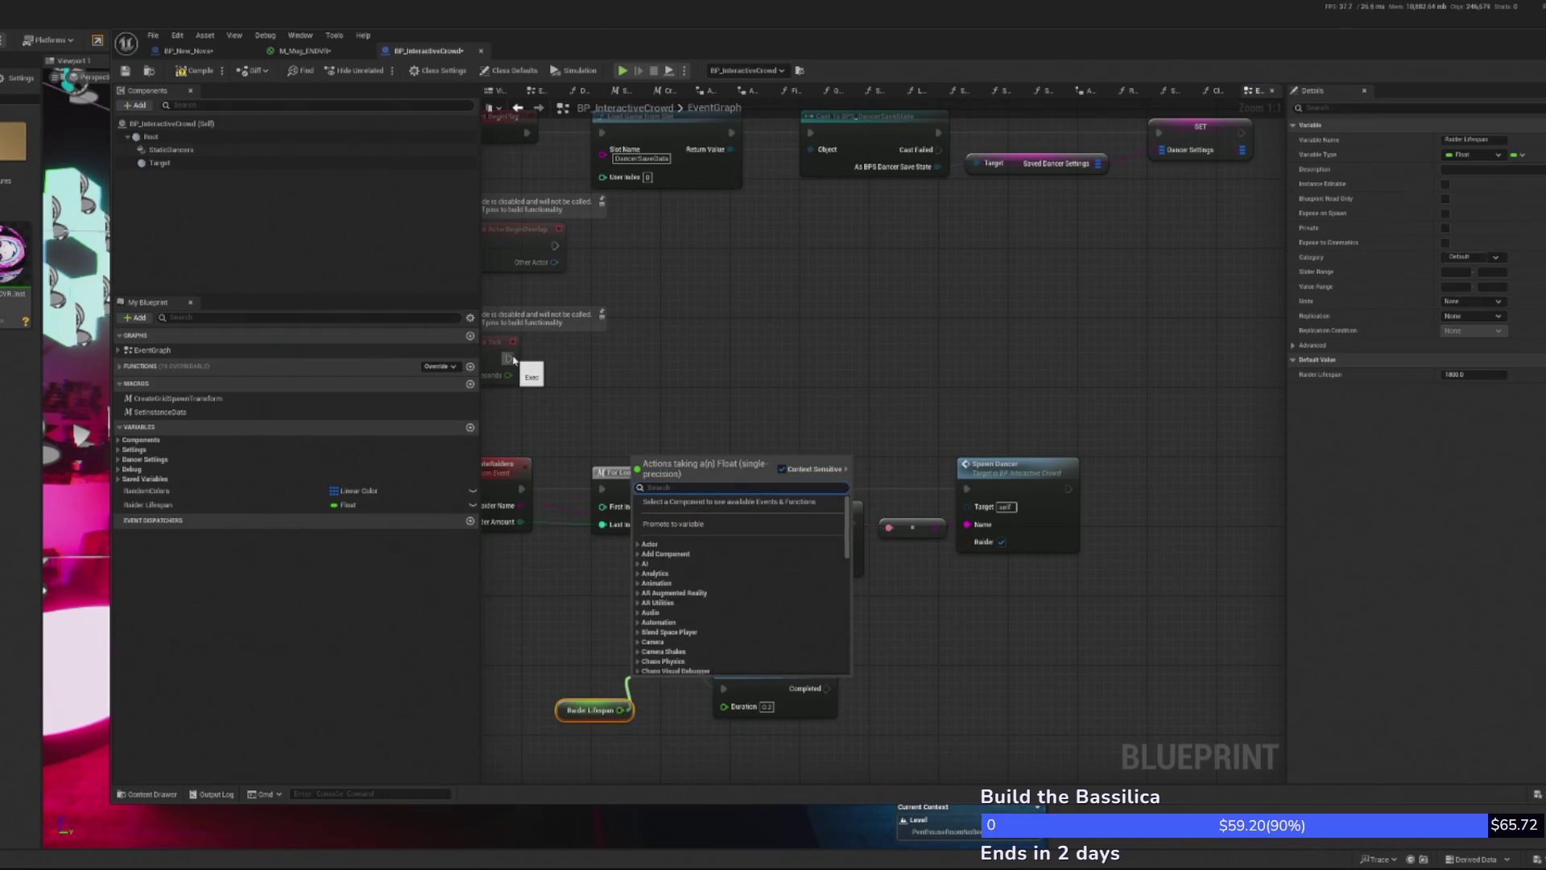
type("60")
key("BackSpace")
key("BackSpace")
type("mdy")
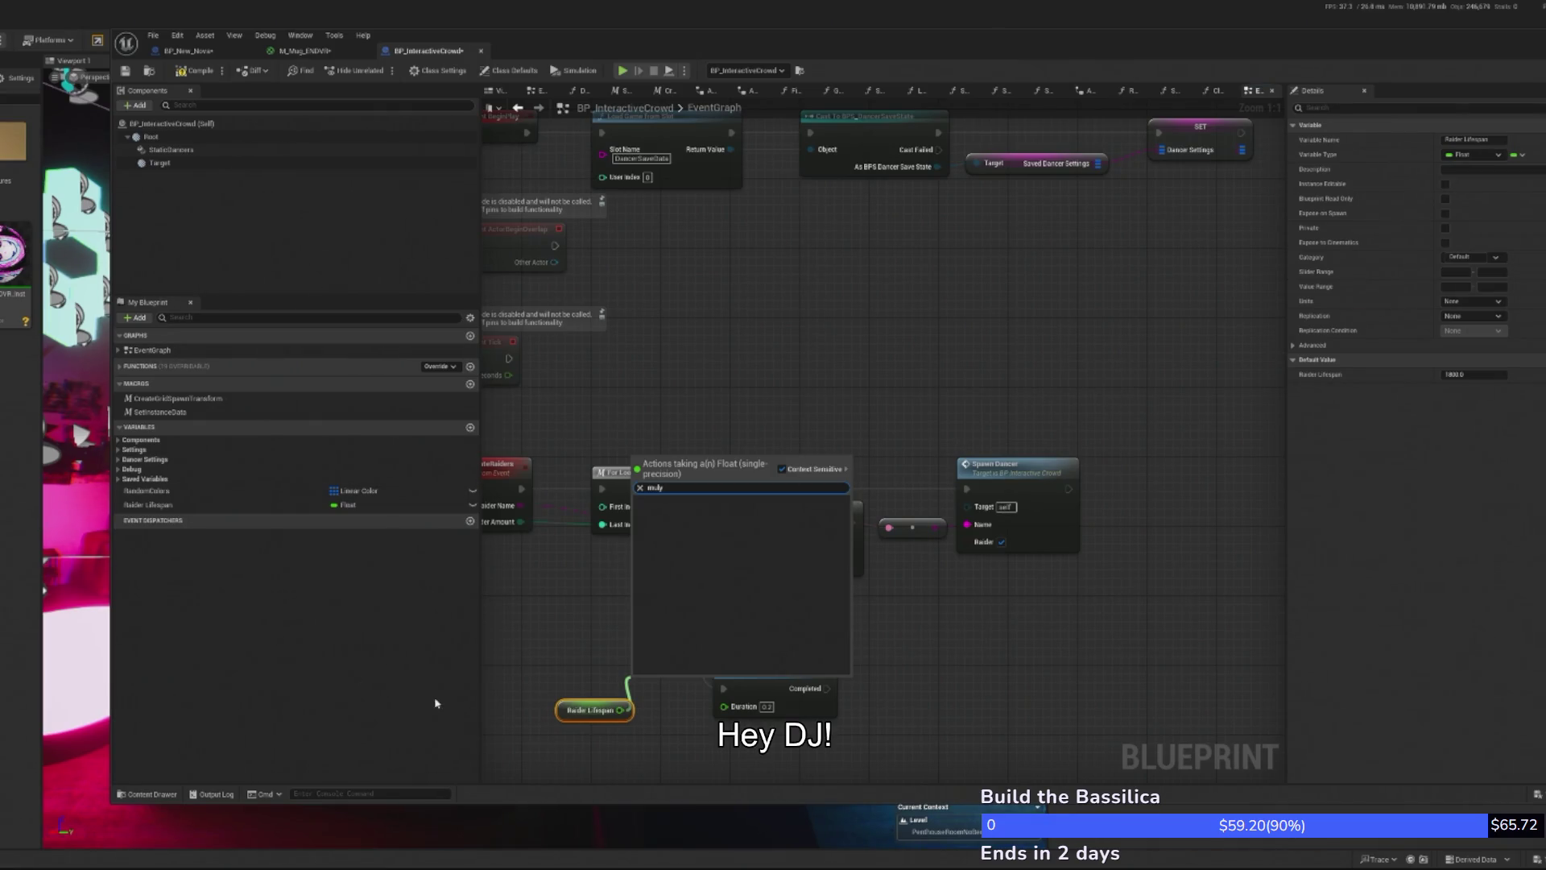
key("BackSpace")
key("BackSpace")
type("ulti")
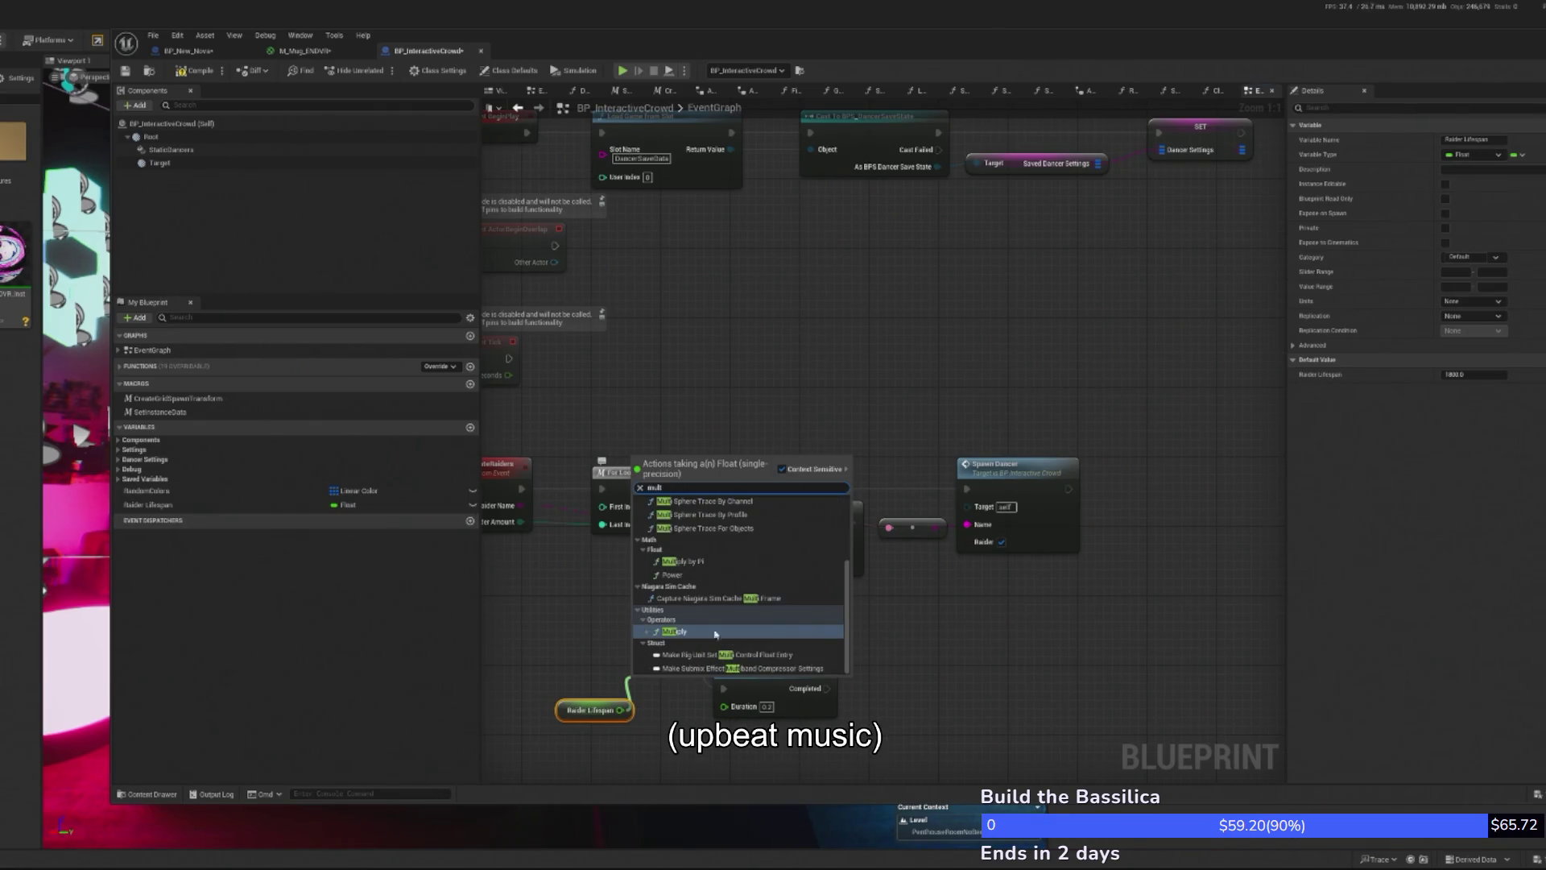
key("Return")
mouse_move(654, 697)
left_mouse_down()
mouse_move(598, 641)
mouse_move(619, 656)
left_mouse_up()
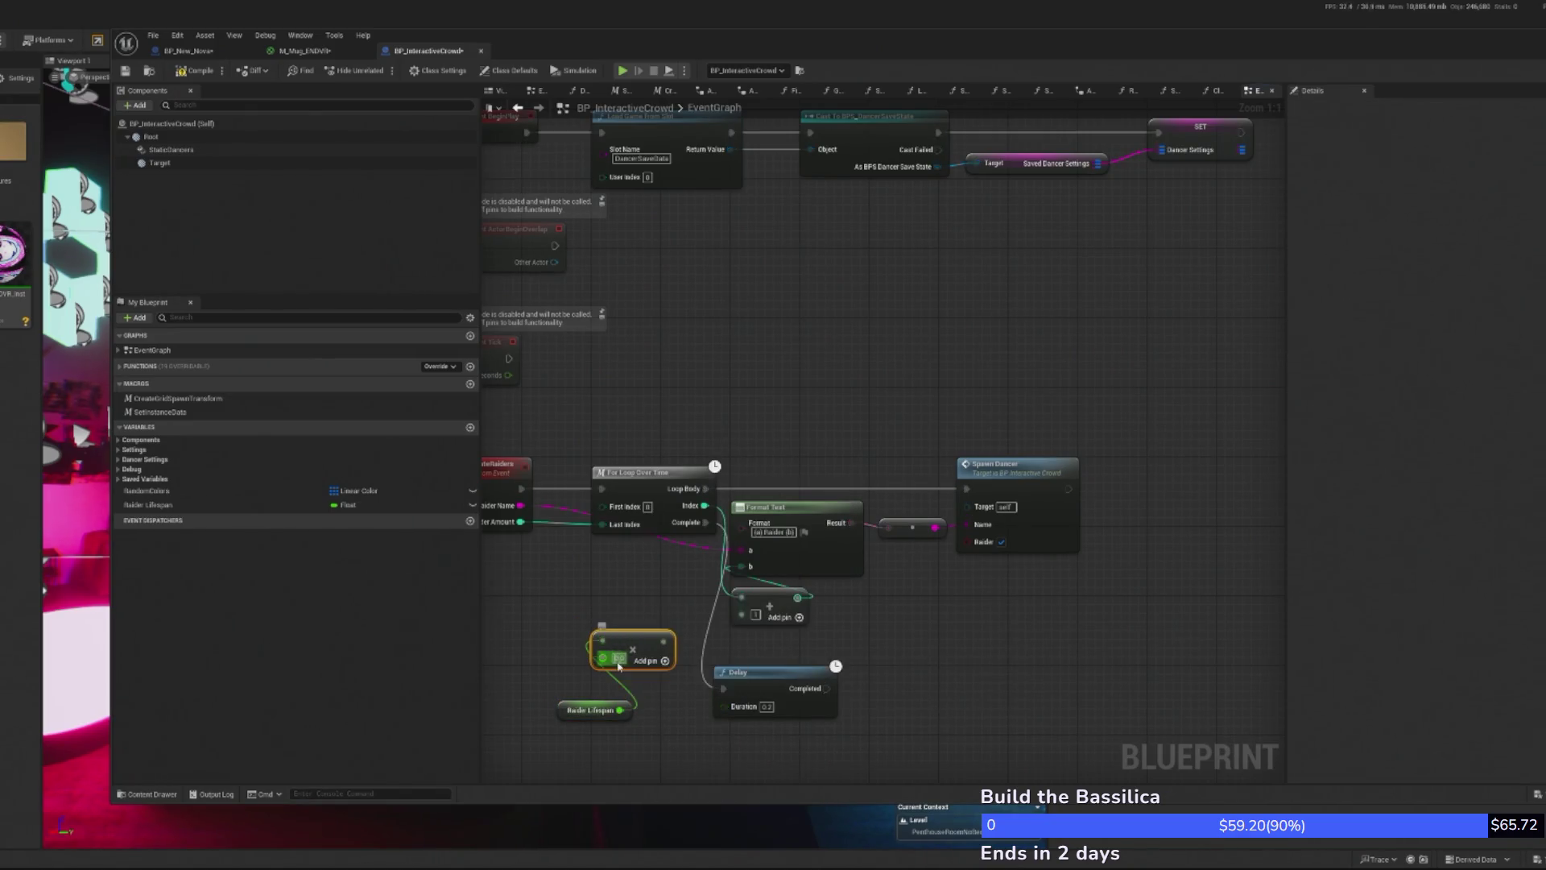
left_click(619, 656)
type("10")
left_click(592, 710)
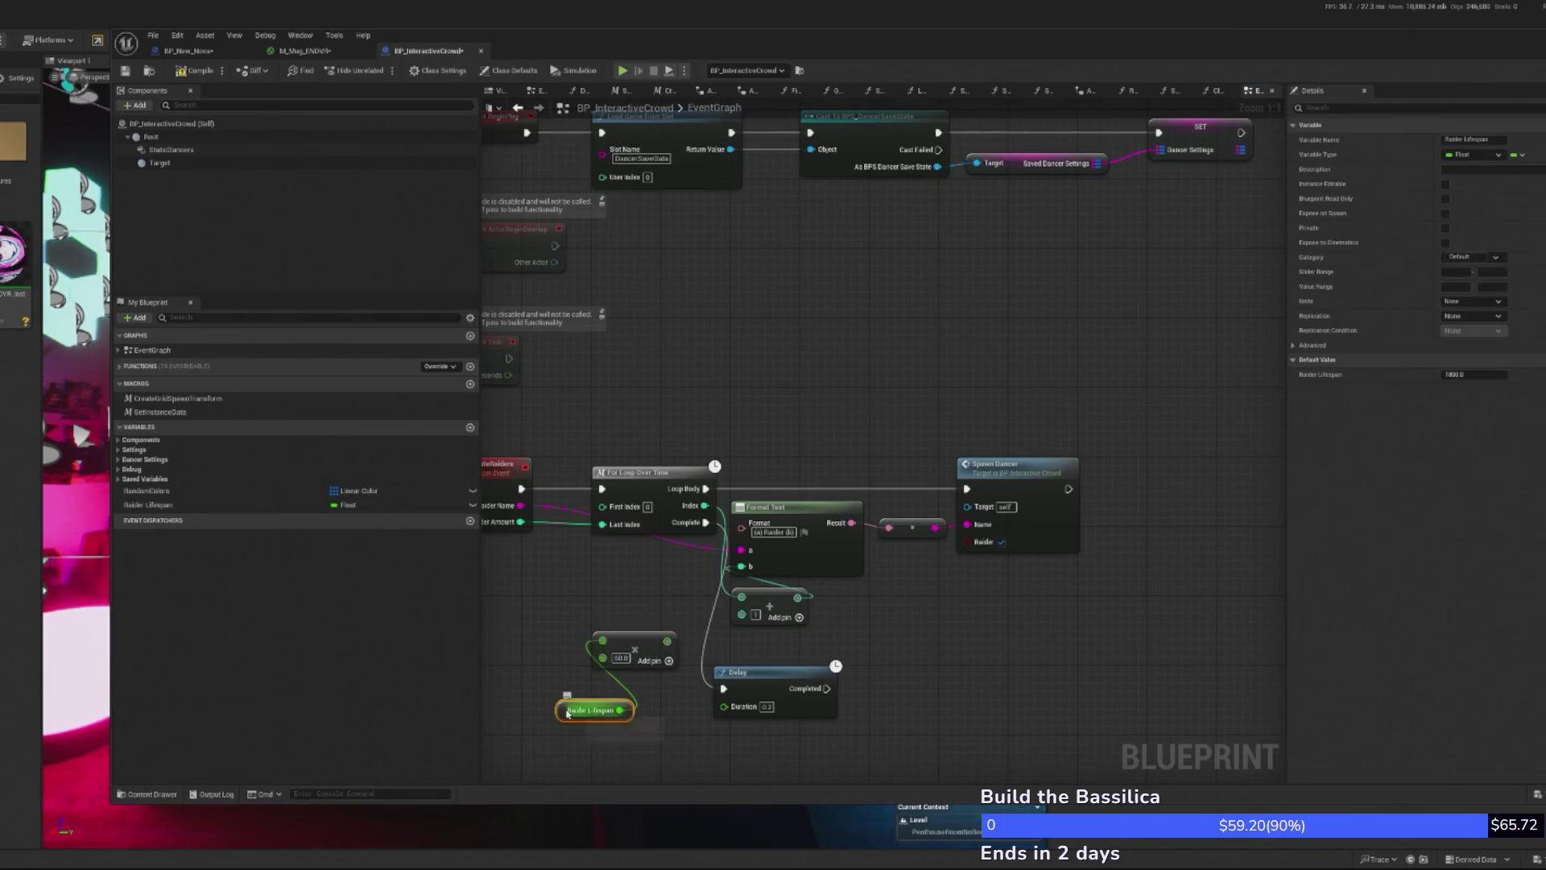
- Set Raider Lifespan's default to 30.0 and wire the Multiply into the Delay's Duration beneath it
left_click(1473, 376)
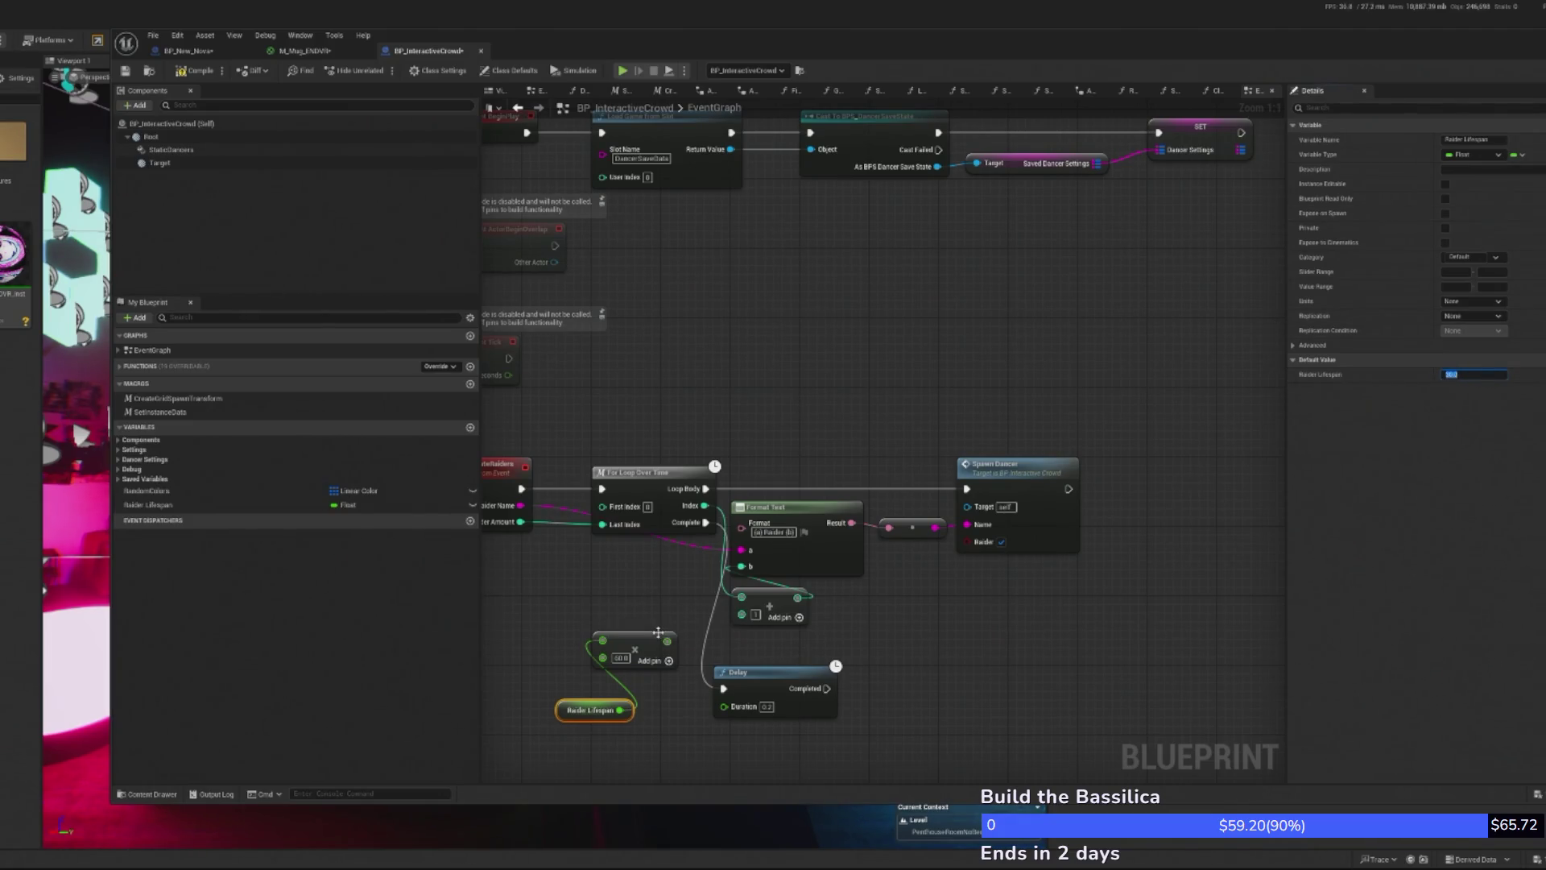
left_click_drag(667, 641, 731, 712)
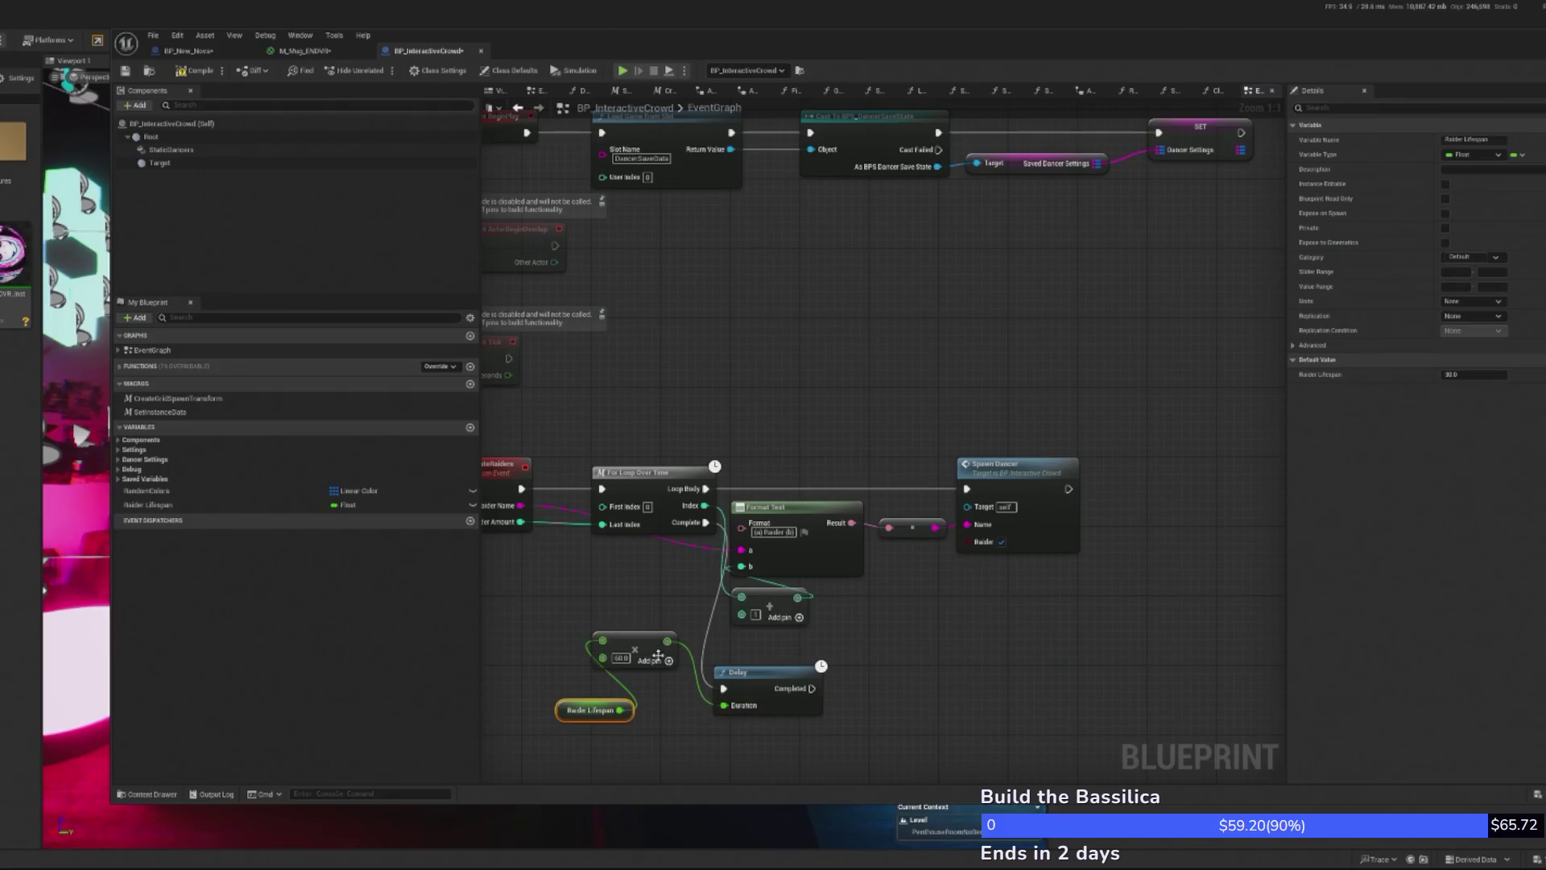
left_click_drag(640, 641, 755, 727)
left_click_drag(619, 710, 716, 727)
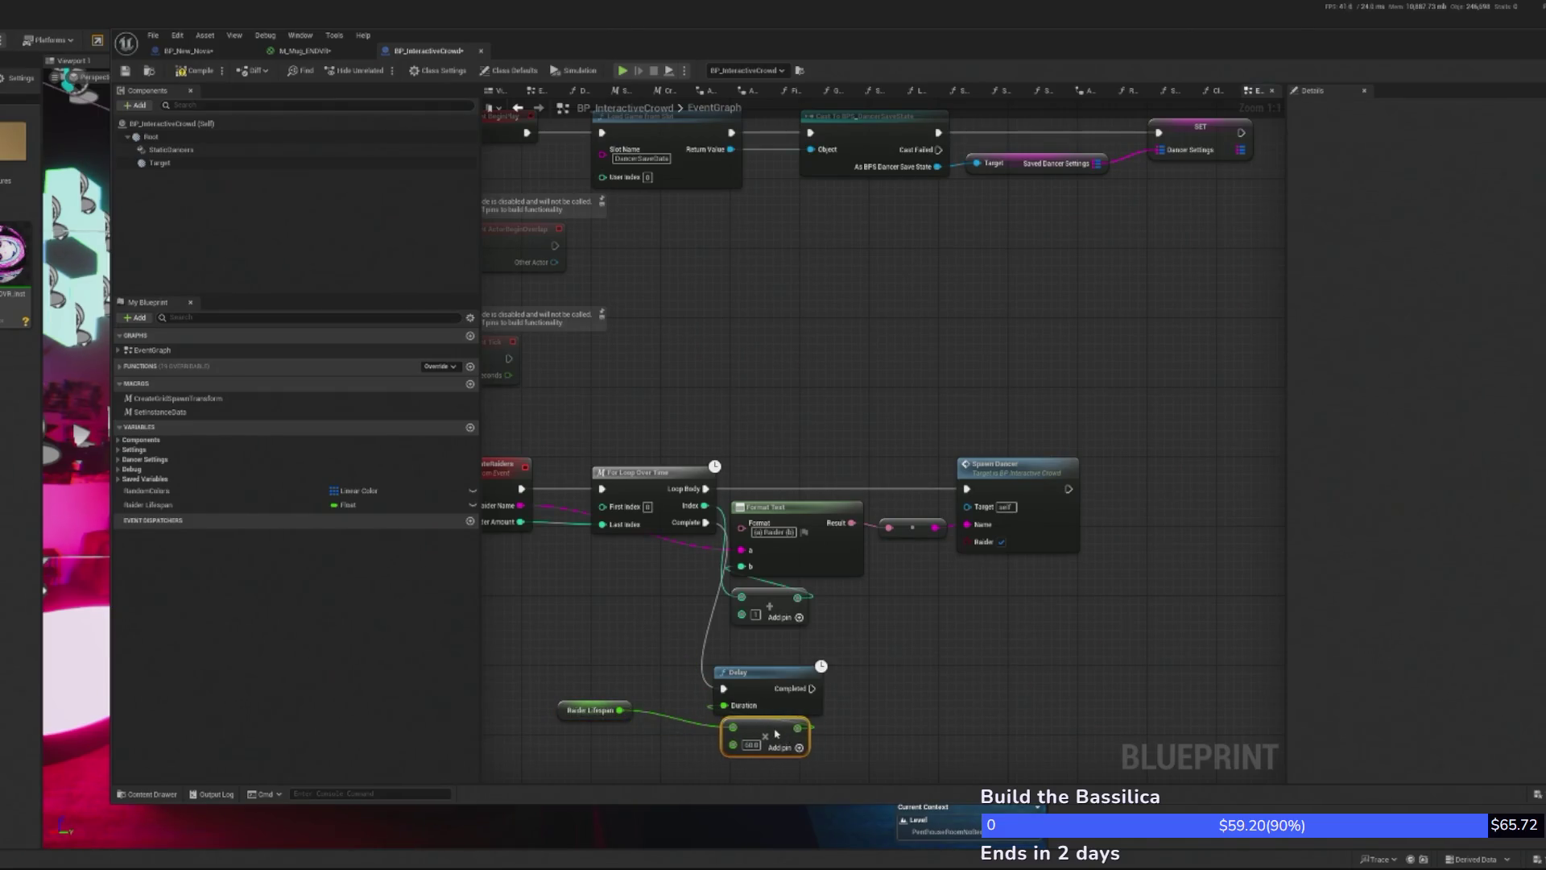
left_click(561, 711)
mouse_move(565, 645)
left_mouse_down()
mouse_move(722, 731)
mouse_move(712, 705)
left_mouse_up()
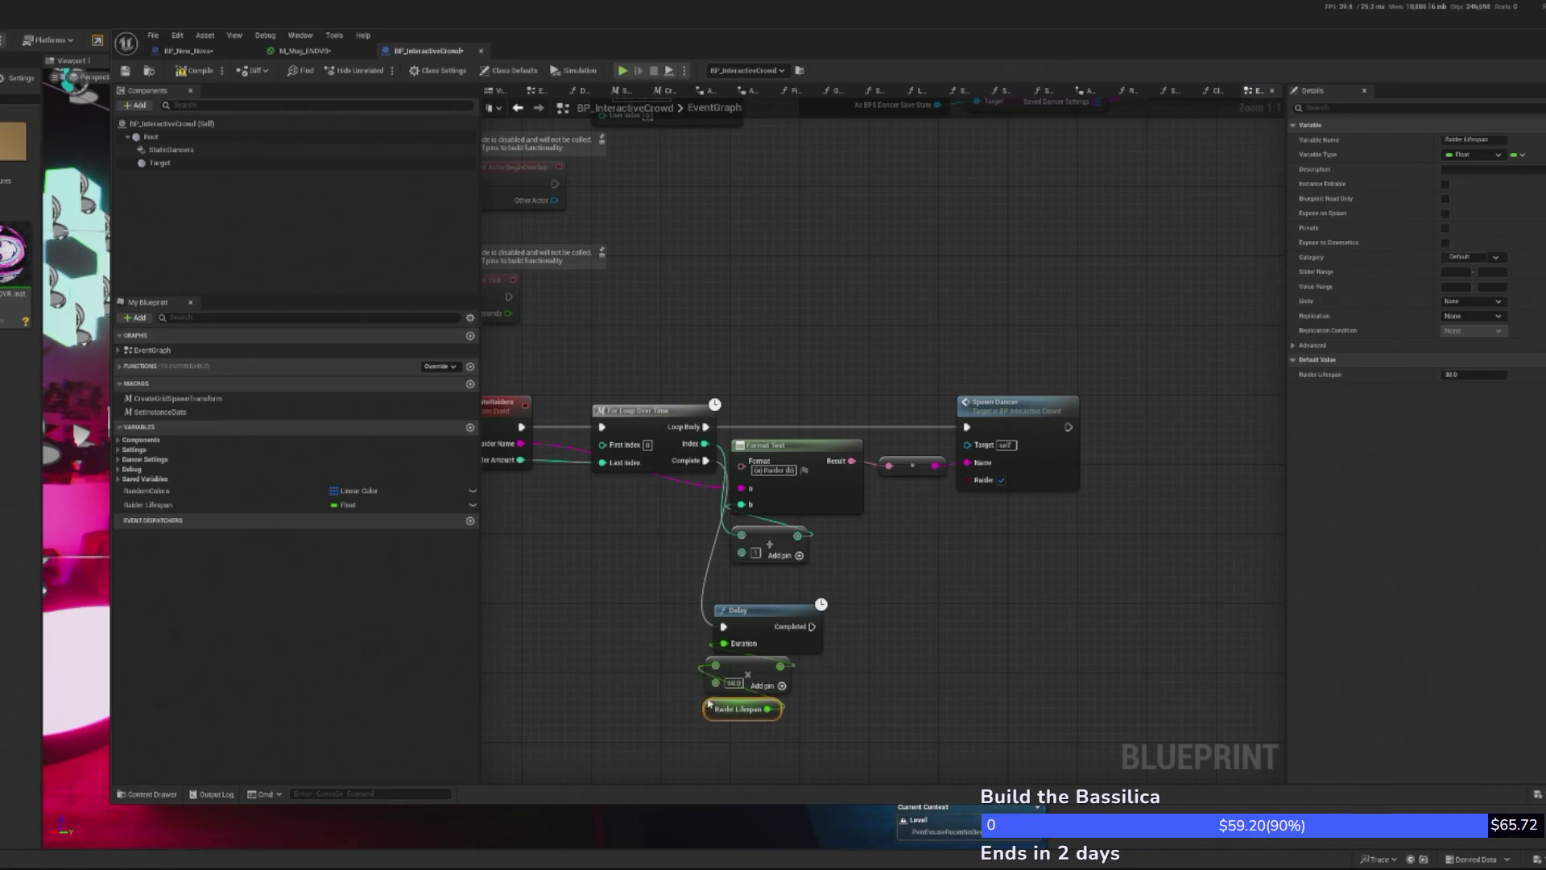
- Align the Delay, Multiply and Raider Lifespan nodes in a column under the CreateRaiders loop
scroll(979, 638, "down", 1)
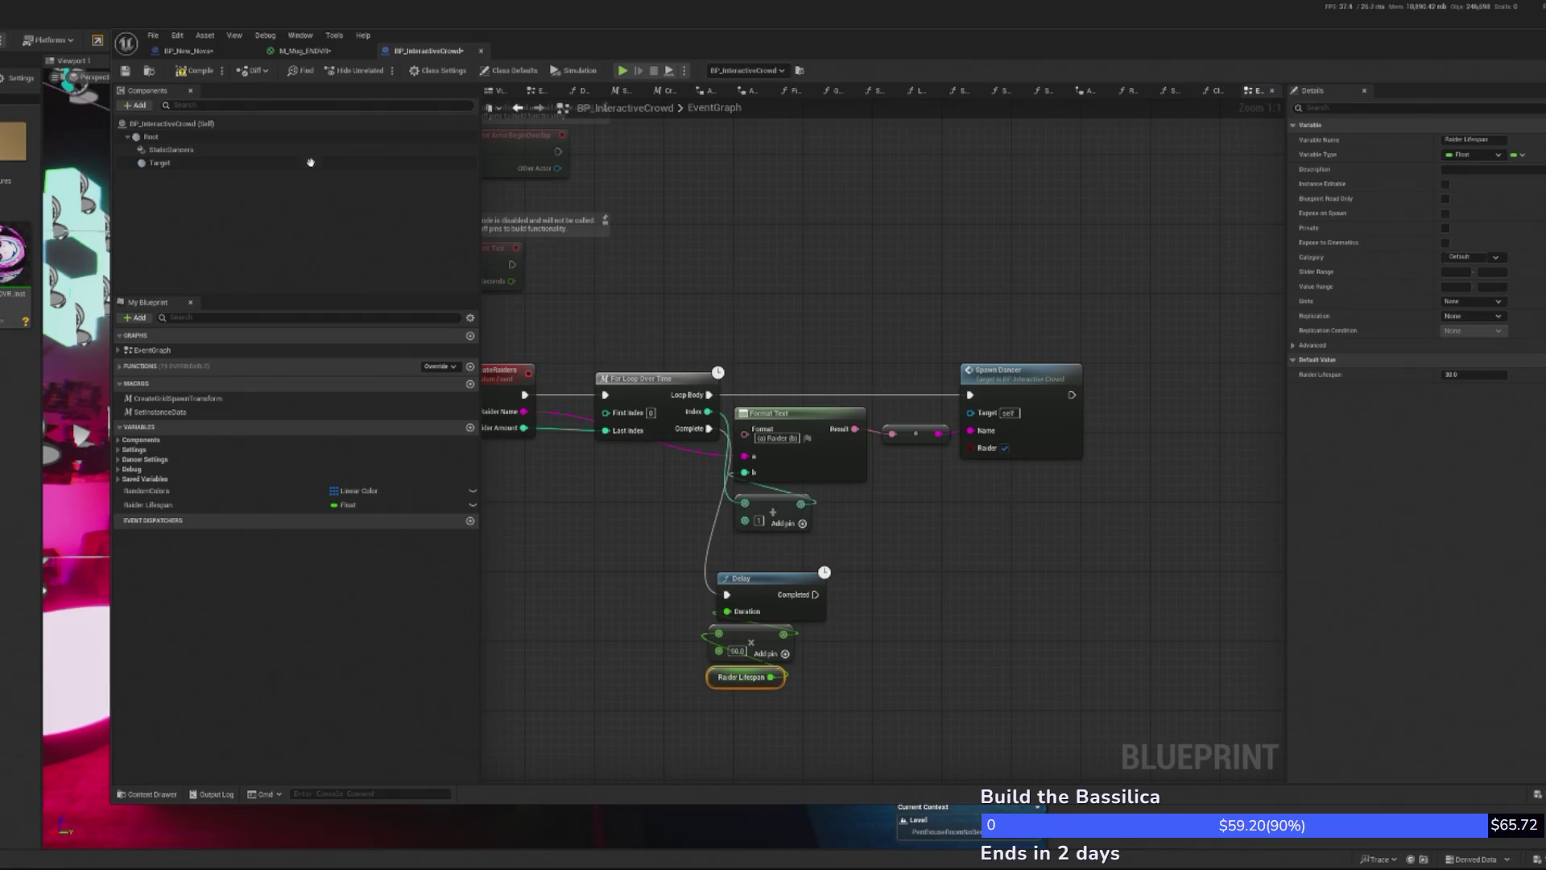
left_click_drag(631, 535, 853, 739)
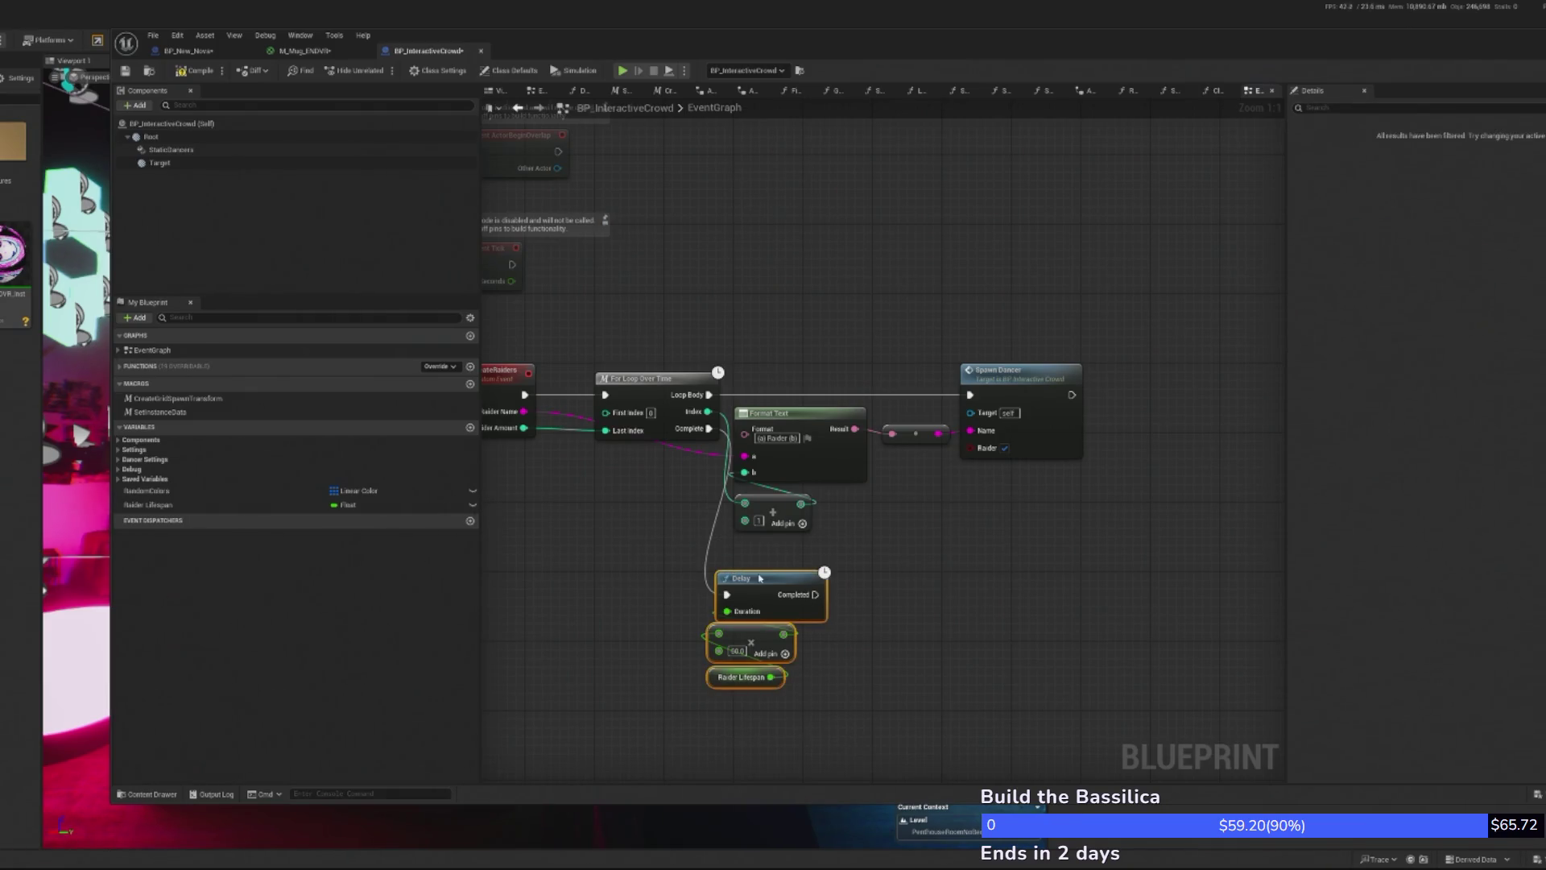
left_click_drag(758, 573, 766, 590)
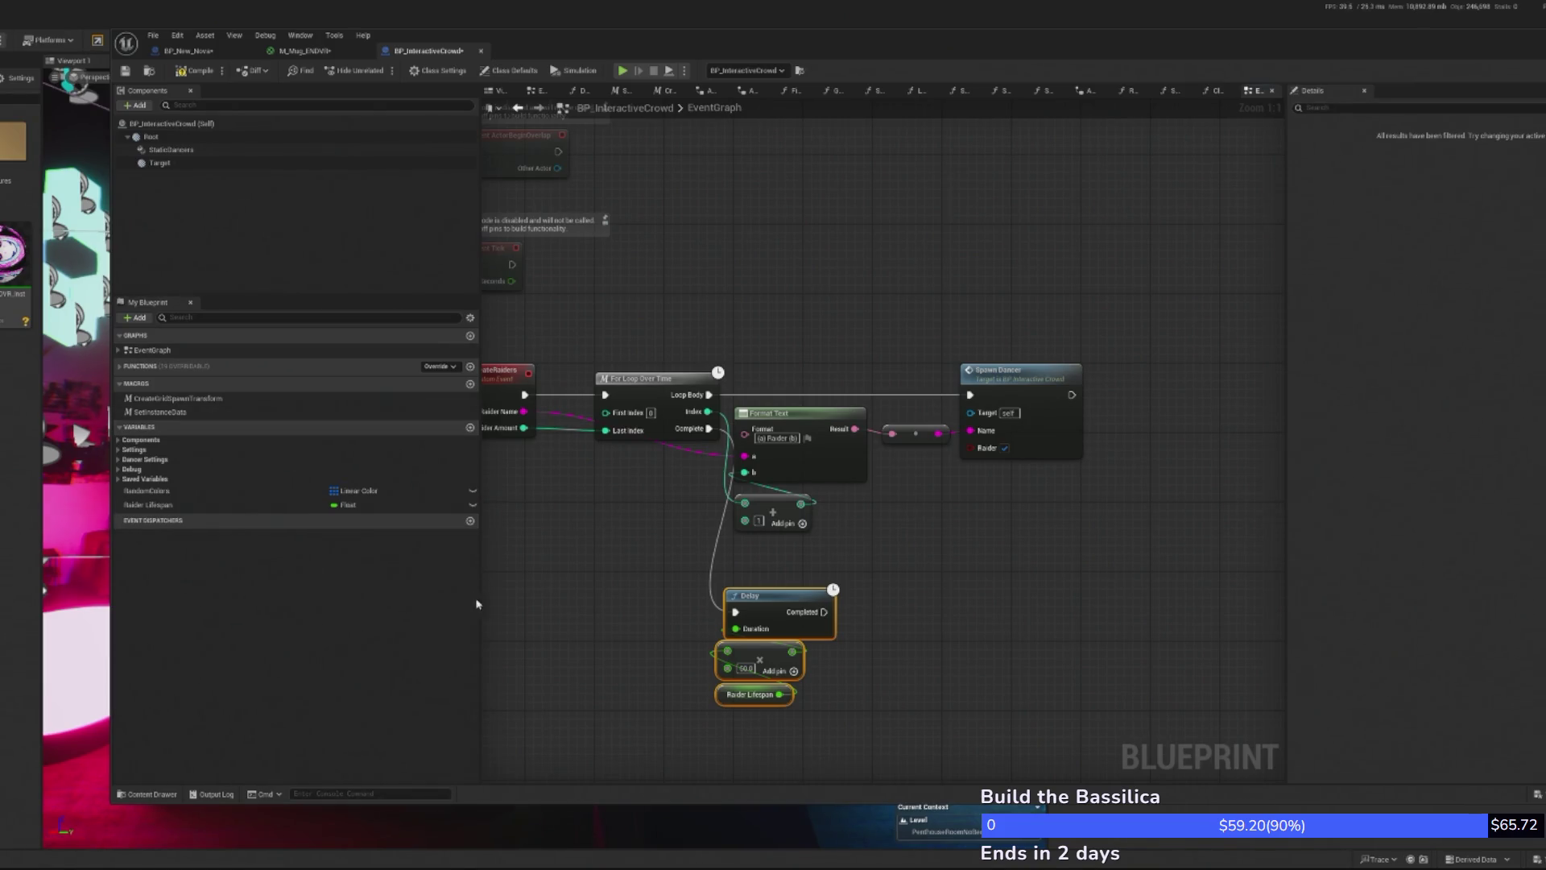
left_click_drag(553, 476, 424, 401)
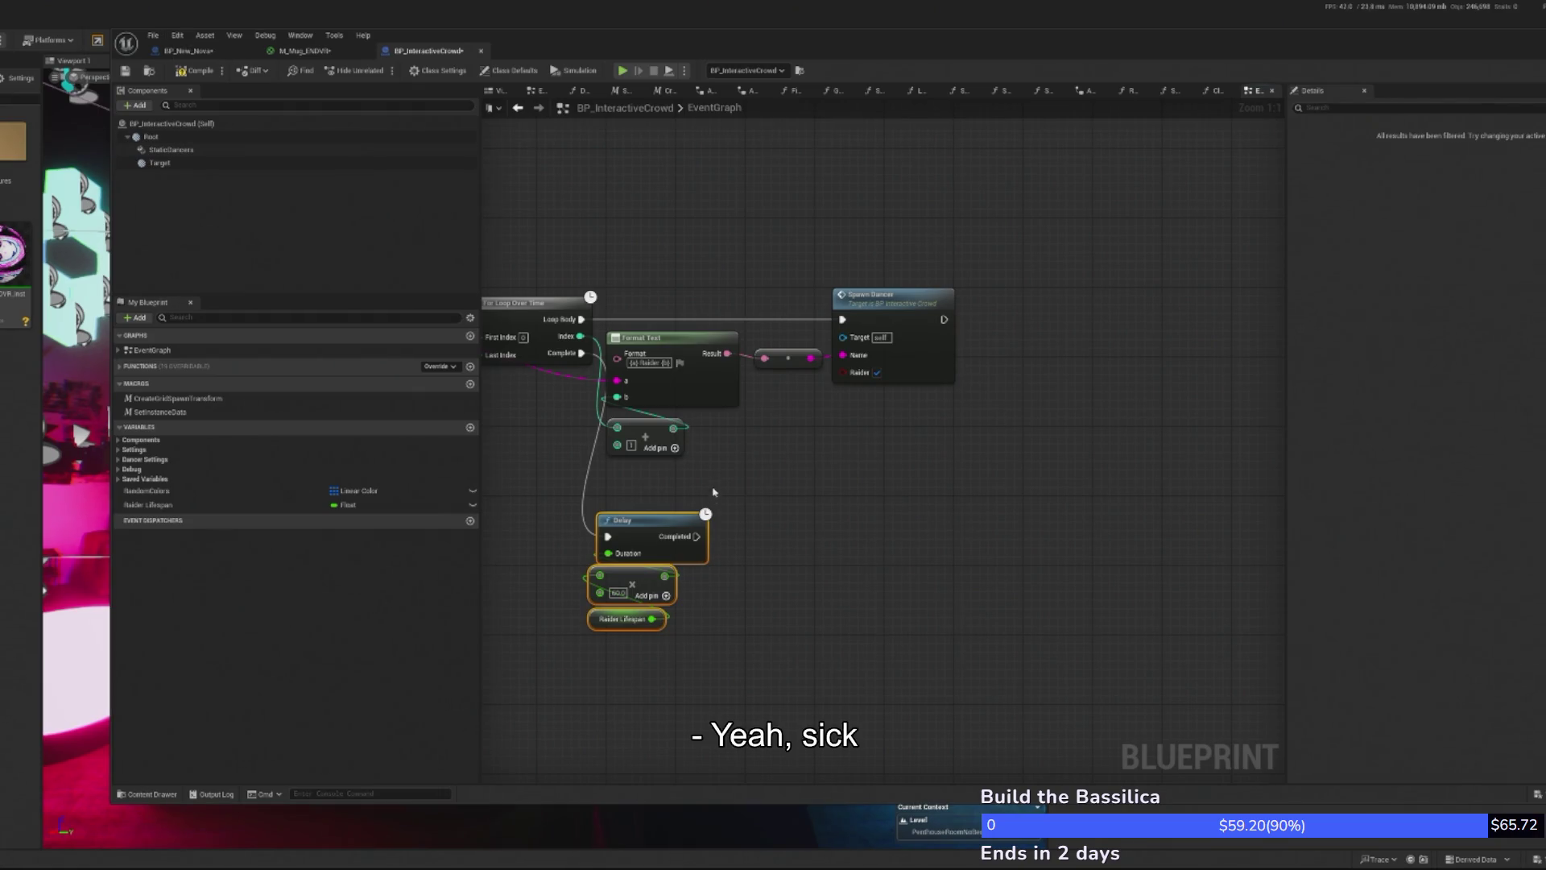
left_click(643, 511)
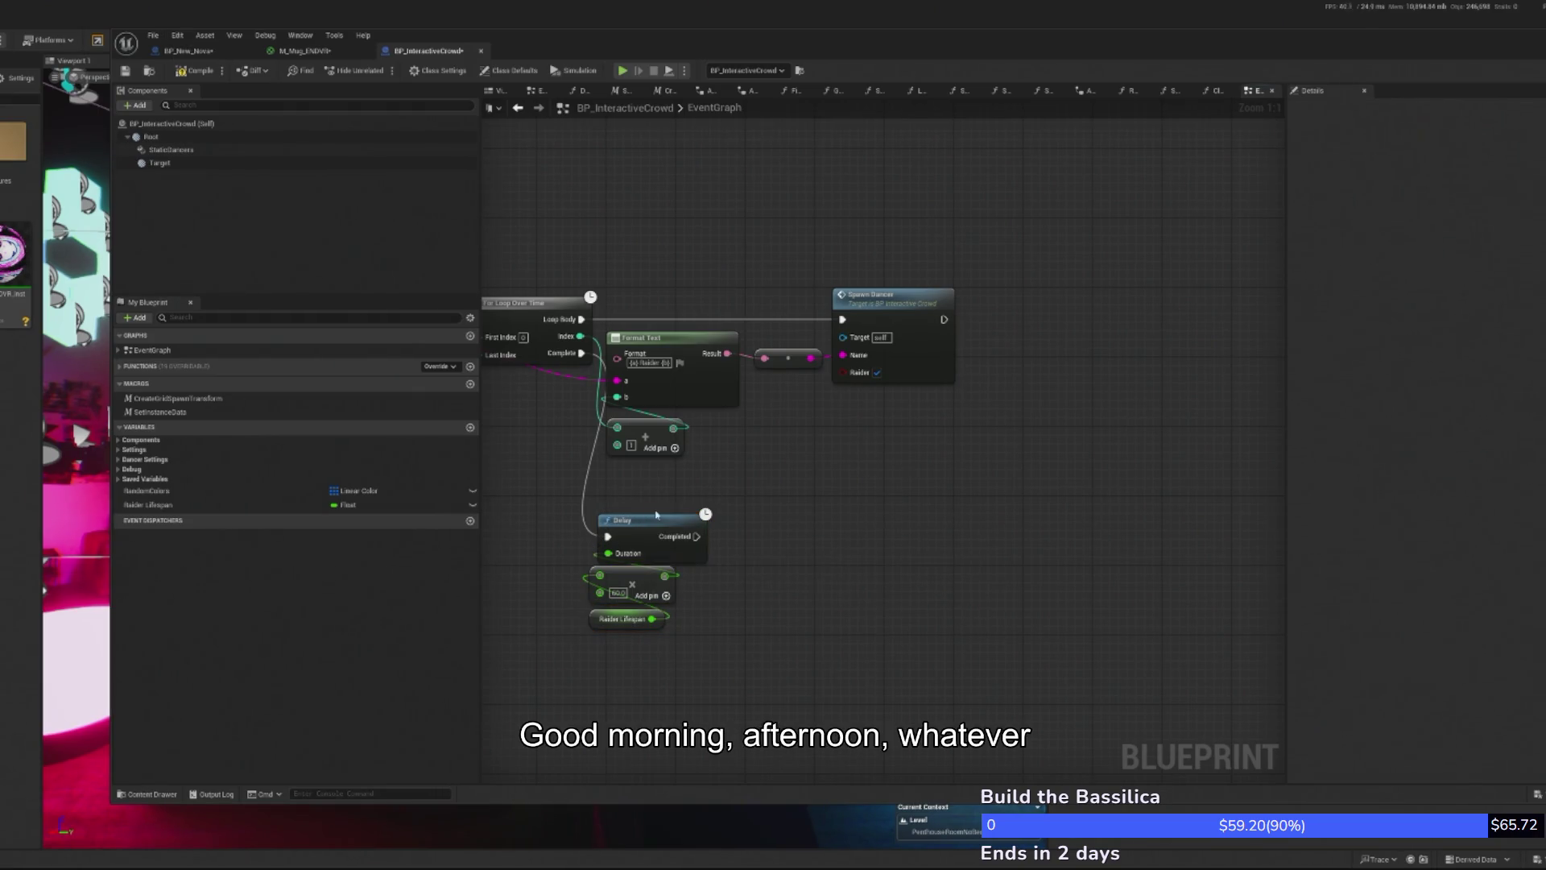
mouse_move(658, 529)
left_mouse_down()
mouse_move(660, 624)
mouse_move(608, 523)
mouse_move(589, 526)
mouse_move(703, 701)
left_mouse_up()
left_click_drag(633, 533, 642, 534)
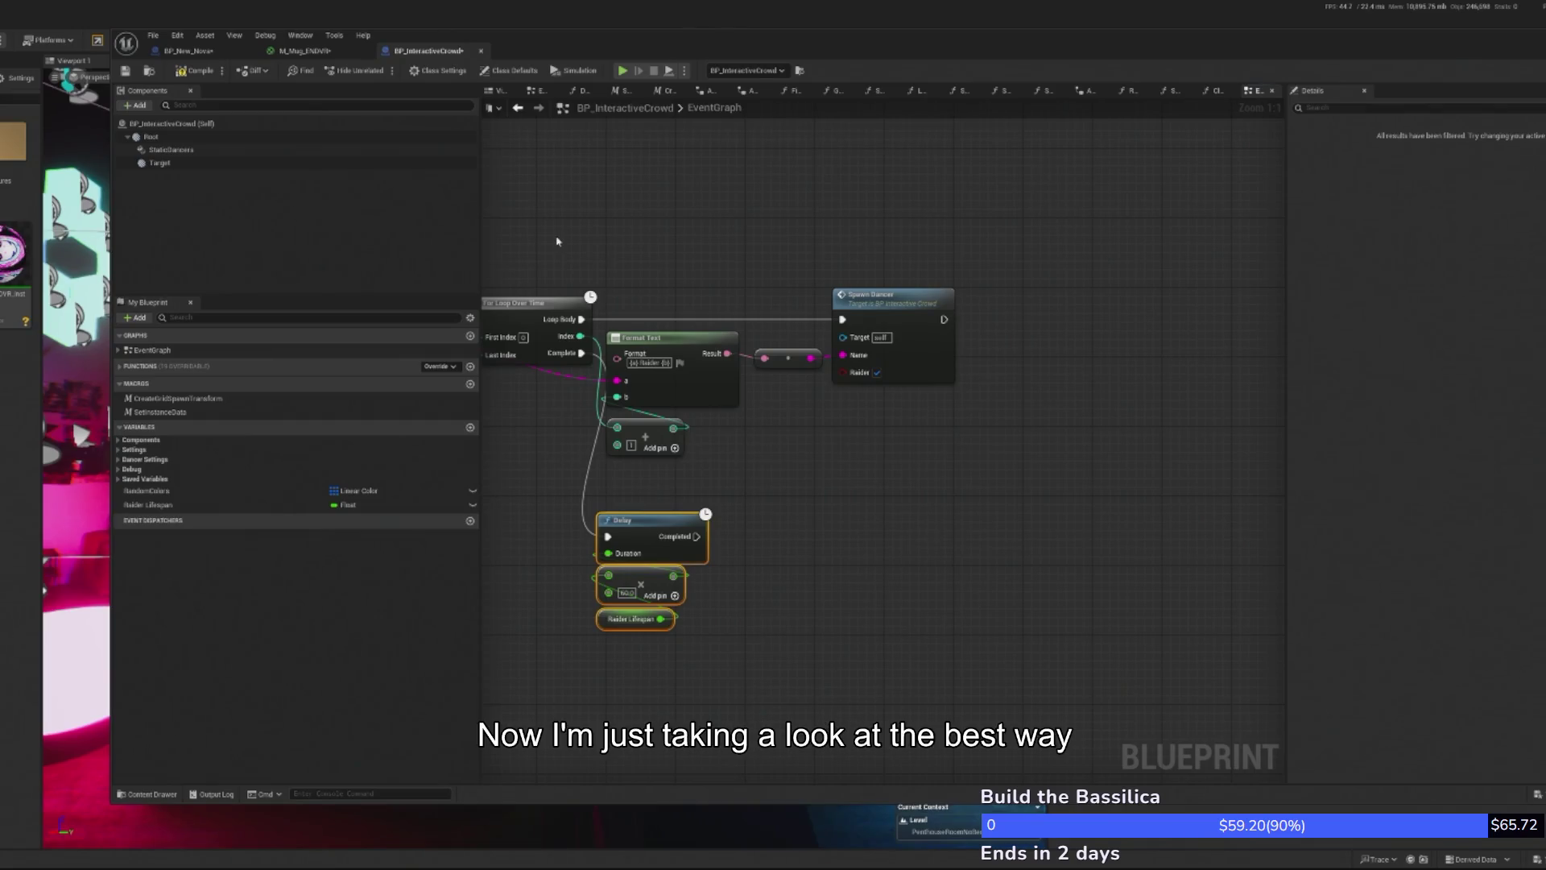
- Filter My Blueprint members by 'raider', then 'spawn', and drag SpawnedDancers into the graph
left_click(120, 350)
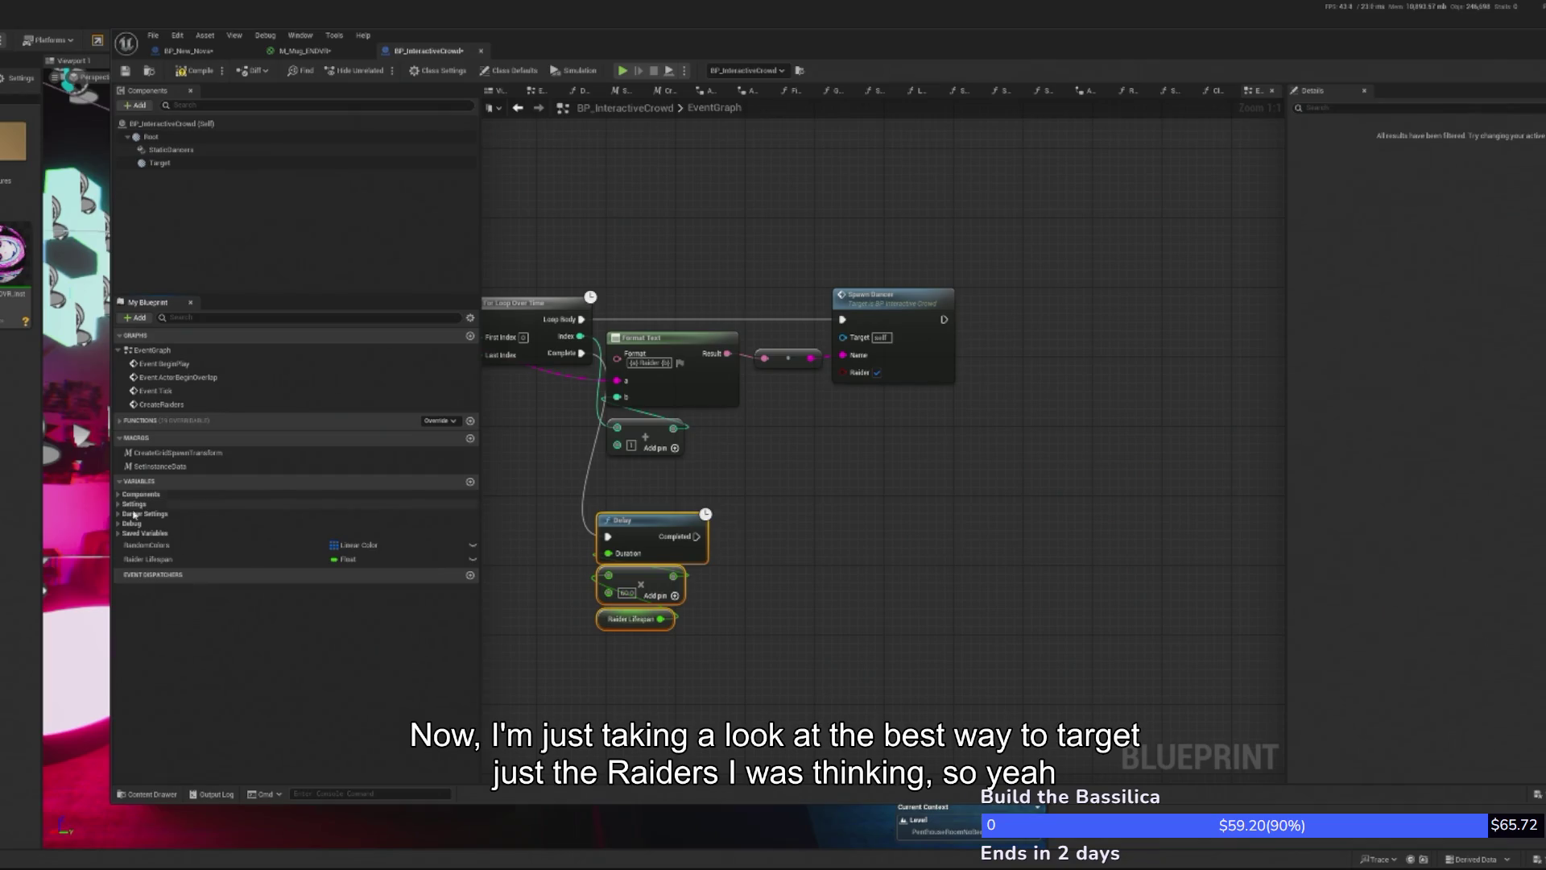
left_click(209, 317)
type("raid")
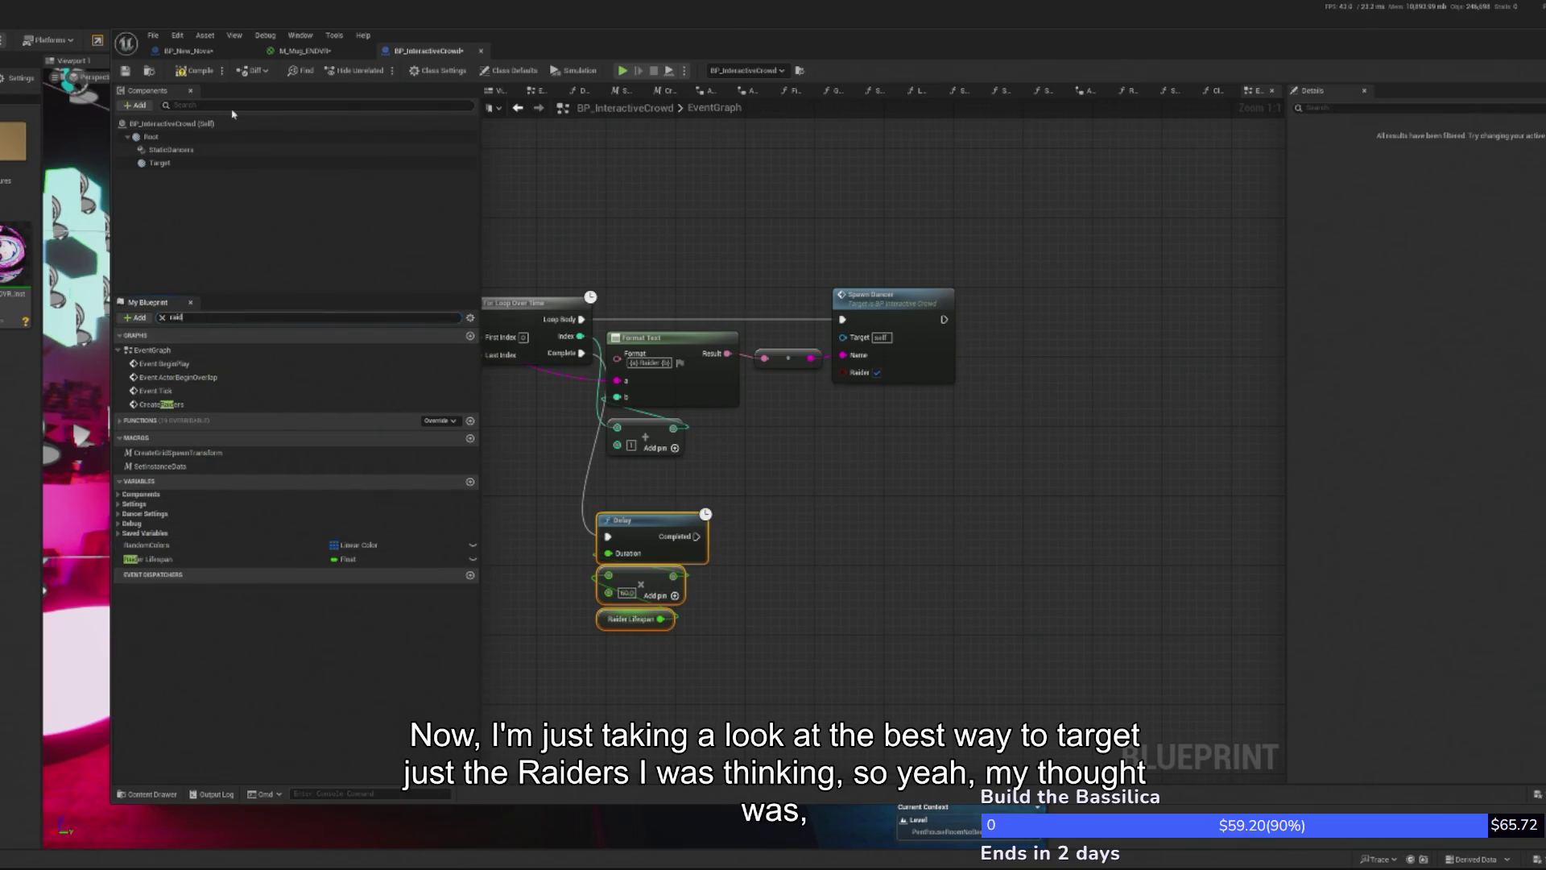
type("er")
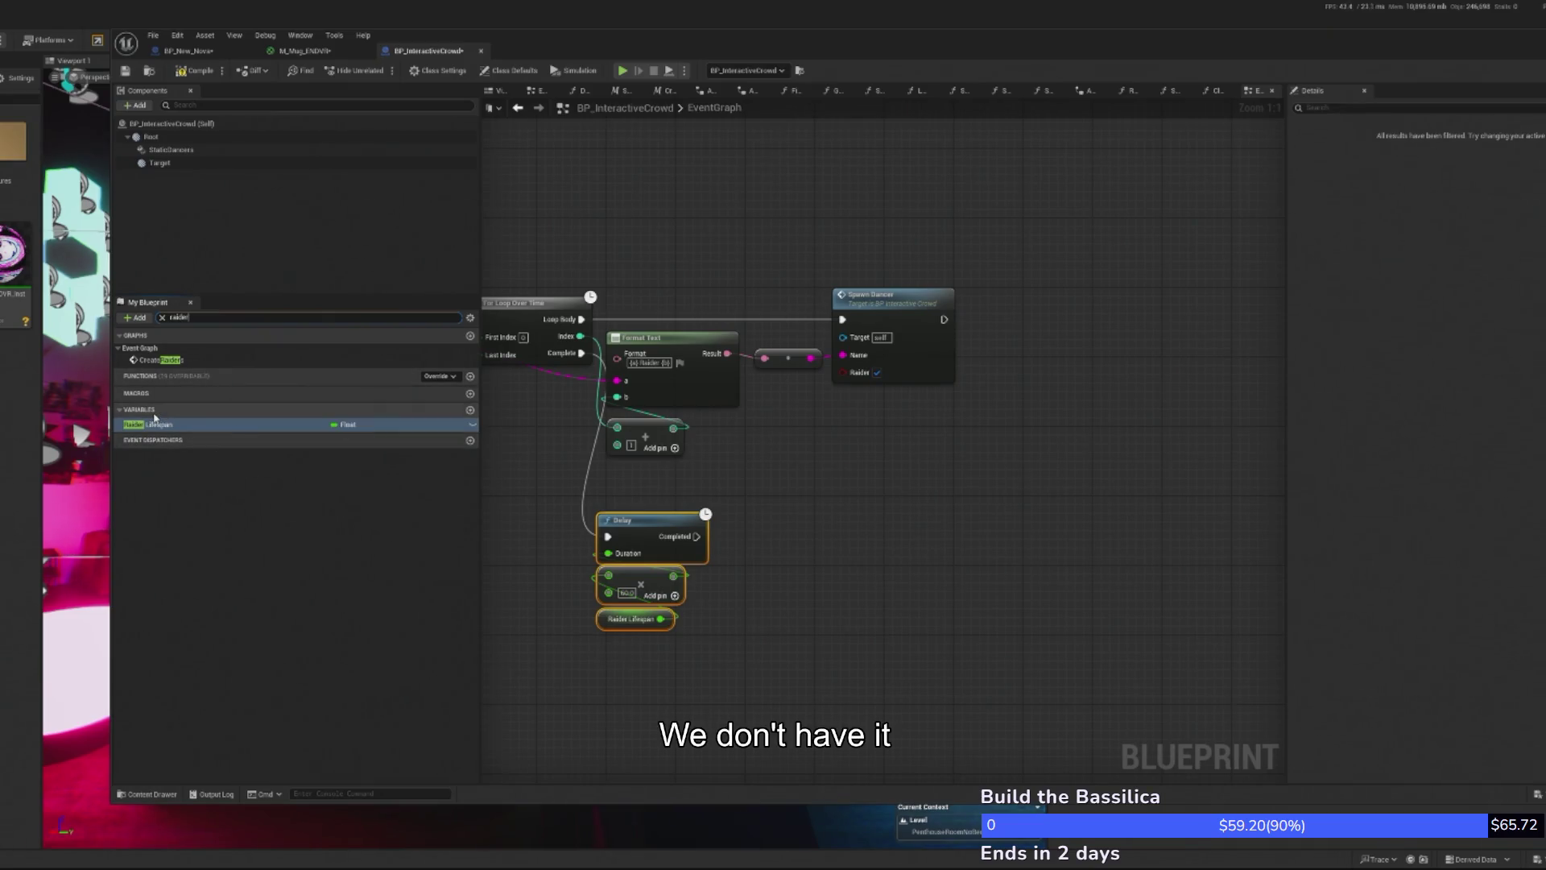
double_click(190, 318)
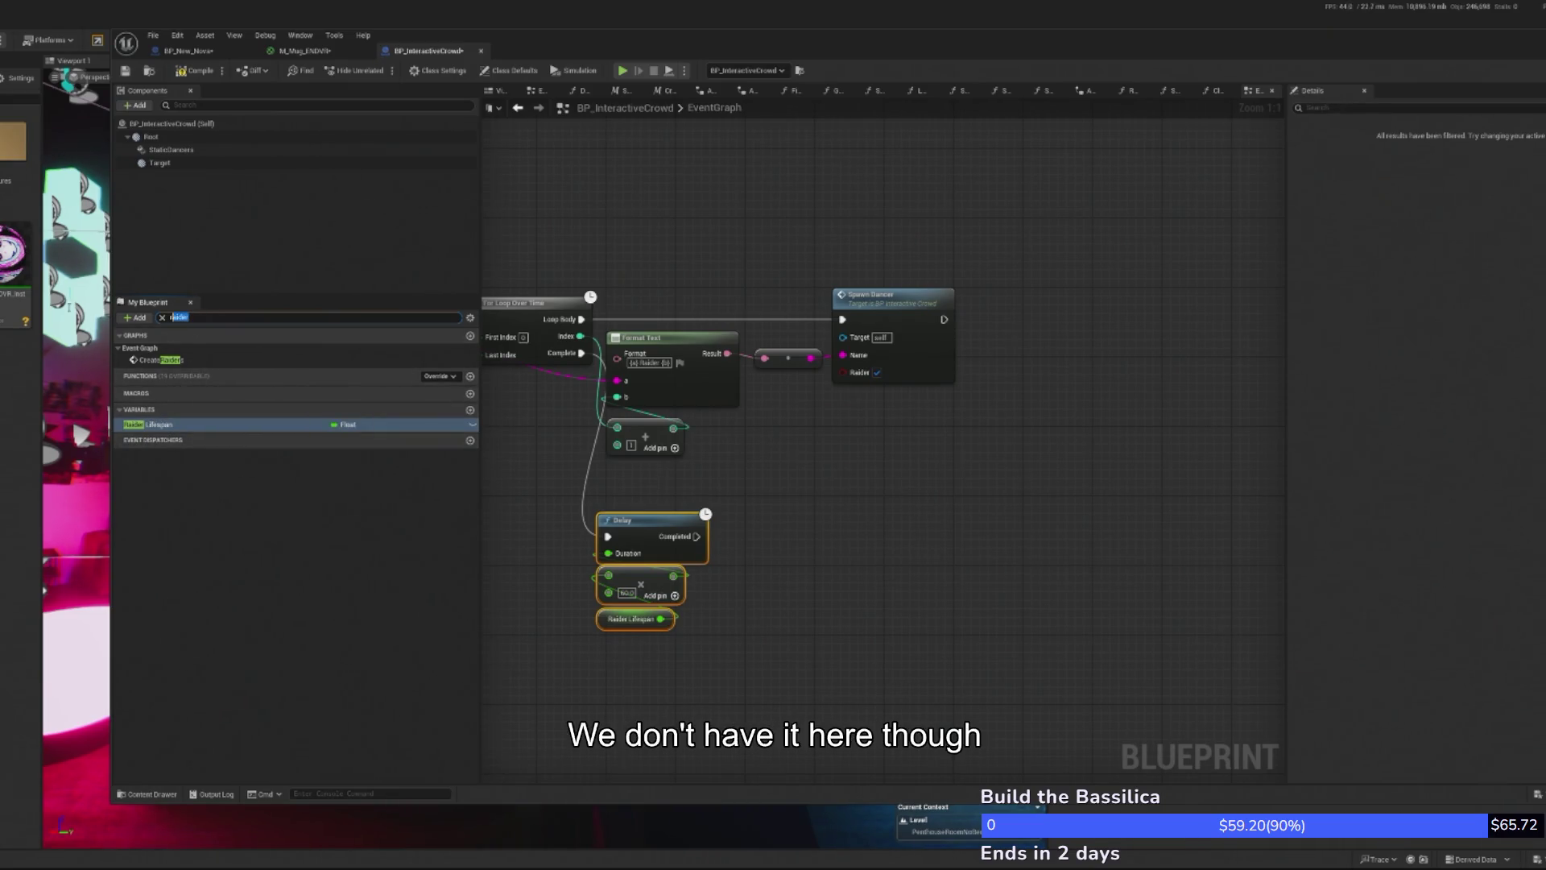
type("spawn")
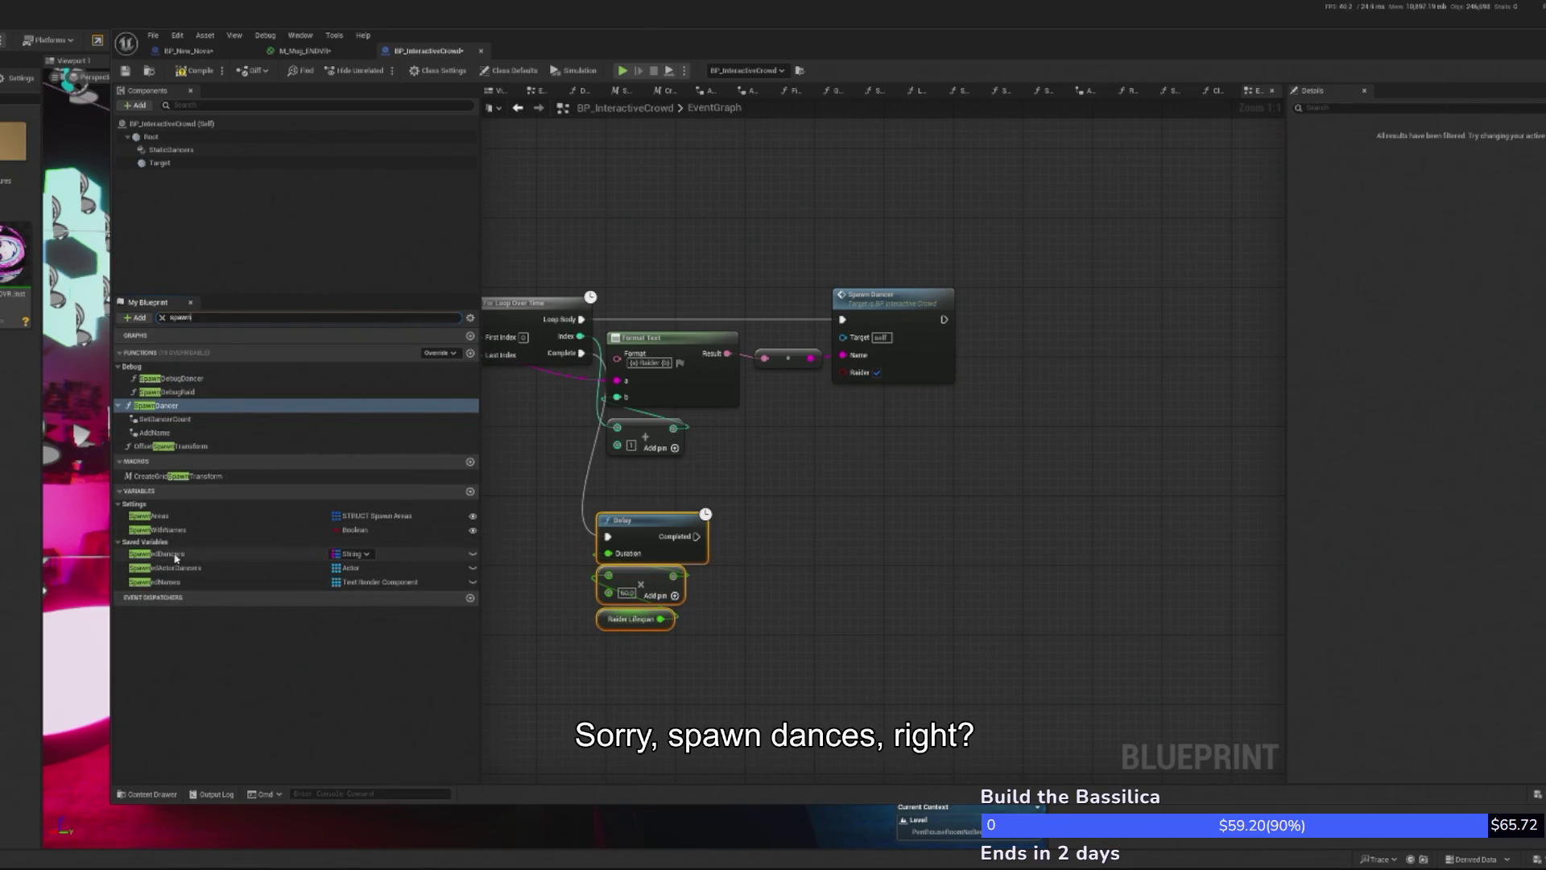
left_click_drag(161, 554, 763, 636)
- Add a SpawnedDancers getter and a Keys node for the map
left_click(789, 657)
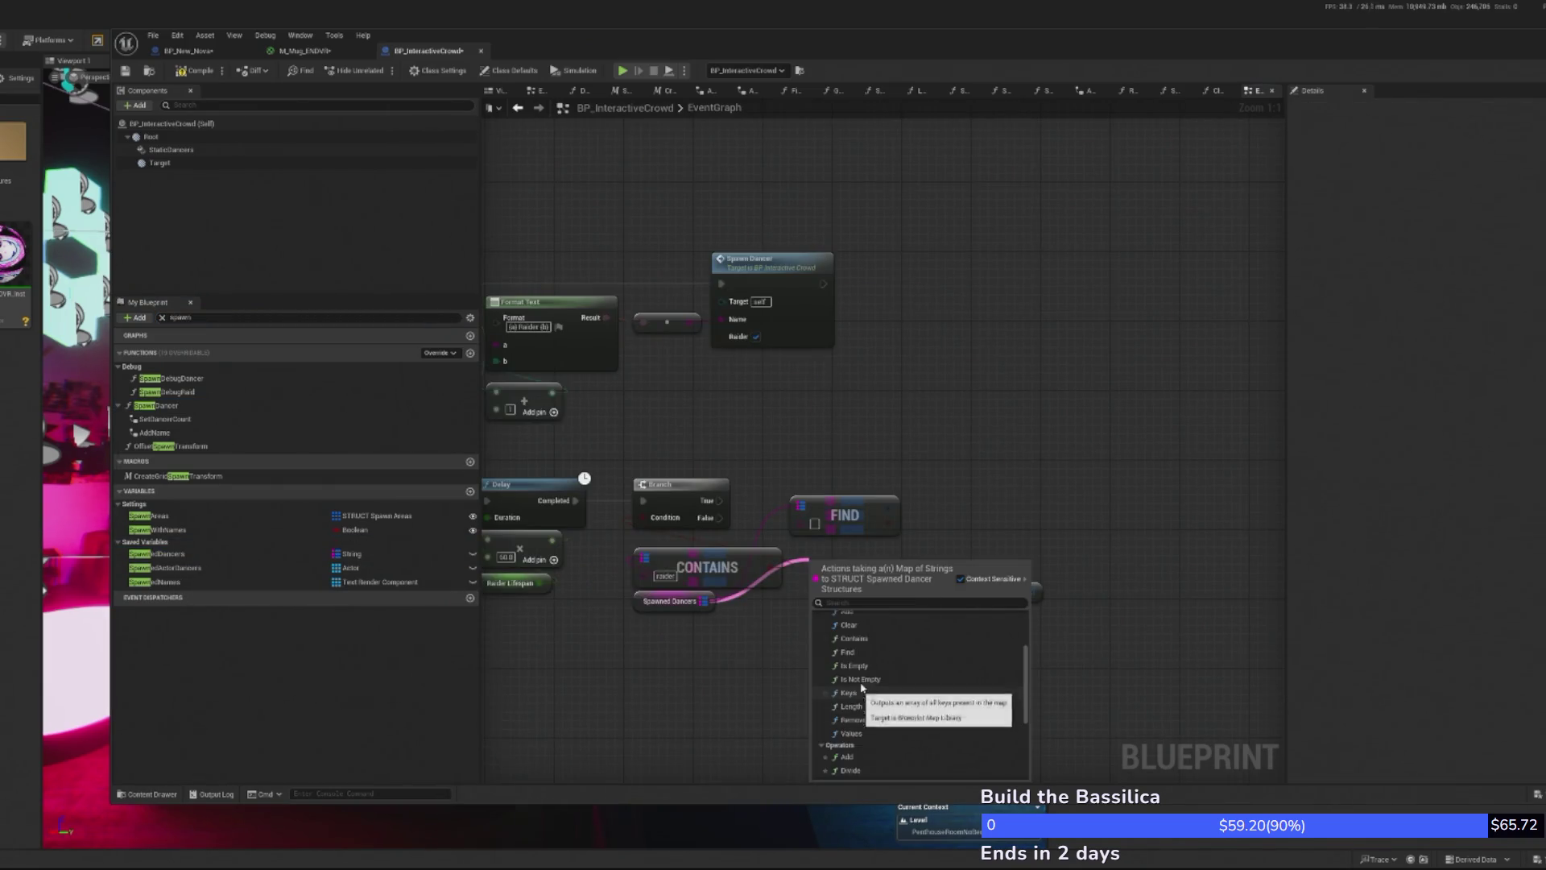
left_click(849, 693)
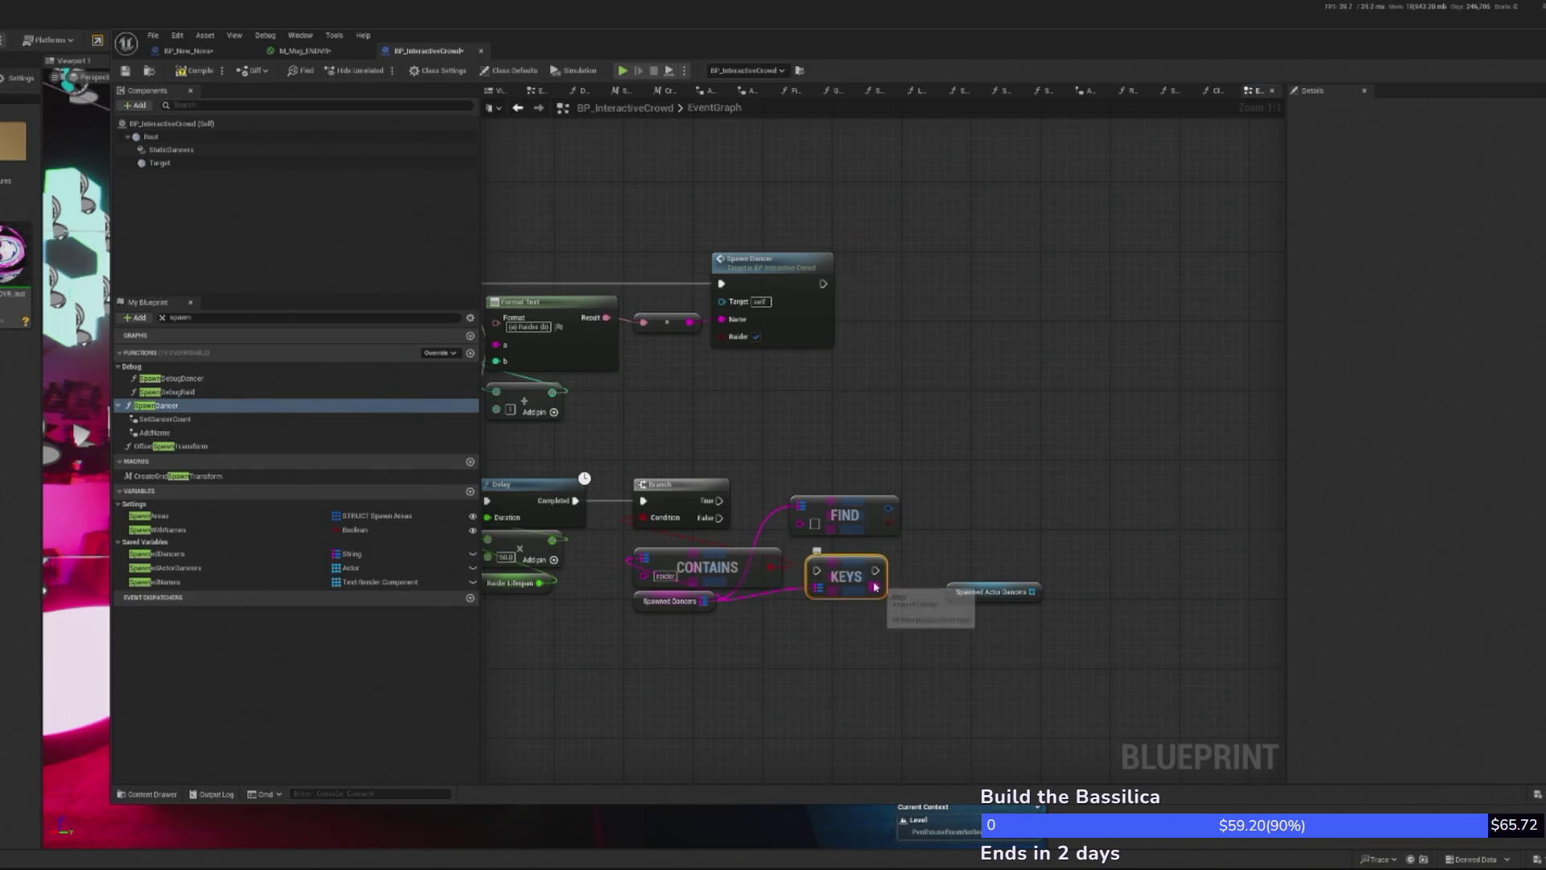
left_click_drag(818, 561, 813, 598)
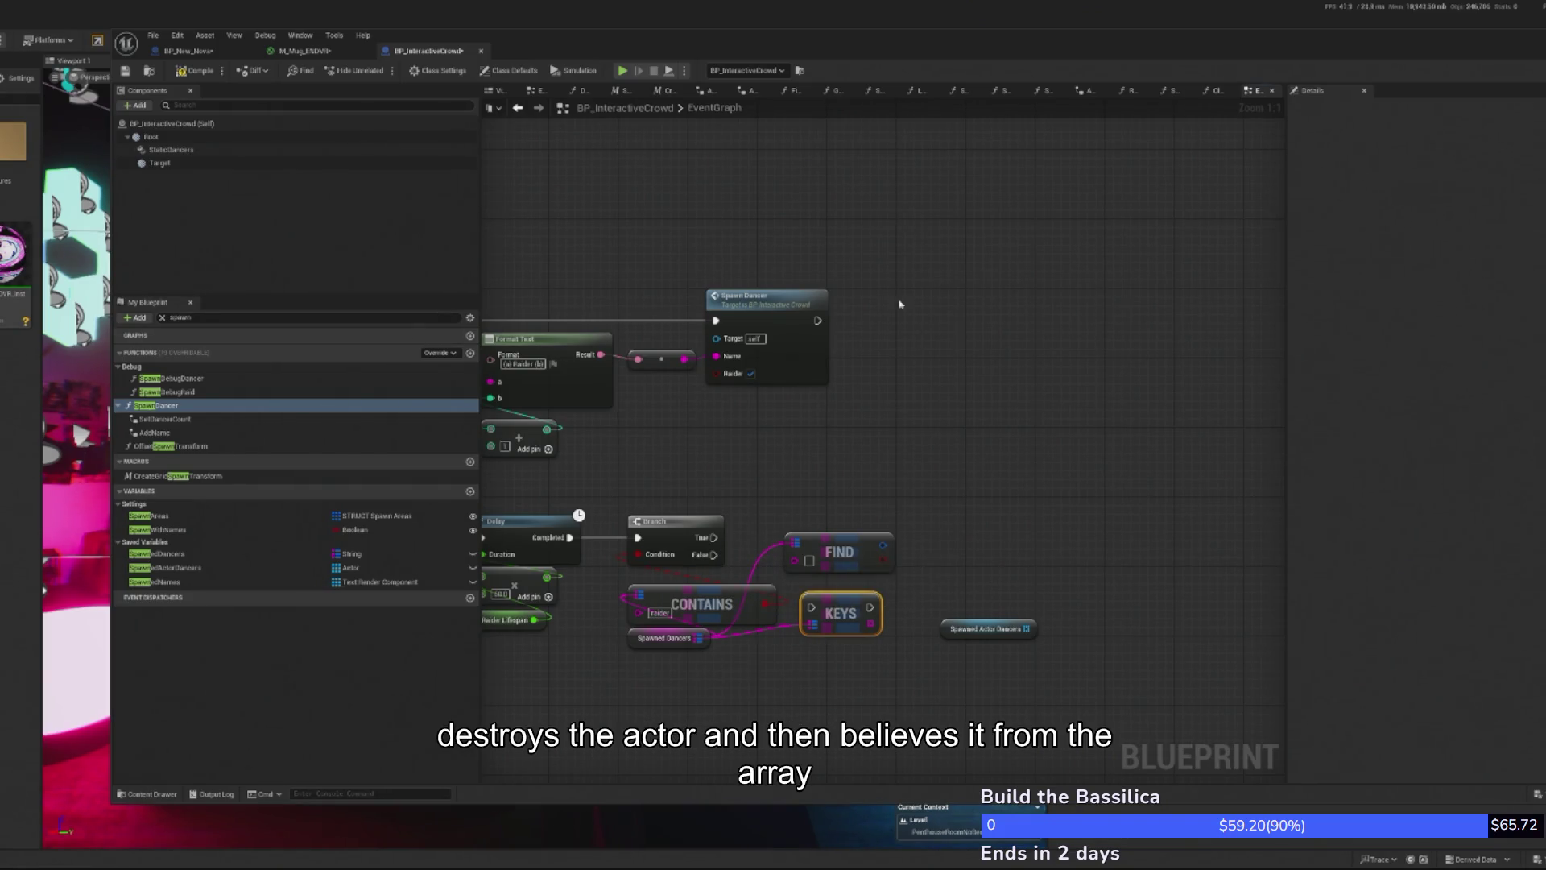
- Delete the trial Contains, Keys and Find nodes, leaving the Branch, and open the SpawnDancer function
scroll(1053, 469, "up", 1)
mouse_move(681, 553)
left_mouse_down()
mouse_move(926, 612)
mouse_move(1079, 583)
left_mouse_up()
key("Delete")
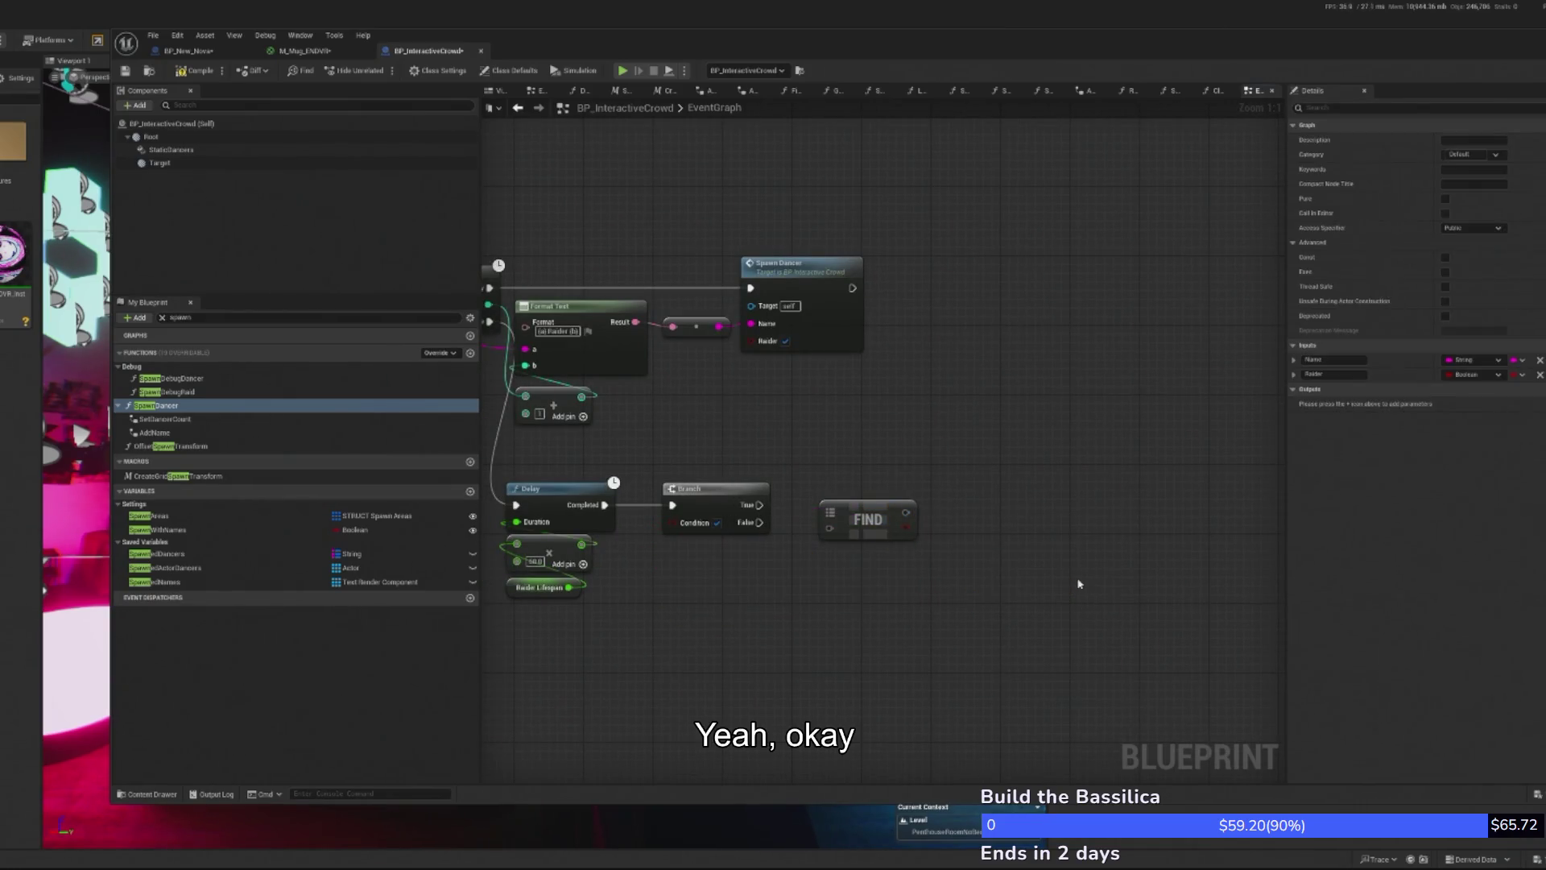
left_click(870, 516)
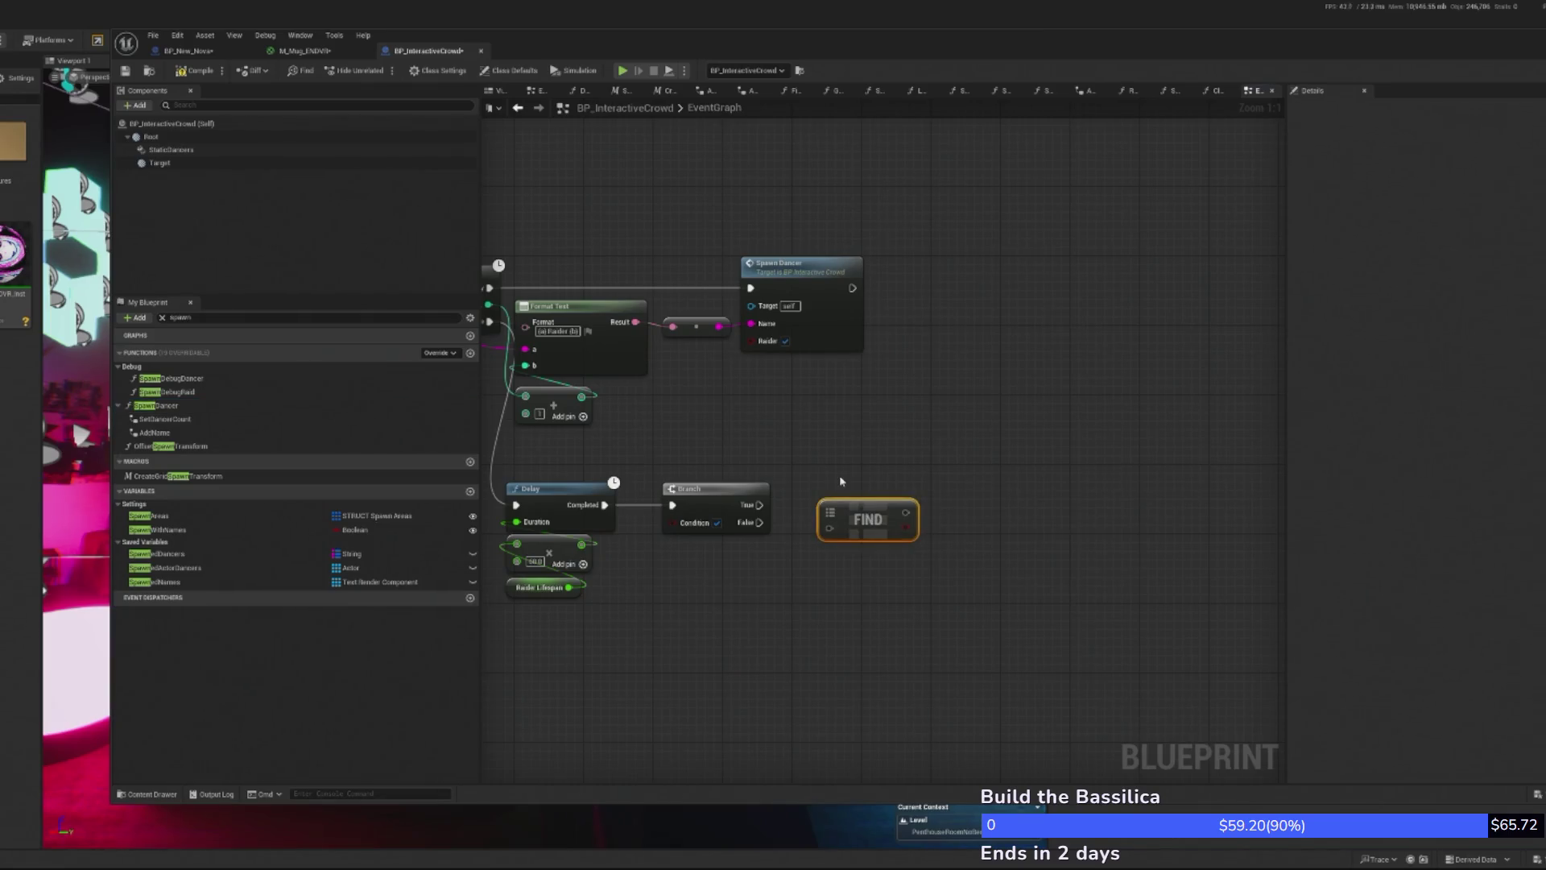
key("Delete")
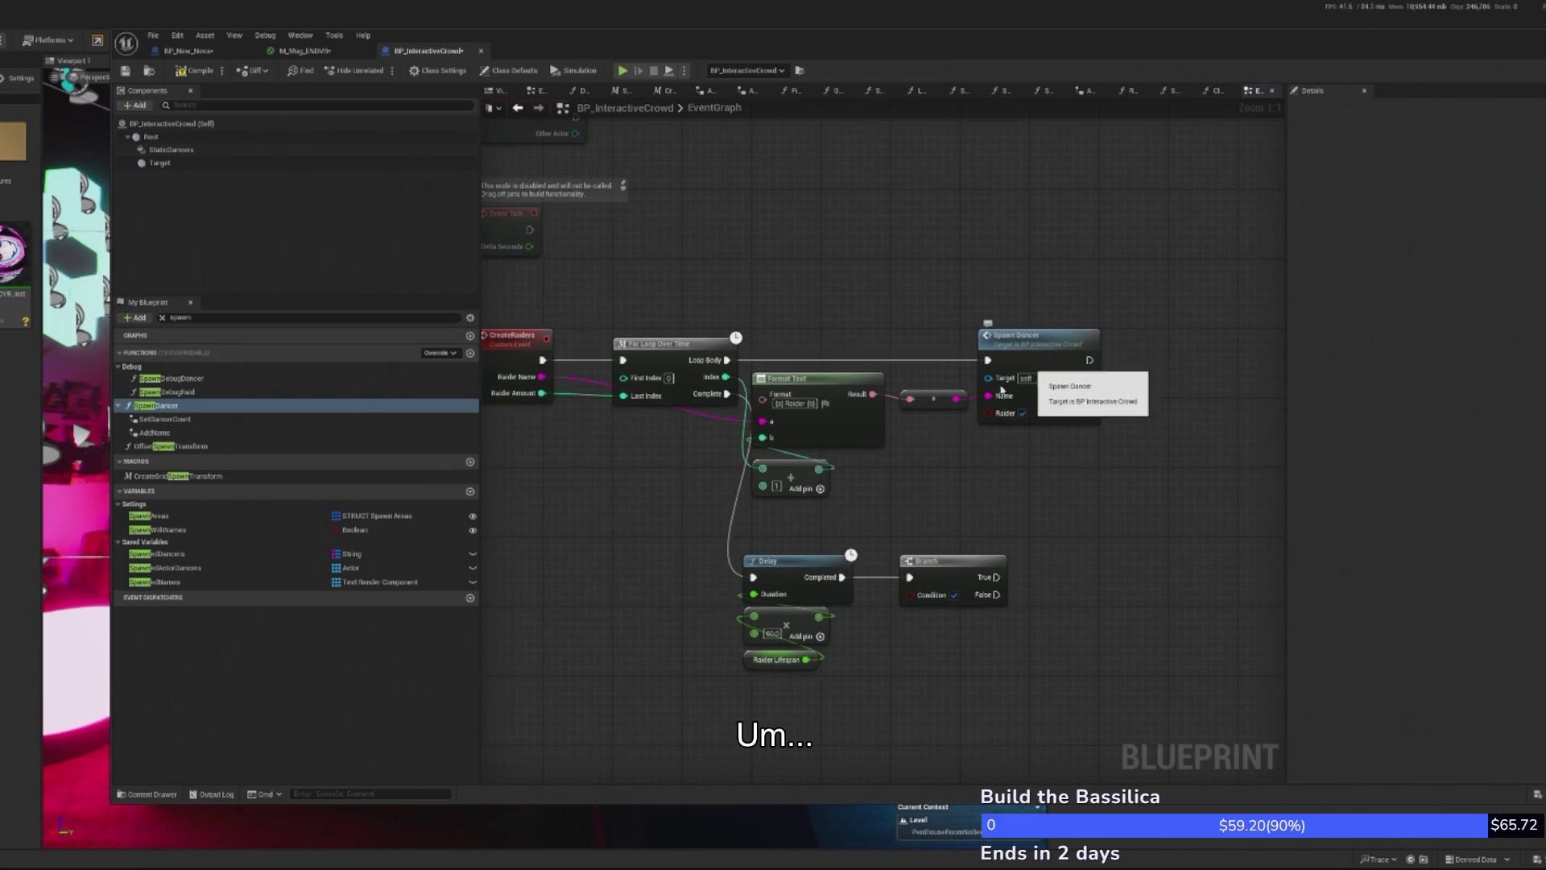
double_click(1041, 344)
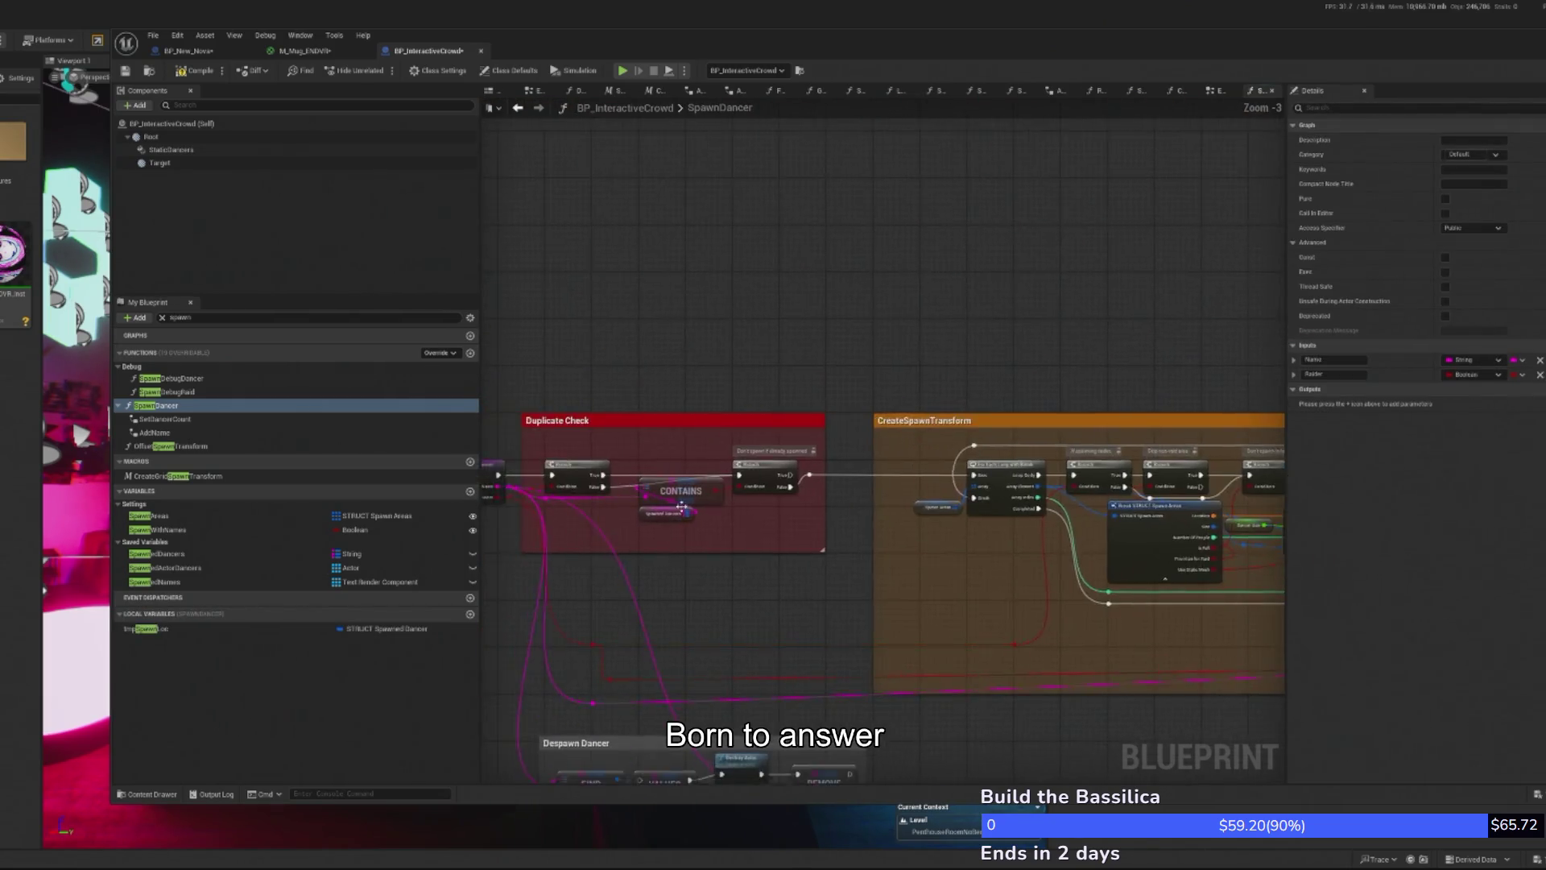
scroll(682, 507, "up", 3)
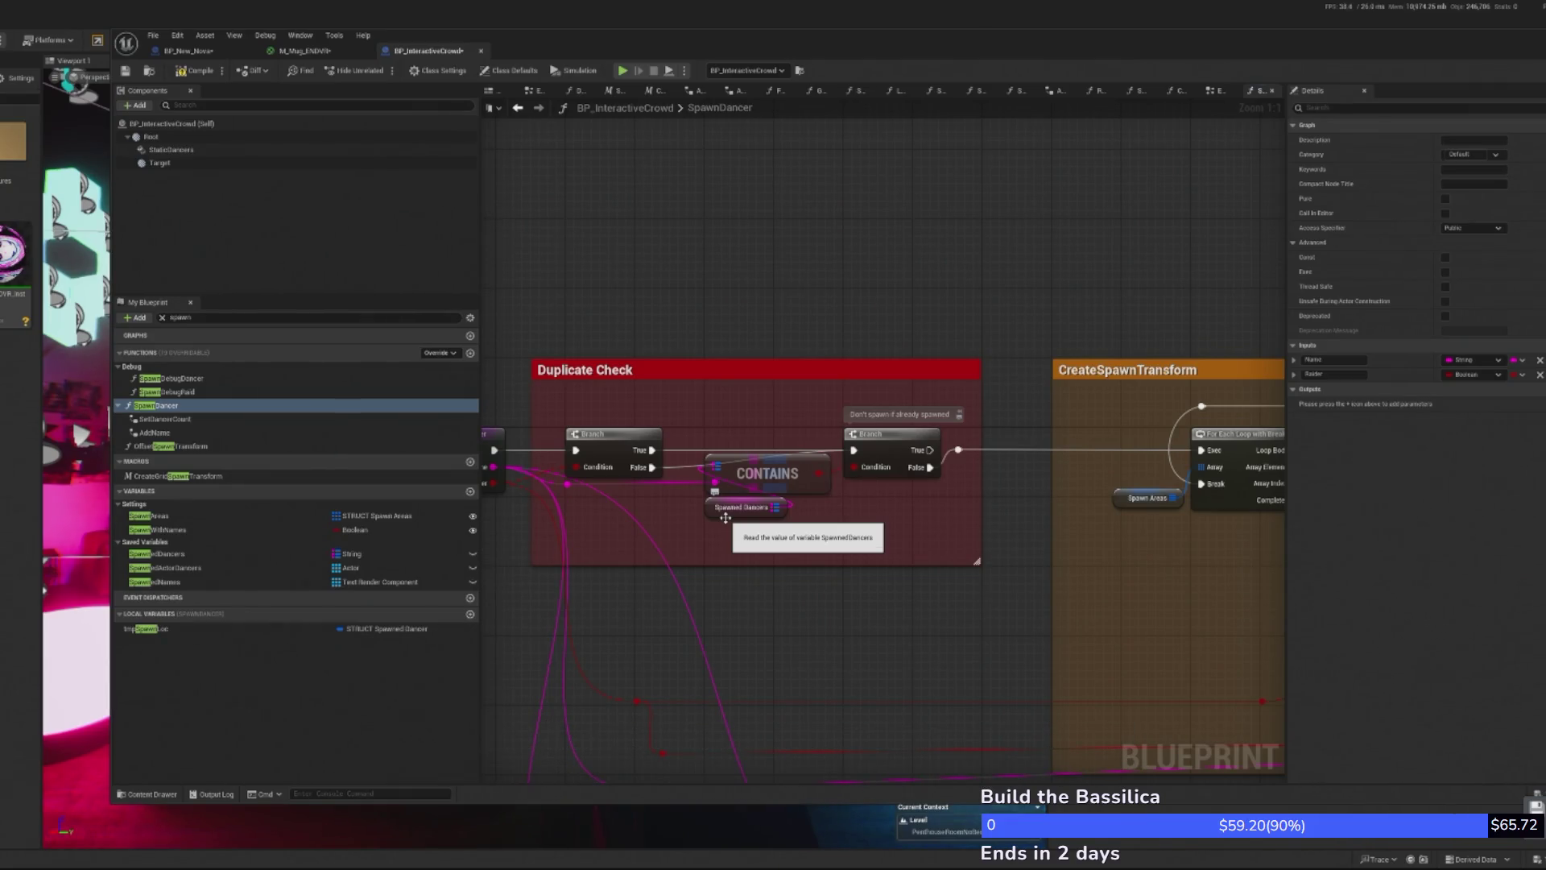
left_click_drag(725, 518, 560, 544)
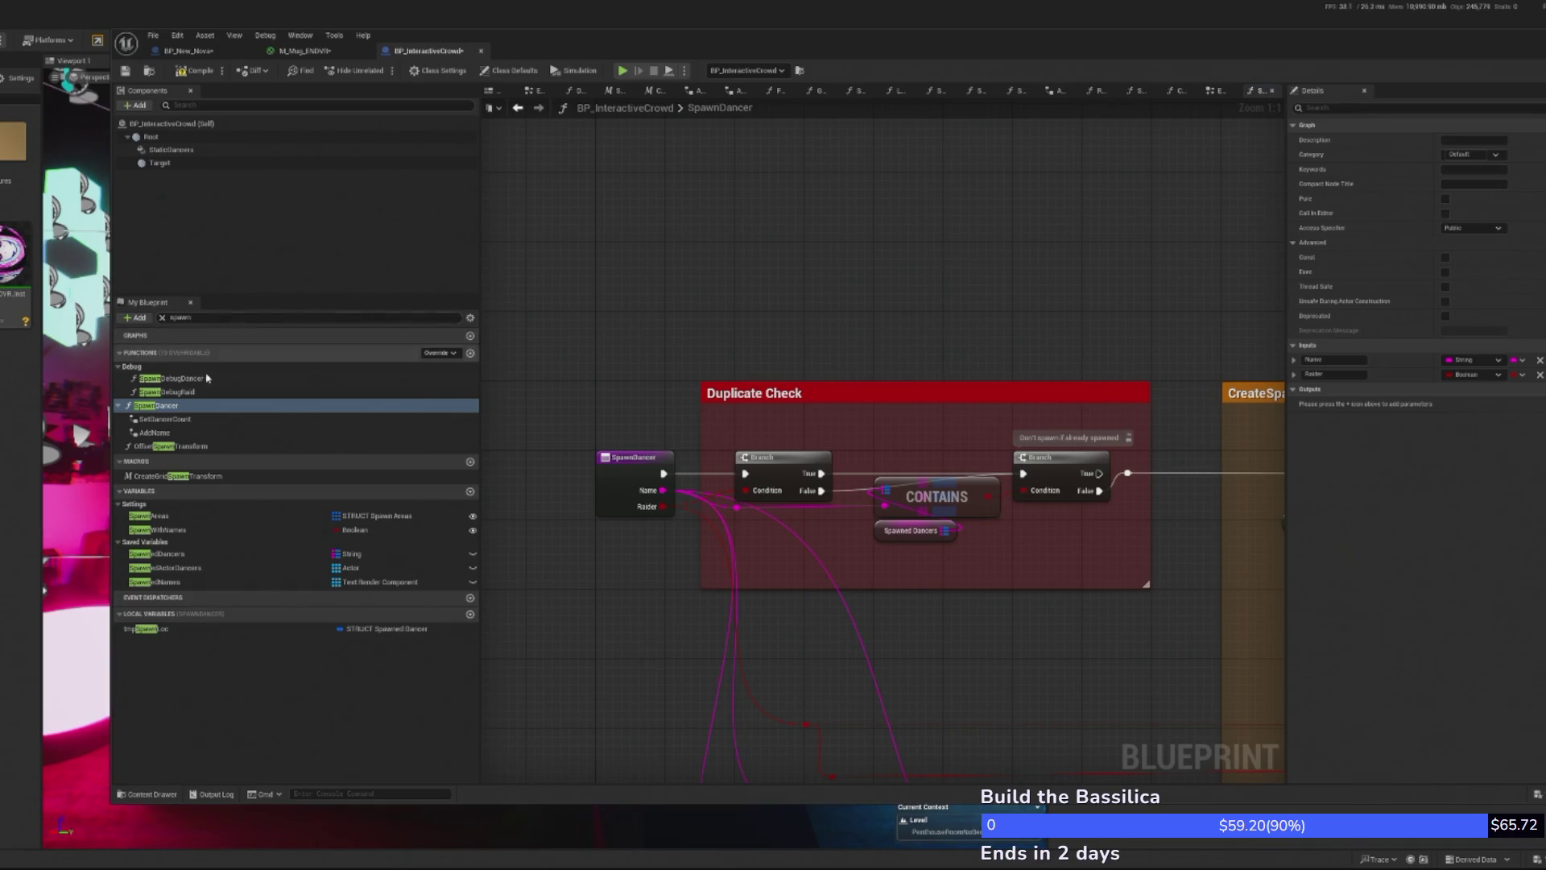
left_click(162, 317)
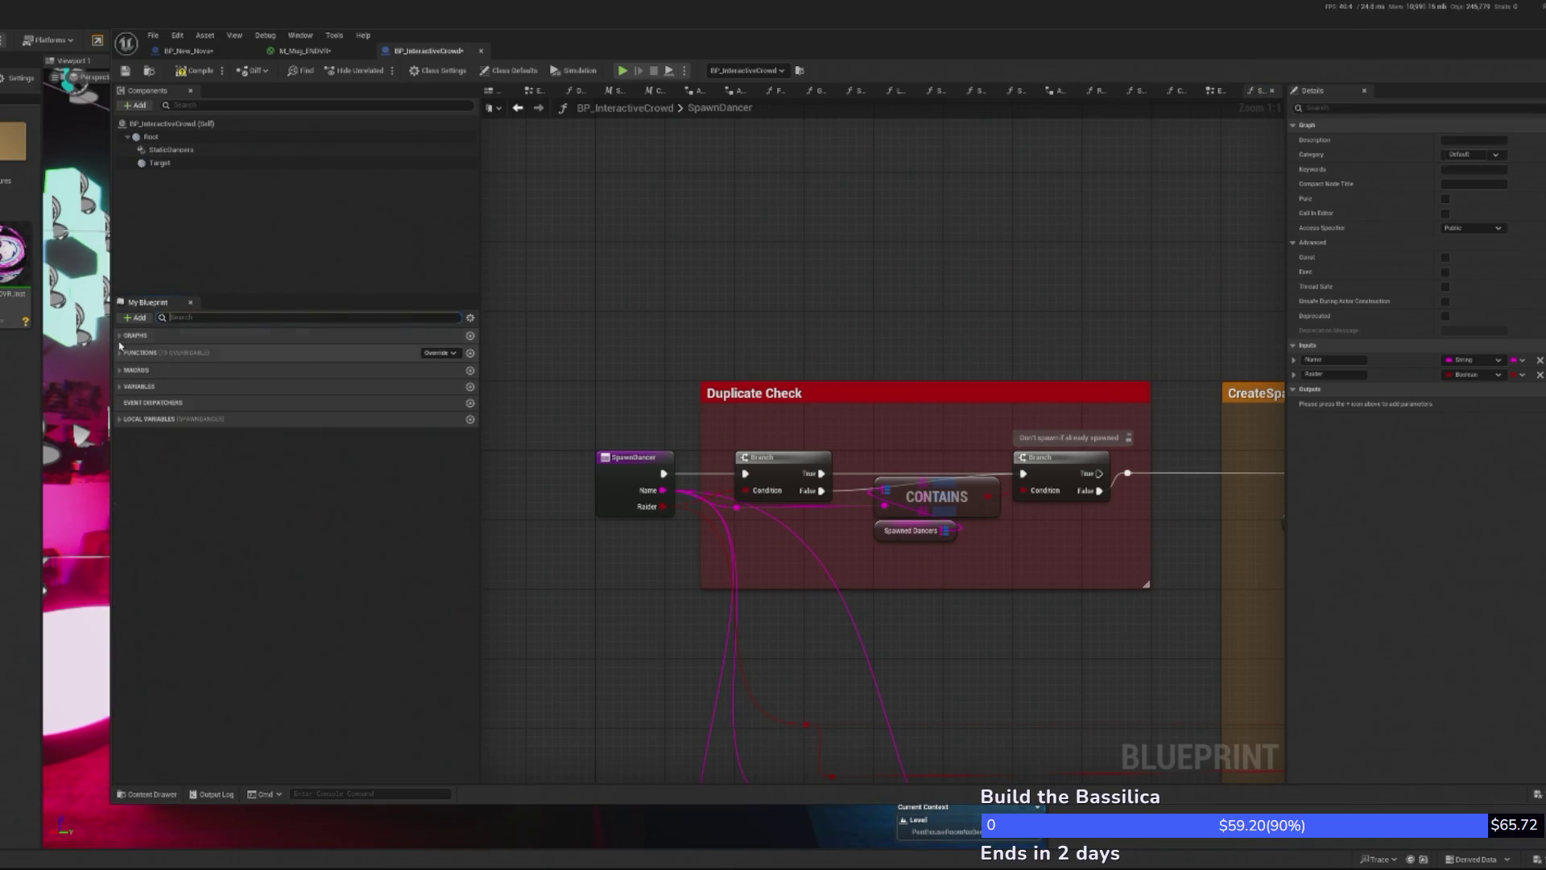
double_click(152, 350)
left_click_drag(852, 559, 832, 437)
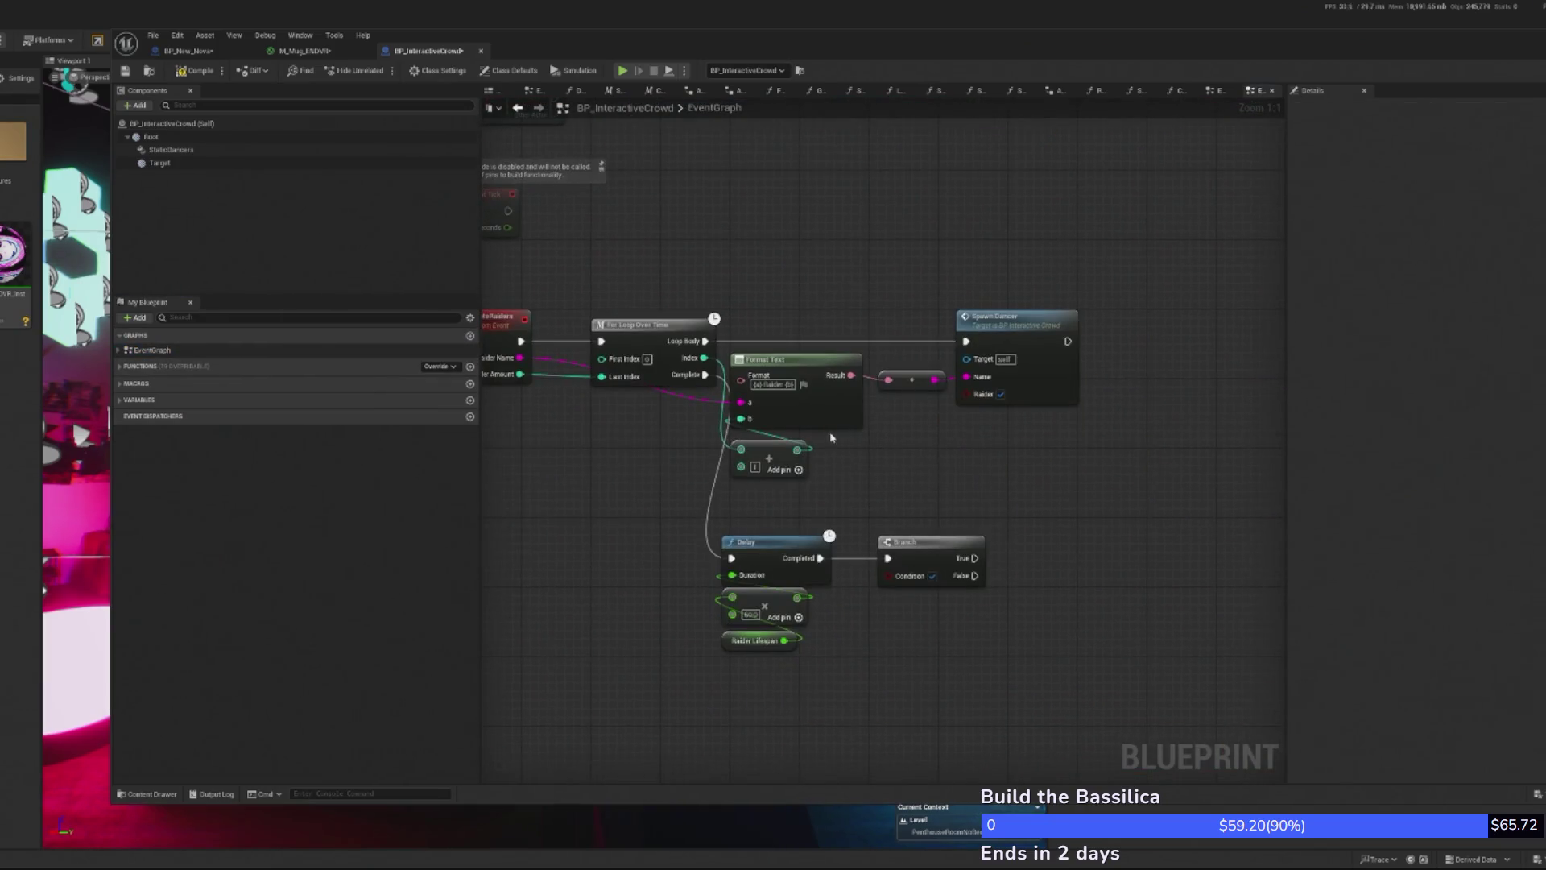